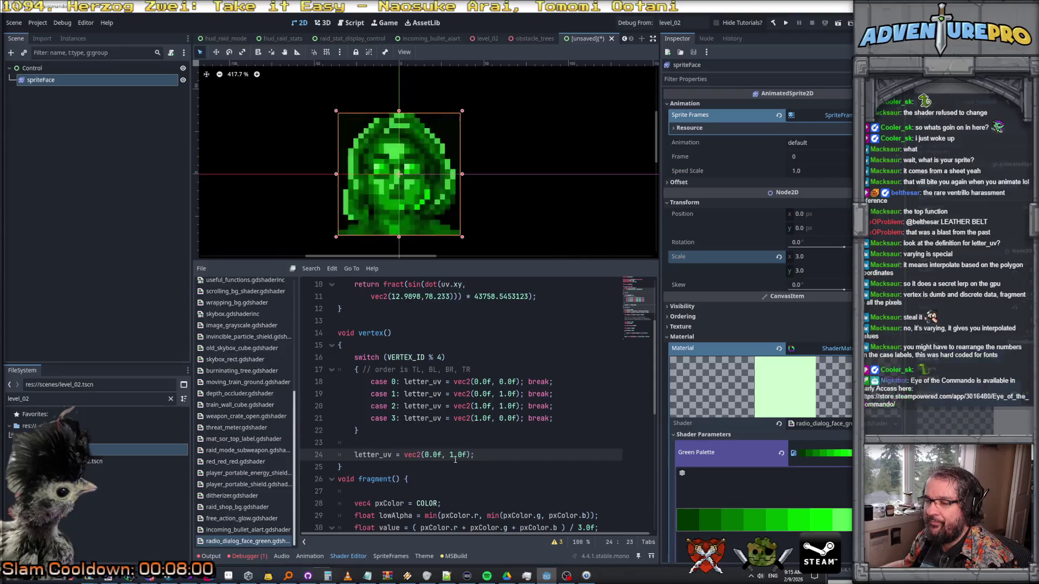
# - Change the test letter_uv vec2 on line 24 to use 1 and 0 as its coordinates
pyautogui.press('BackSpace')
pyautogui.write('1')
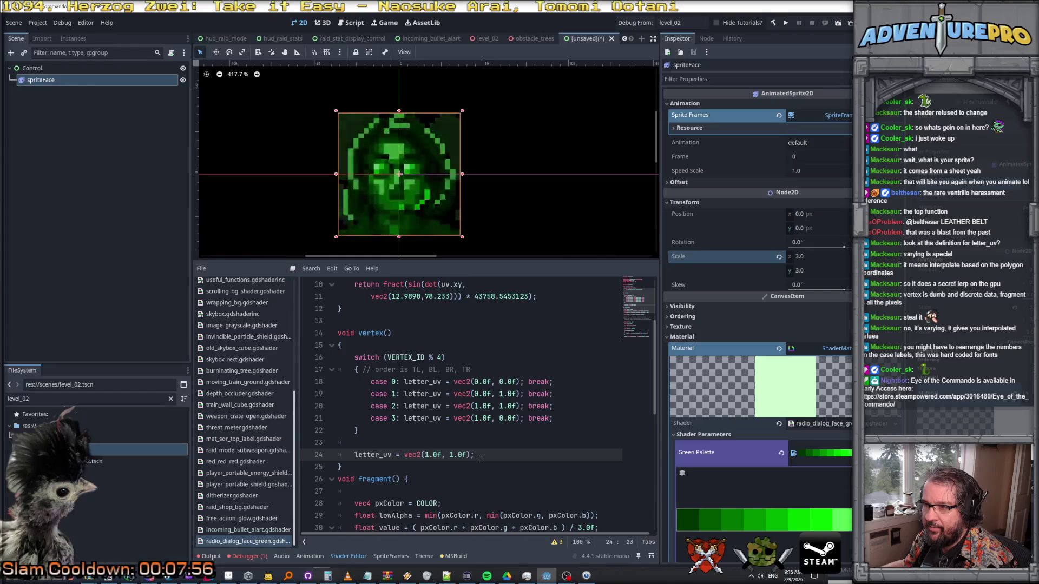
pyautogui.click(453, 454)
pyautogui.press('BackSpace')
pyautogui.write('0')
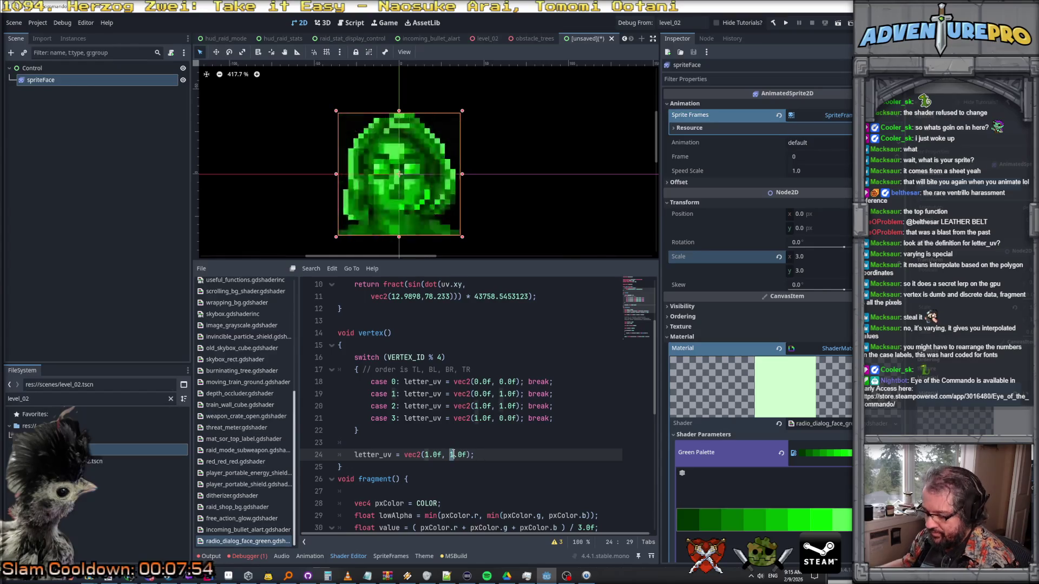
# - Delete the test letter_uv assignment line and the blank line above it
pyautogui.click(496, 455)
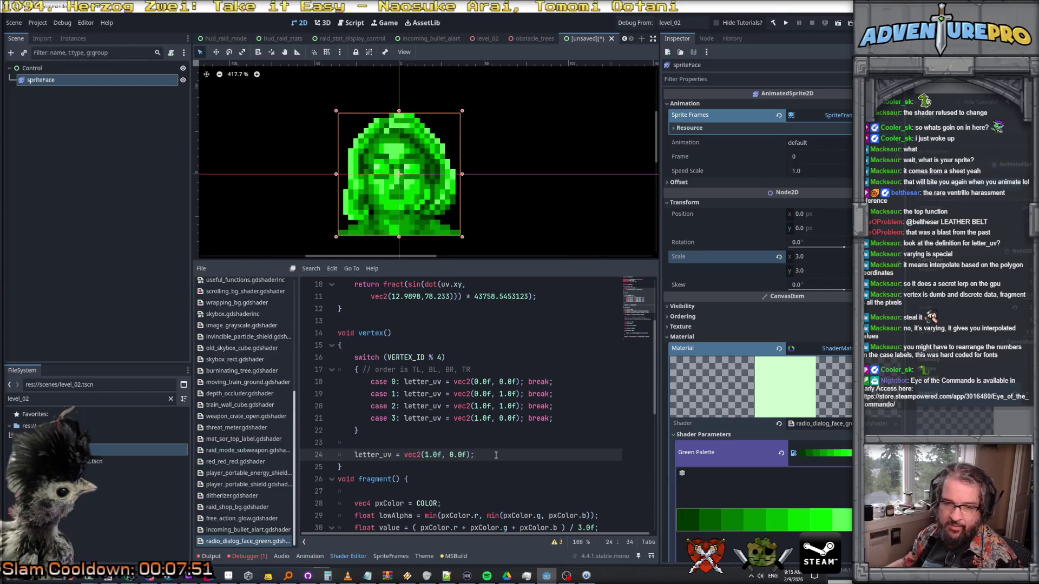
pyautogui.hotkey('ctrl', 'shift', 'k')
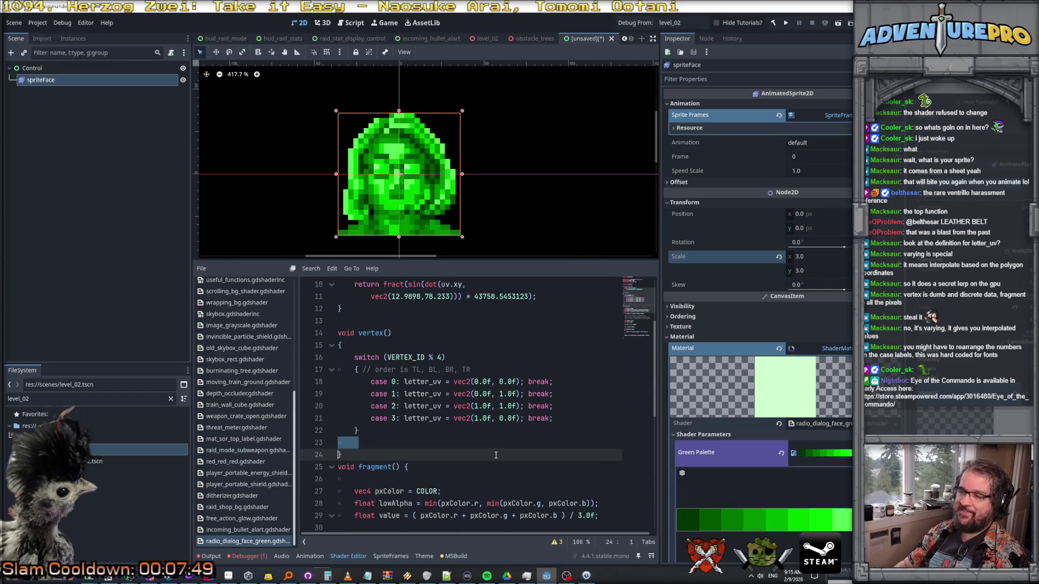
pyautogui.press('BackSpace')
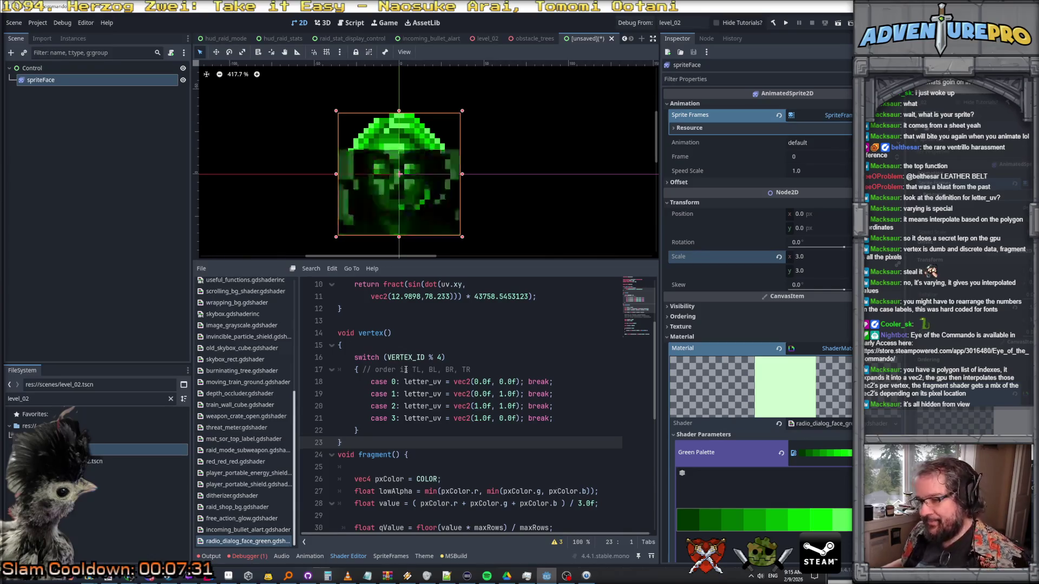
# - Rename the letter_uv varying declaration to pxUV
pyautogui.scroll(-7, 405, 370)
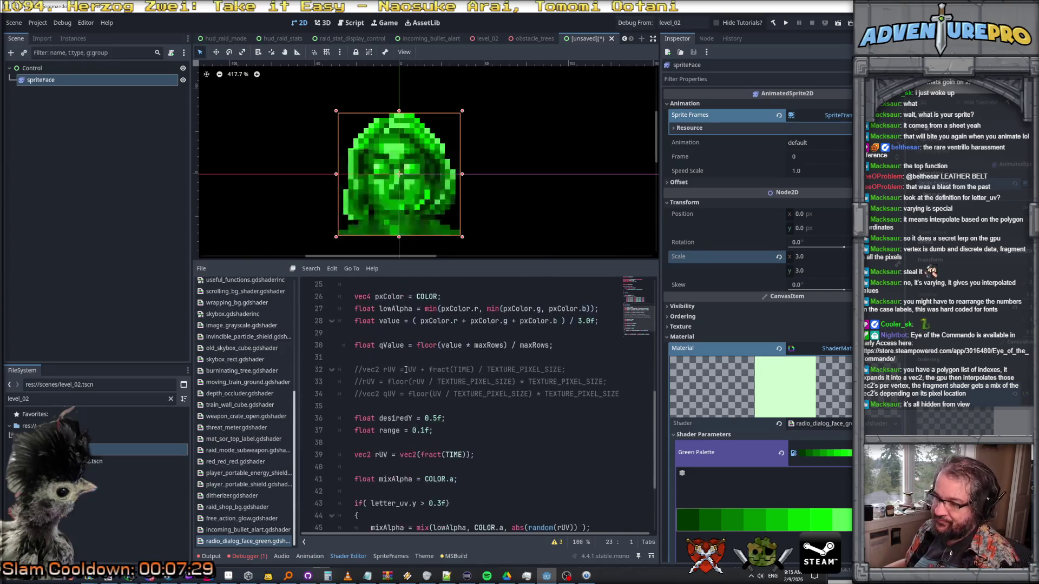
pyautogui.scroll(10, 405, 370)
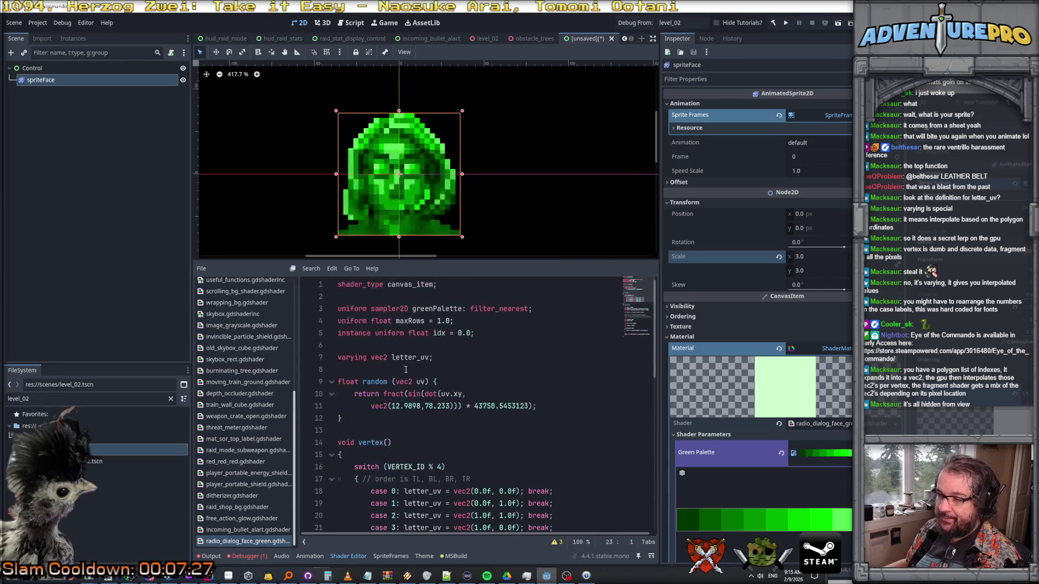
pyautogui.doubleClick(402, 358)
pyautogui.write('pxUV')
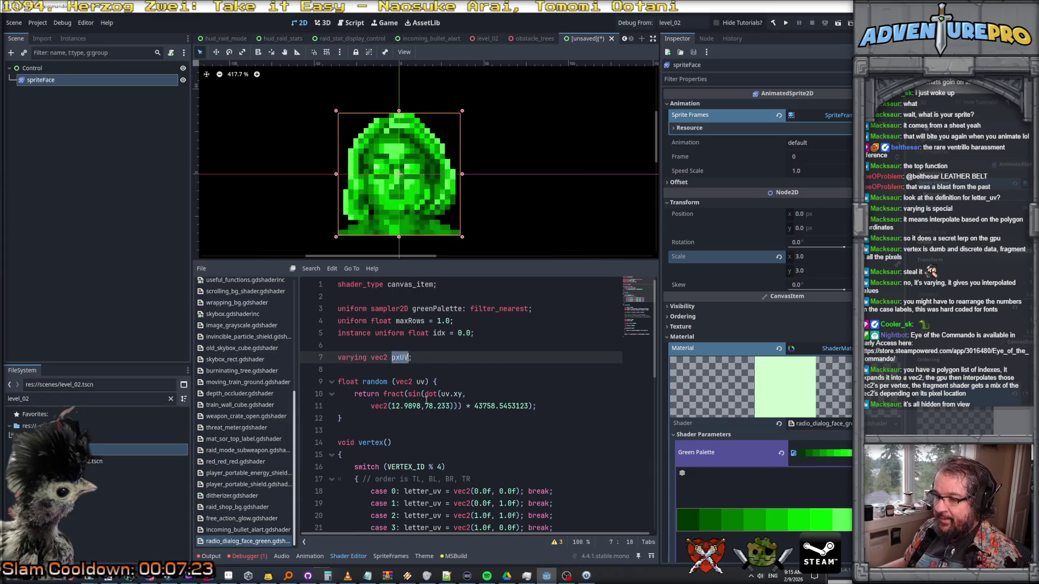
# - Rename letter_uv to pxUV in the first VERTEX_ID switch case
pyautogui.scroll(-4, 400, 357)
pyautogui.click(404, 347)
pyautogui.moveTo(404, 346)
pyautogui.mouseDown()
pyautogui.moveTo(411, 391)
pyautogui.moveTo(427, 382)
pyautogui.mouseUp()
pyautogui.click(441, 381)
pyautogui.moveTo(408, 346); pyautogui.dragTo(430, 384)
pyautogui.click(434, 382)
pyautogui.click(419, 346)
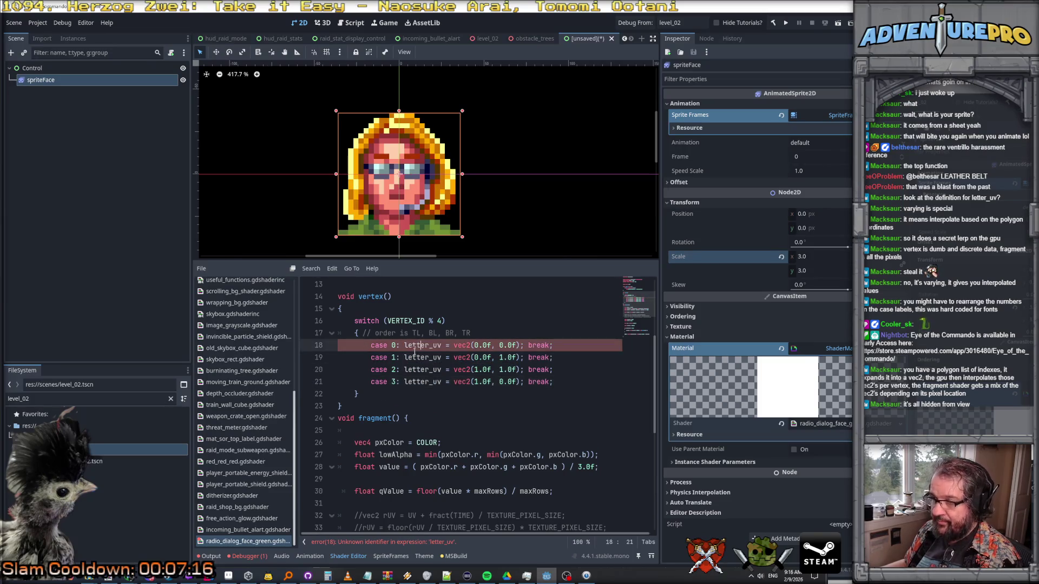
pyautogui.moveTo(405, 345); pyautogui.dragTo(413, 384)
pyautogui.doubleClick(411, 346)
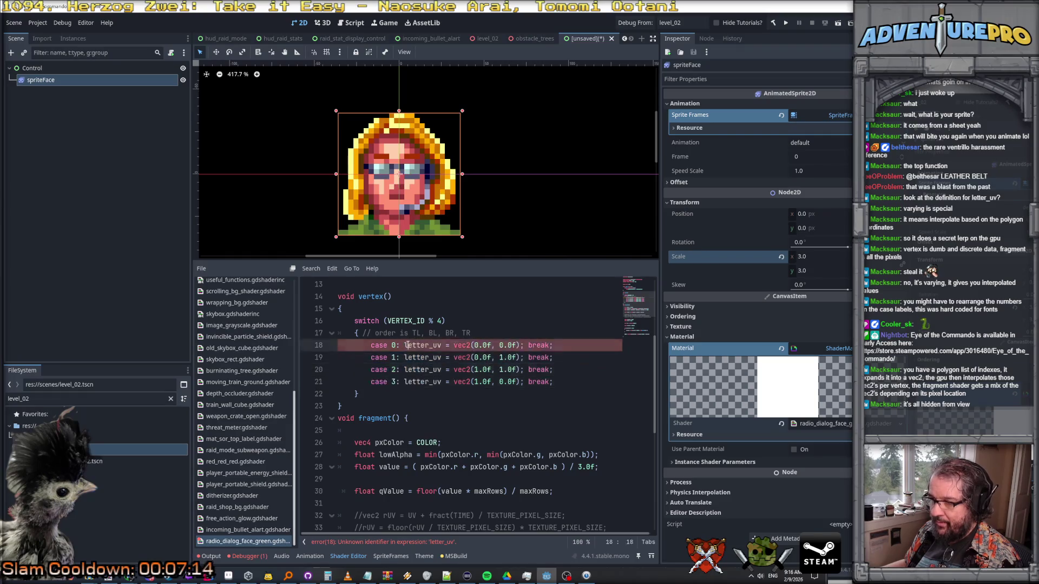
pyautogui.write('pxUV')
# - Rename letter_uv to pxUV in the remaining three switch cases
pyautogui.doubleClick(417, 358)
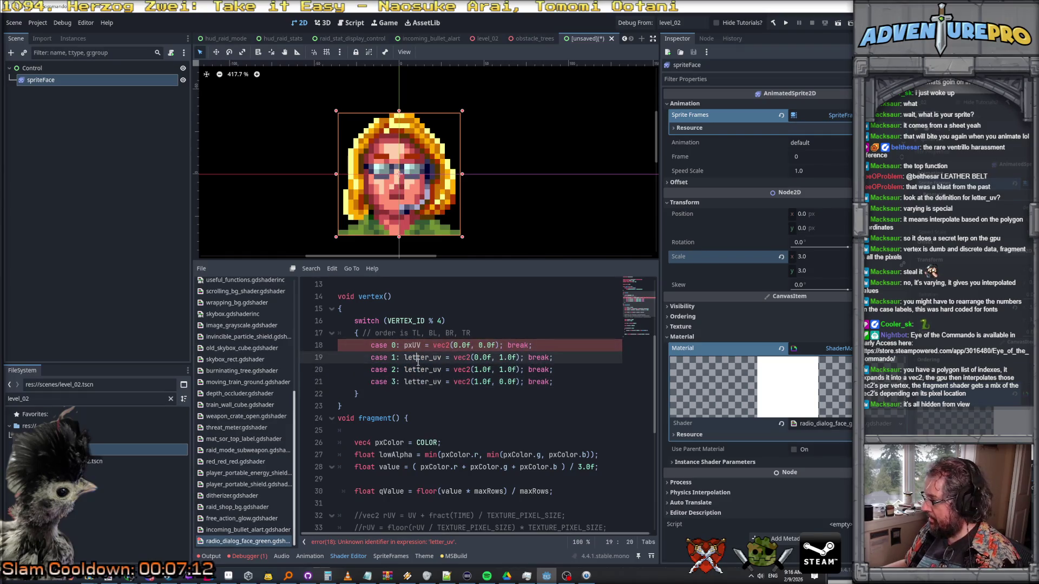
pyautogui.write('pxUV')
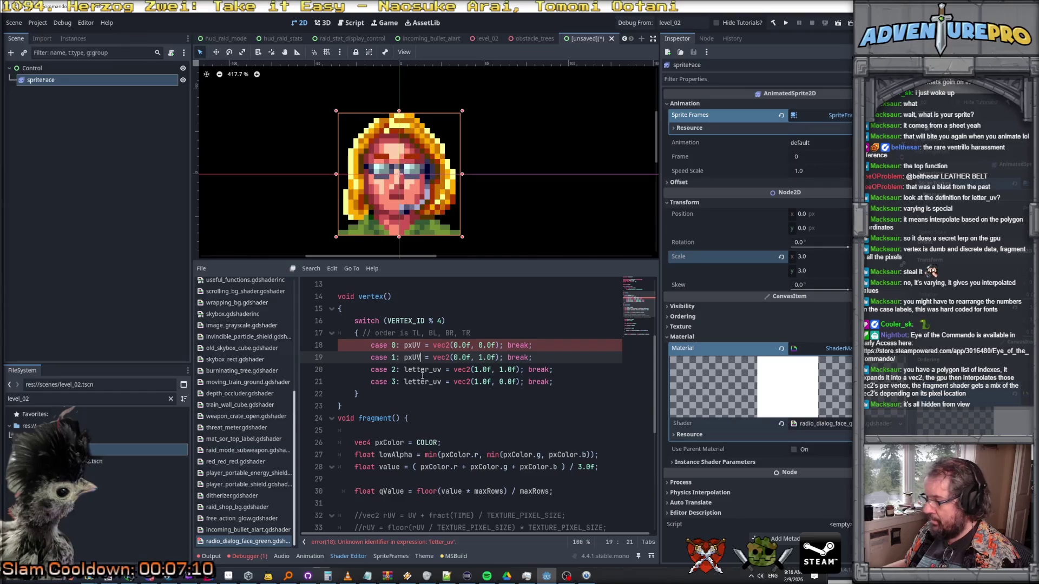
pyautogui.doubleClick(420, 370)
pyautogui.write('pxUV')
pyautogui.doubleClick(421, 381)
pyautogui.write('pxUV')
pyautogui.click(430, 405)
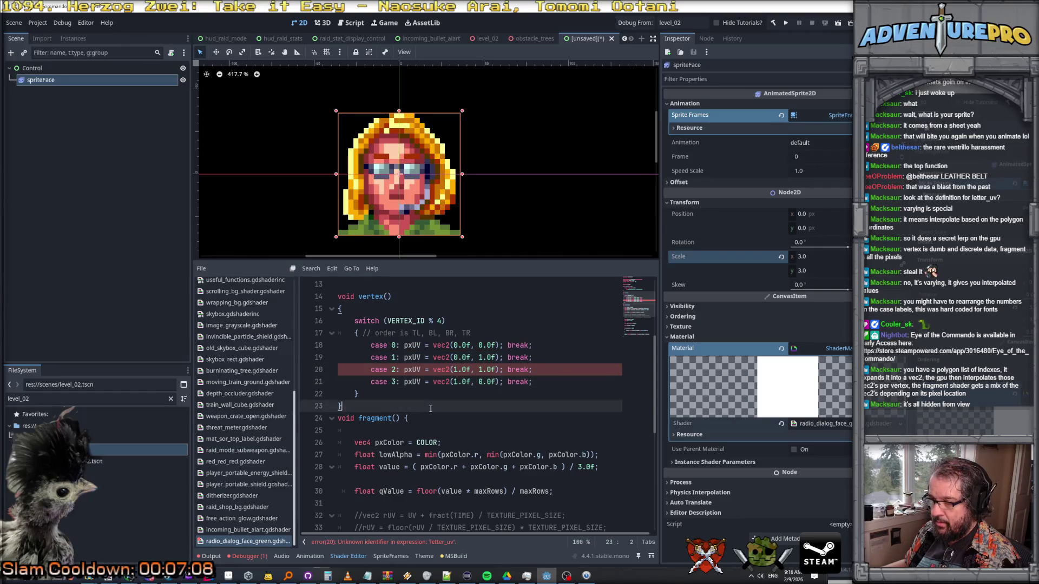
# - Rename letter_uv to pxUV in the fragment if condition
pyautogui.scroll(-3, 430, 409)
pyautogui.scroll(-2, 430, 409)
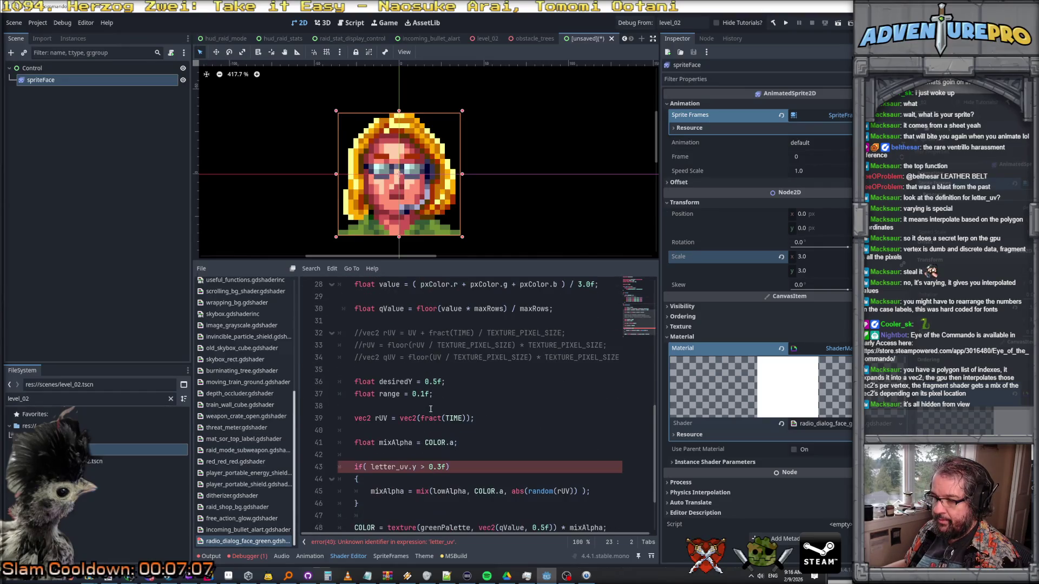
pyautogui.doubleClick(389, 466)
pyautogui.write('pxUV')
# - Replace '> 0.3f' on line 43 with '- desiredY < range'
pyautogui.scroll(-1, 500, 458)
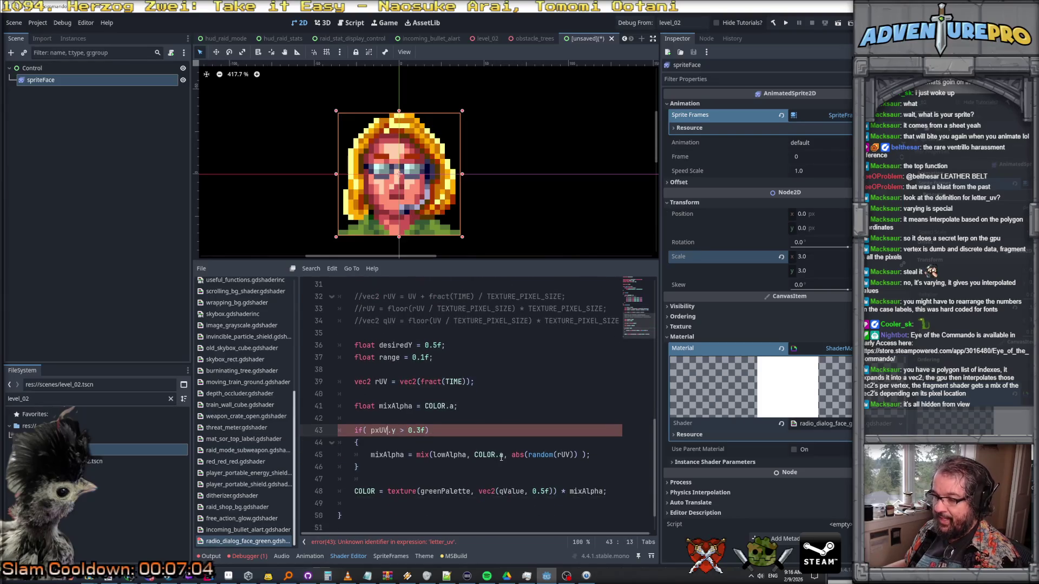
pyautogui.moveTo(401, 430); pyautogui.dragTo(427, 430)
pyautogui.write('- desire')
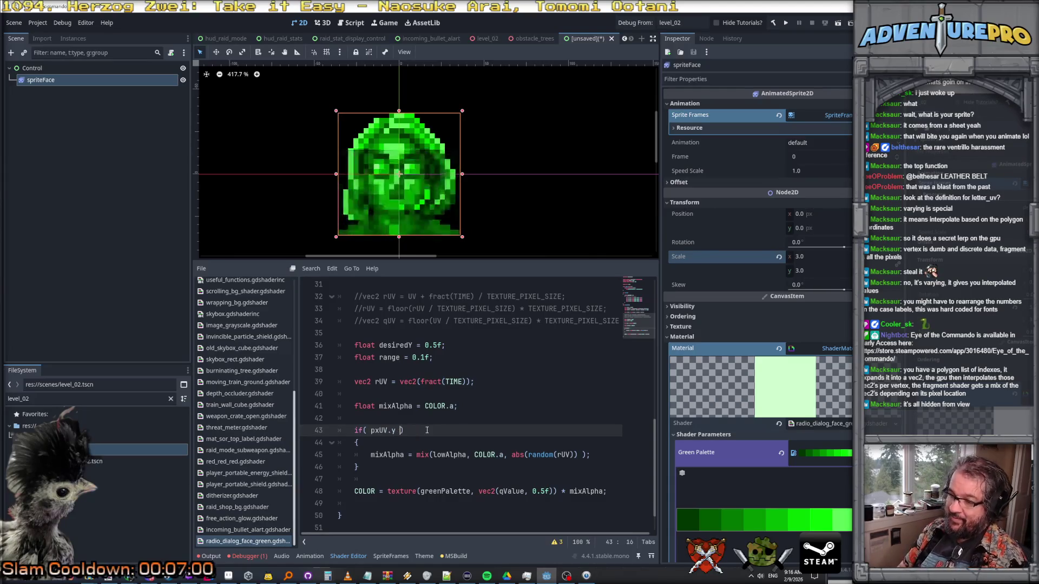
pyautogui.write('dY ')
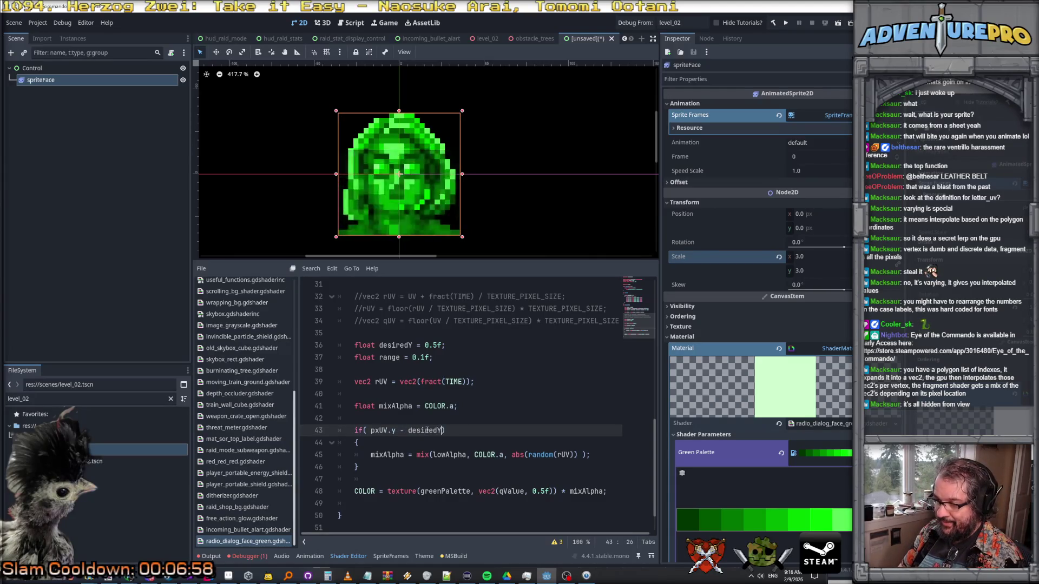
pyautogui.write('< range')
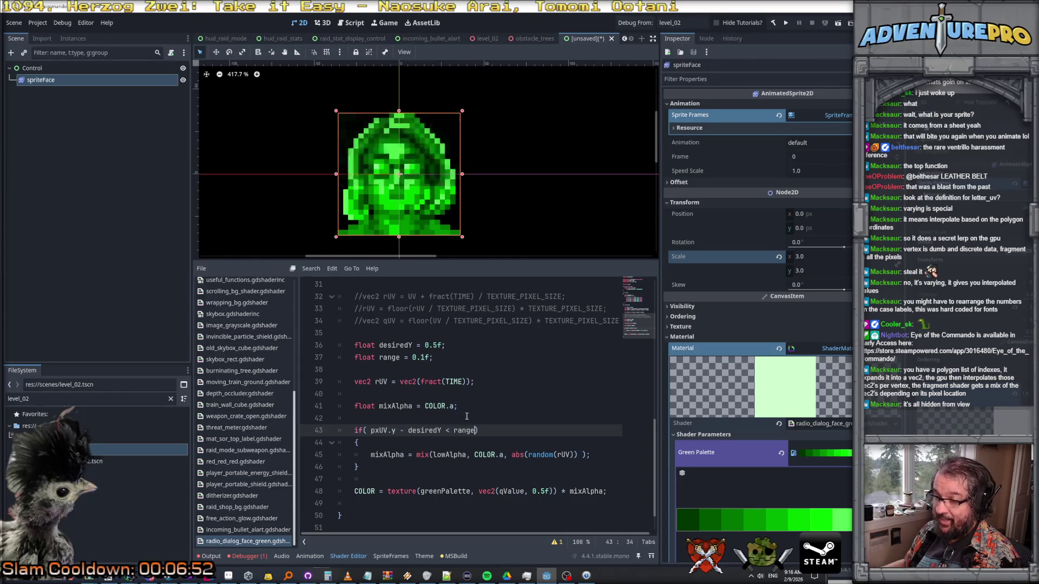
# - Place the caret just before pxUV in the line 43 condition
pyautogui.click(453, 430)
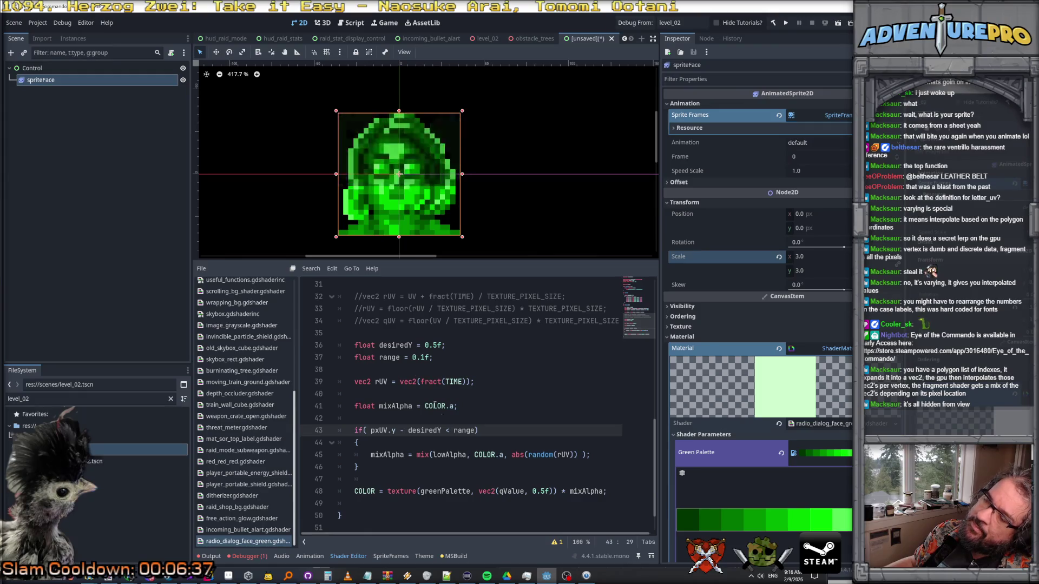
pyautogui.click(474, 431)
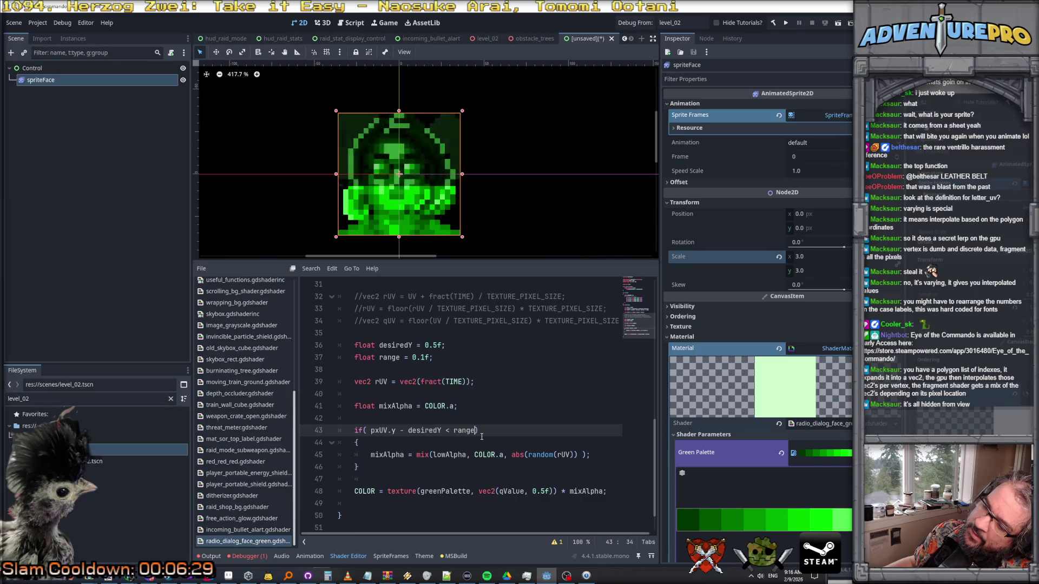
pyautogui.click(370, 430)
# - Wrap pxUV.y - desiredY in saturate() in the if condition
pyautogui.write('saturate(')
pyautogui.press('Right')
pyautogui.press('Right')
pyautogui.press('Right')
pyautogui.press('Right')
pyautogui.write(')')
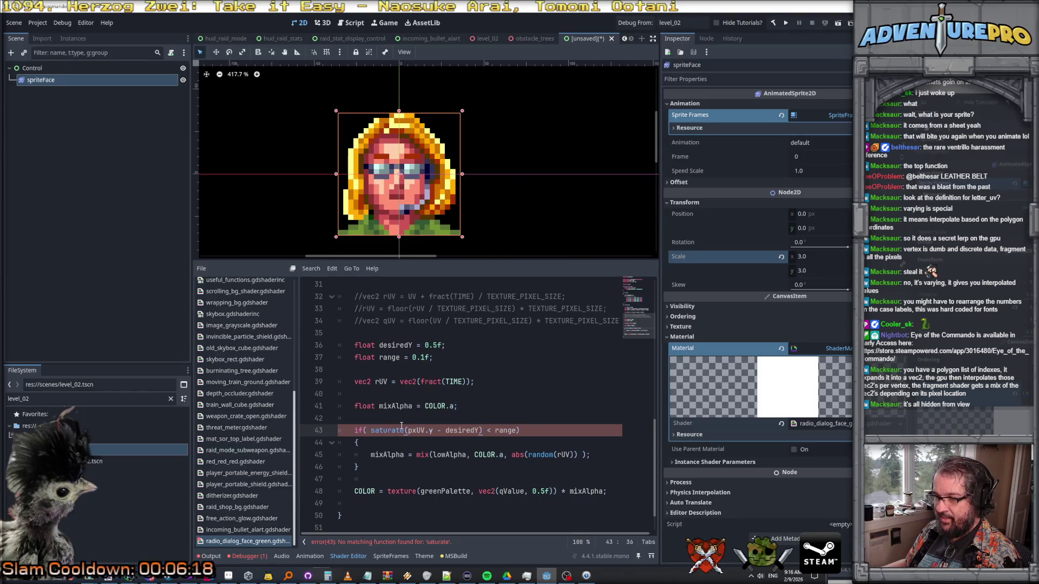
# - Replace saturate with clamp(pxUV.y - desiredY, 0, 1) and insert a blank line above the if
pyautogui.doubleClick(385, 430)
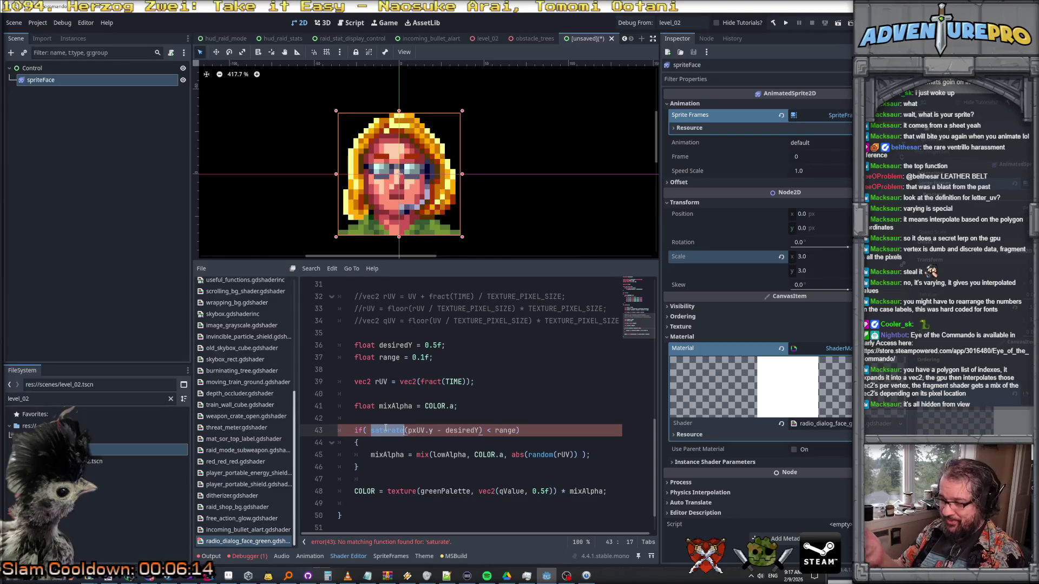
pyautogui.press('BackSpace')
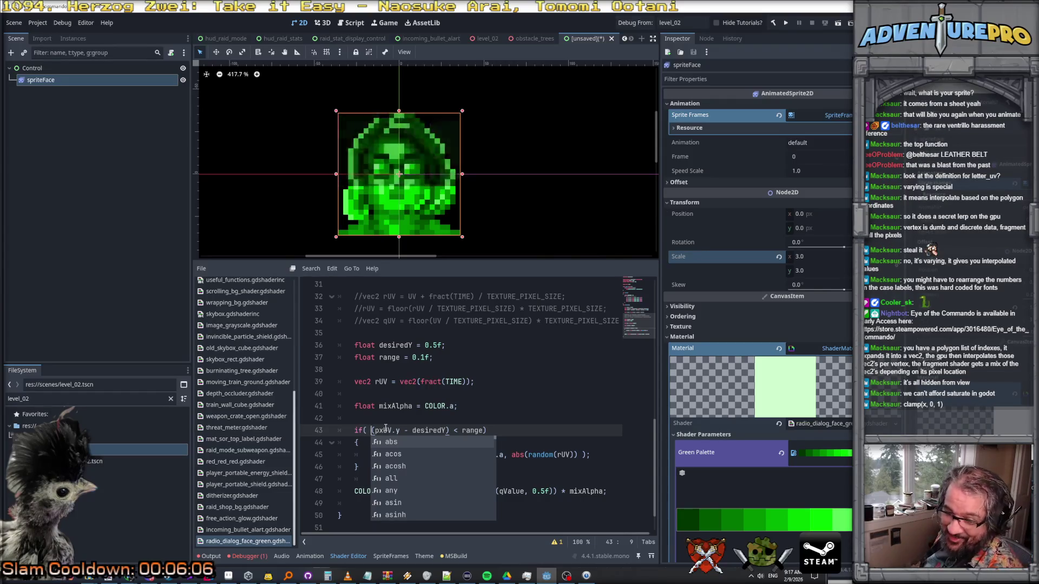
pyautogui.write('clamp')
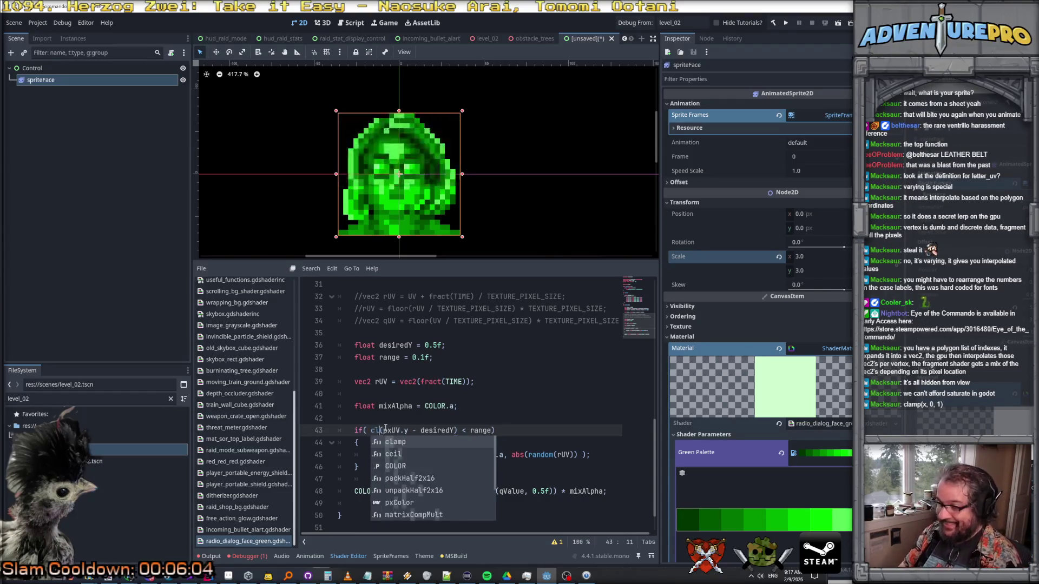
pyautogui.press('Escape')
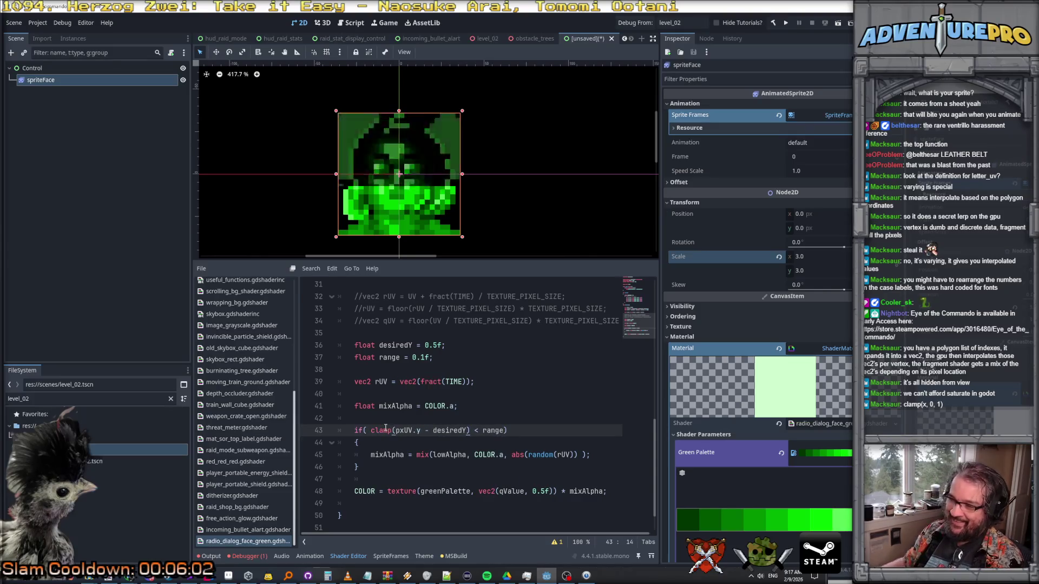
pyautogui.press('Right')
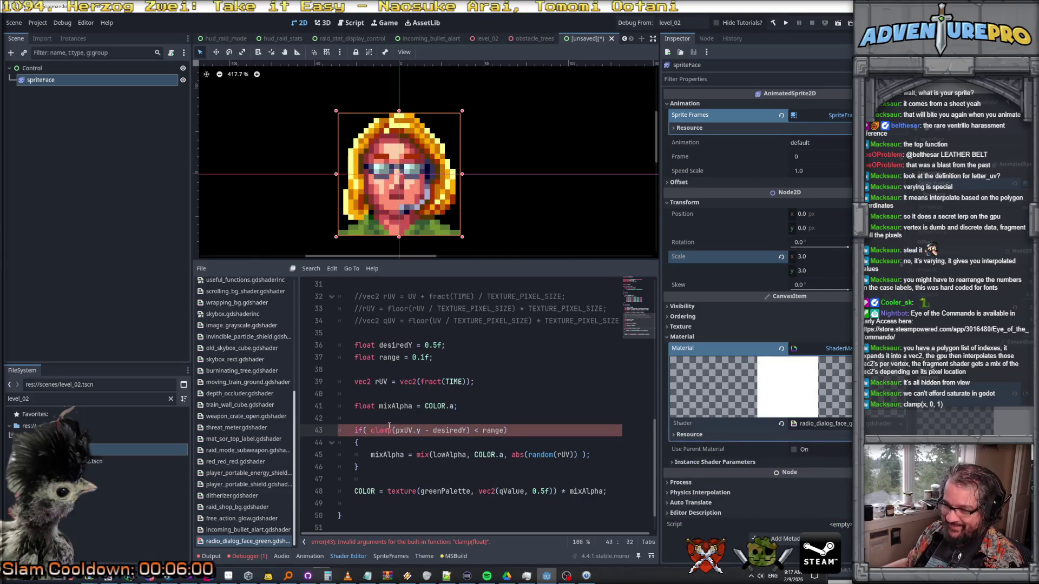
pyautogui.write('(')
pyautogui.press('End')
pyautogui.press('Left')
pyautogui.press('Left')
pyautogui.press('Left')
pyautogui.hotkey('ctrl', 'Left')
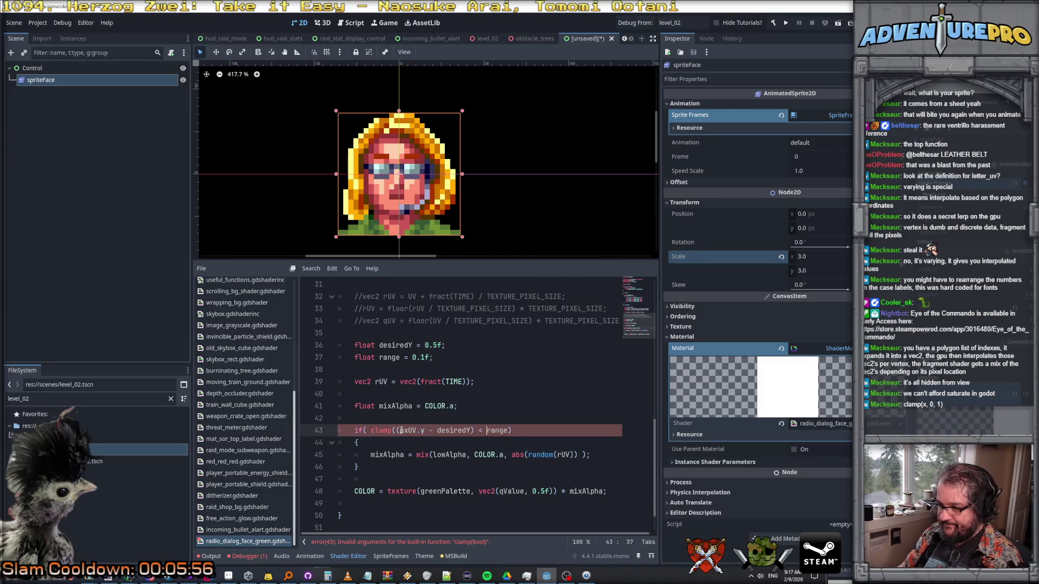
pyautogui.write(',0,1)')
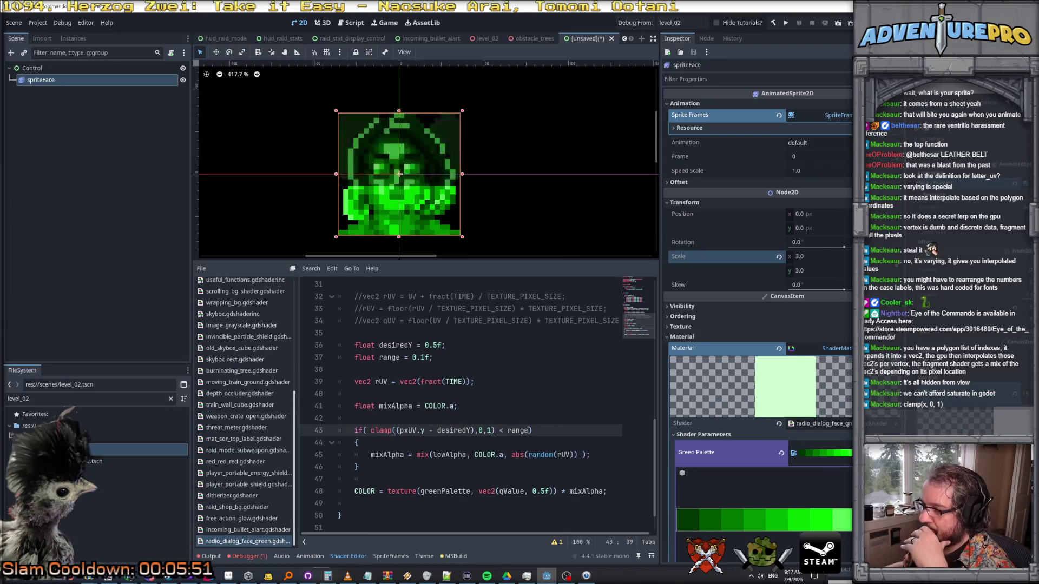
pyautogui.click(426, 416)
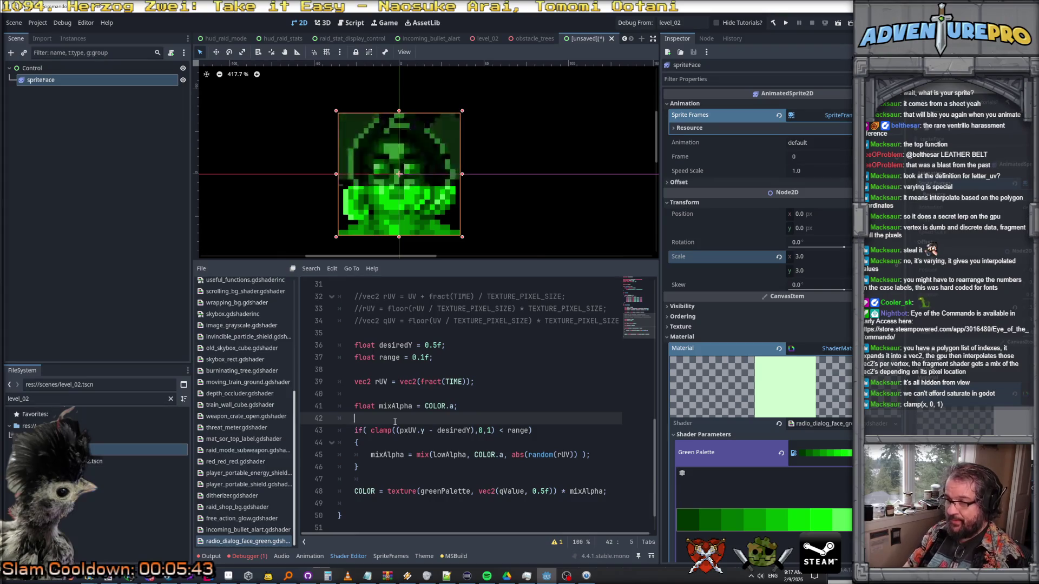
pyautogui.press('Return')
# - Declare float band = pxUV.y - desiredY and make the condition band > 0.0f && band < range
pyautogui.write('float ')
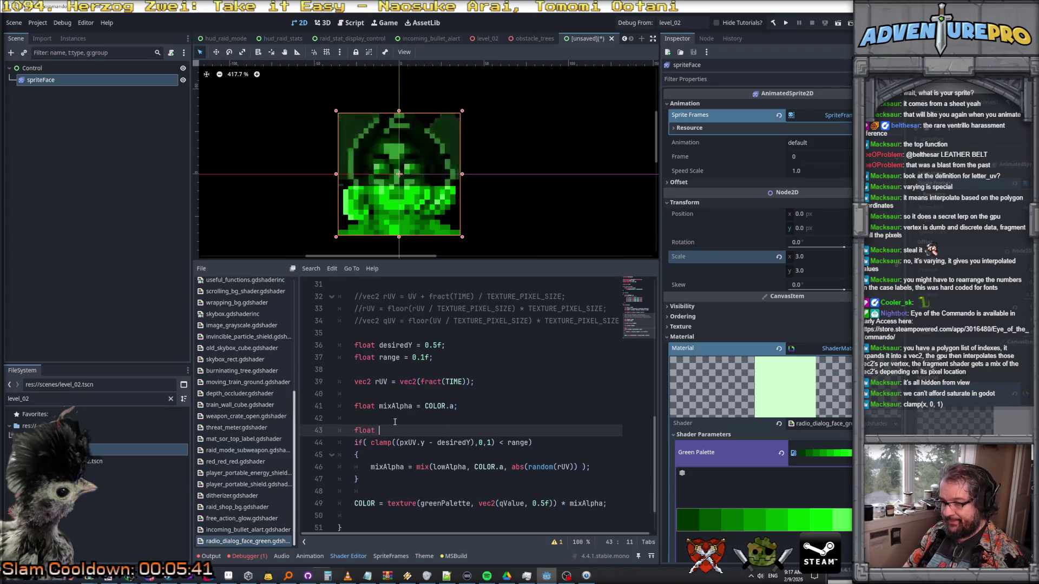
pyautogui.write('band = ')
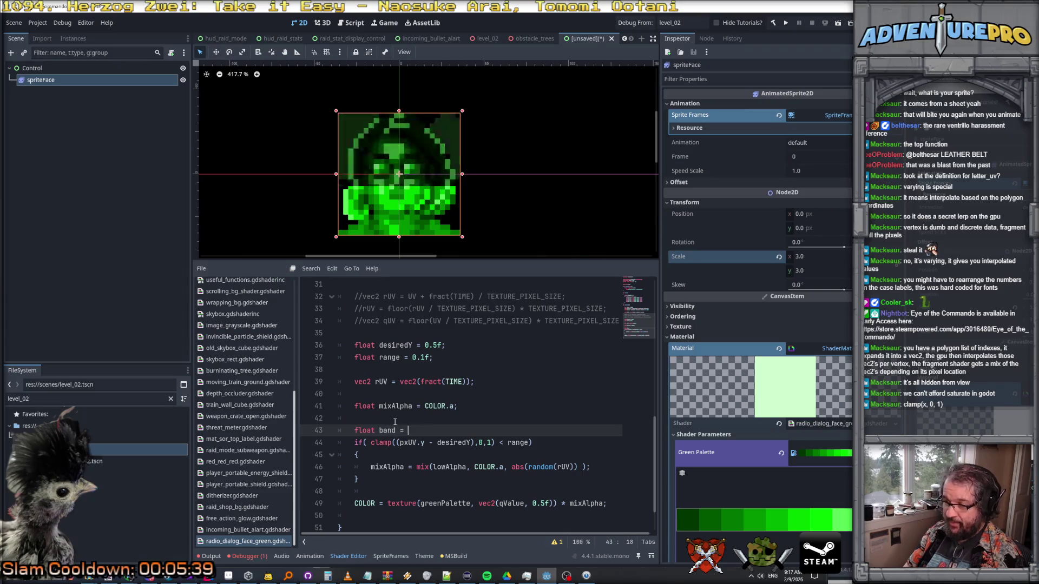
pyautogui.write('pxUV.y - desiredY;')
pyautogui.moveTo(371, 442)
pyautogui.mouseDown()
pyautogui.moveTo(528, 443)
pyautogui.moveTo(496, 446)
pyautogui.mouseUp()
pyautogui.write('band > ')
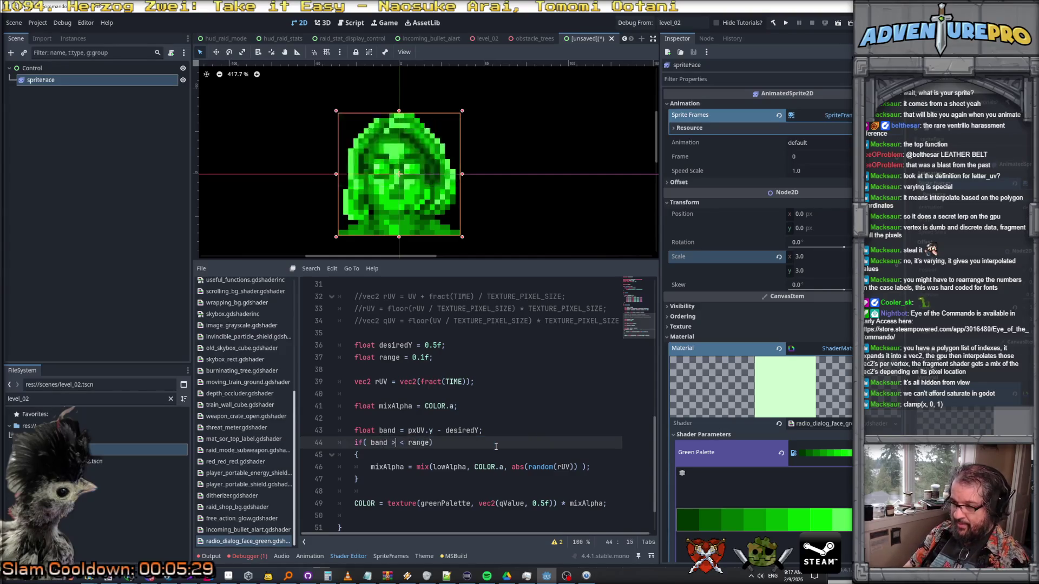
pyautogui.write('0.0')
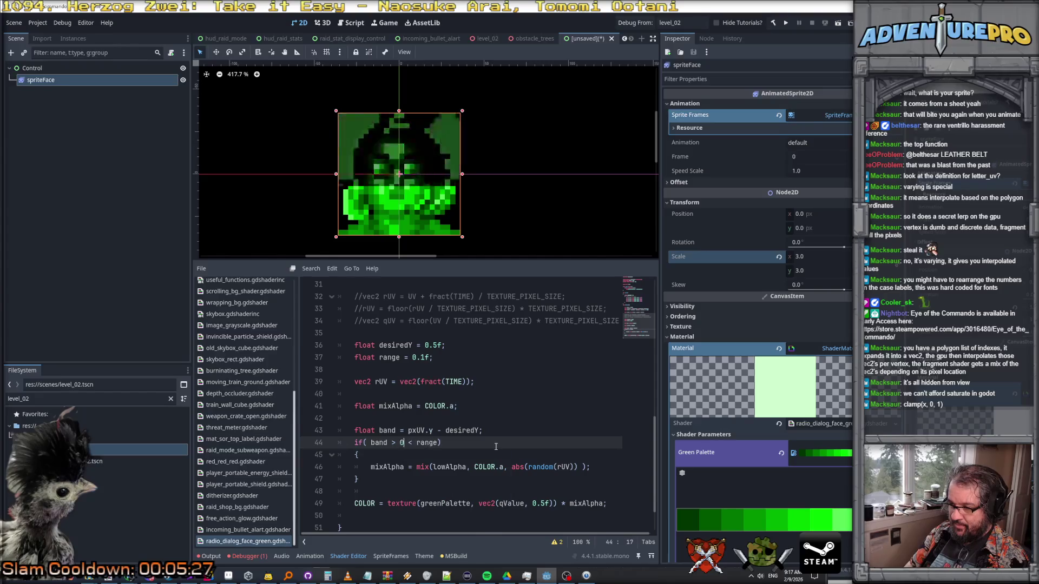
pyautogui.write('f && ban')
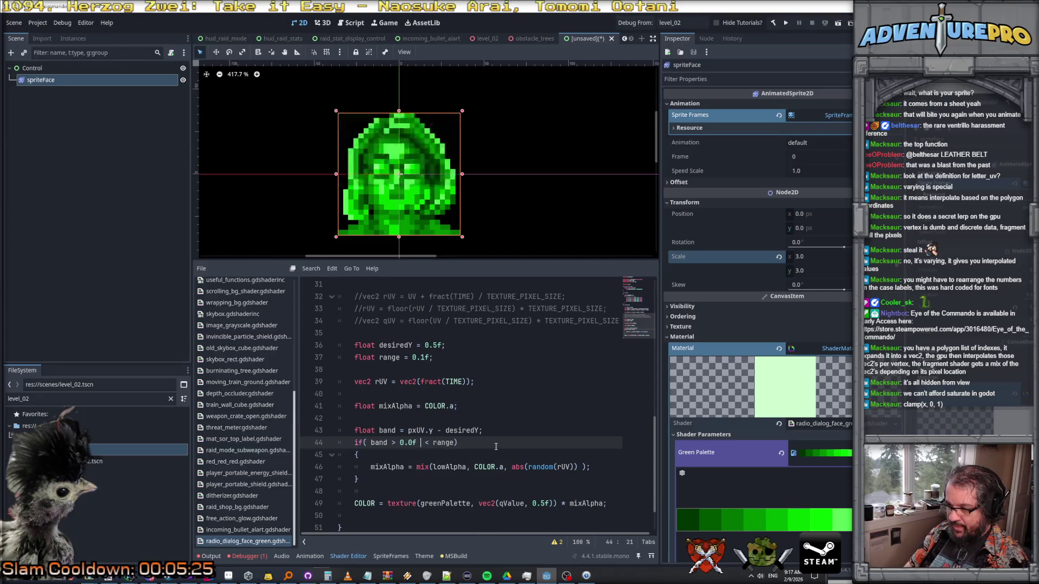
pyautogui.write('d')
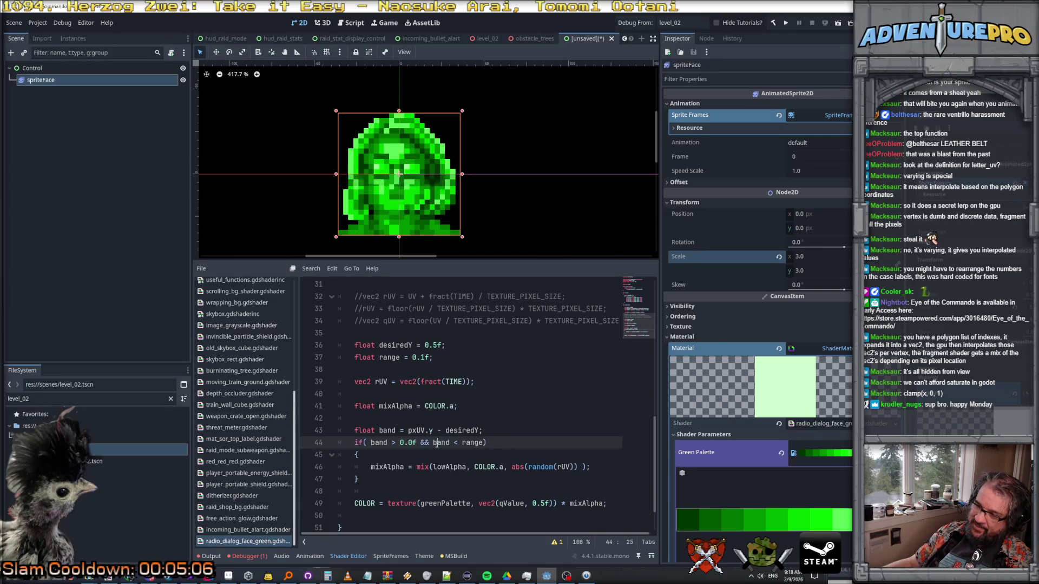
# - Change the band expression to 1.0f - (pxUV.y - desiredY)
pyautogui.click(458, 421)
pyautogui.click(447, 430)
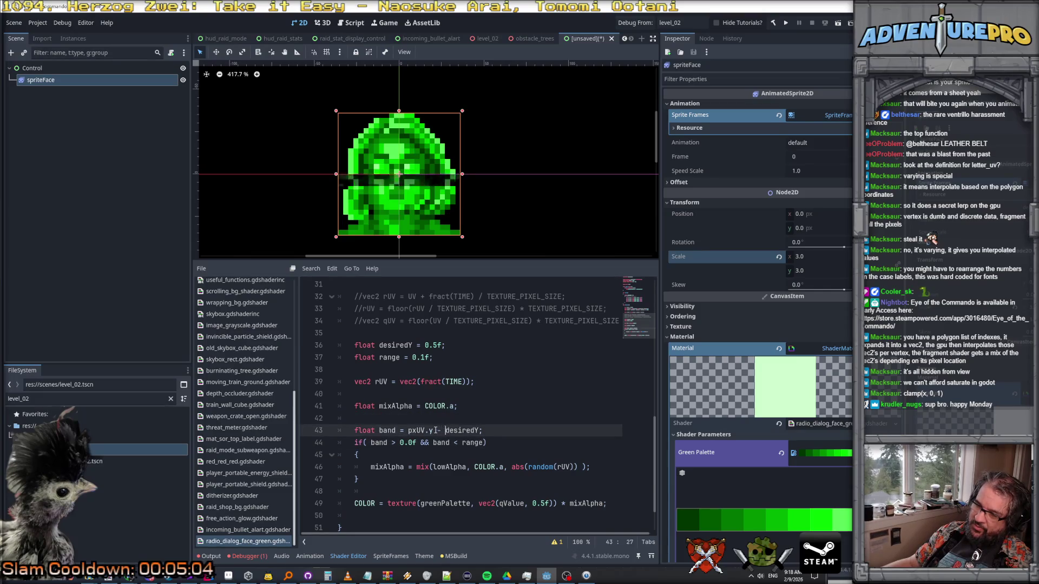
pyautogui.click(498, 422)
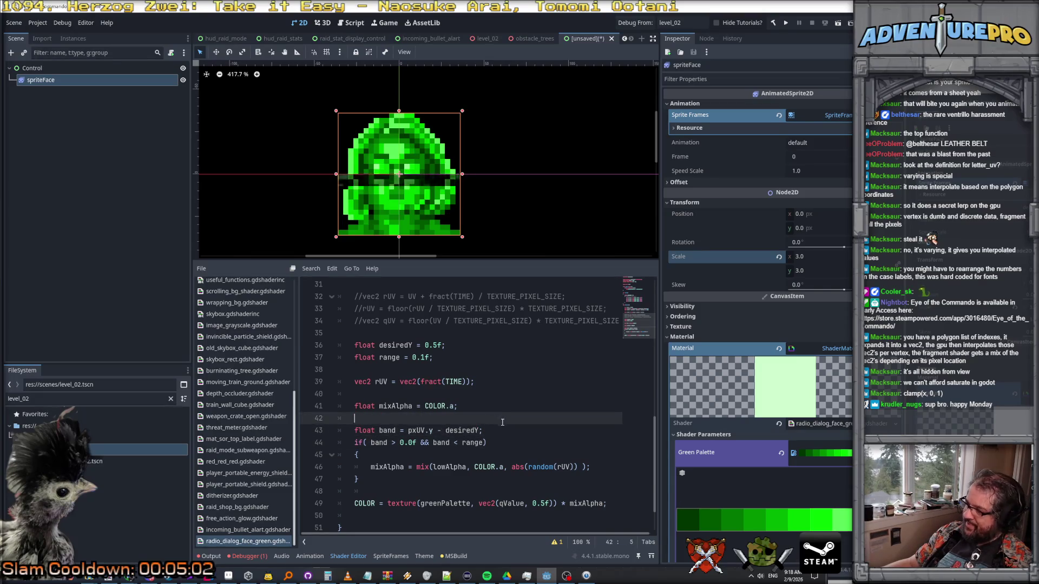
pyautogui.click(500, 430)
pyautogui.click(492, 422)
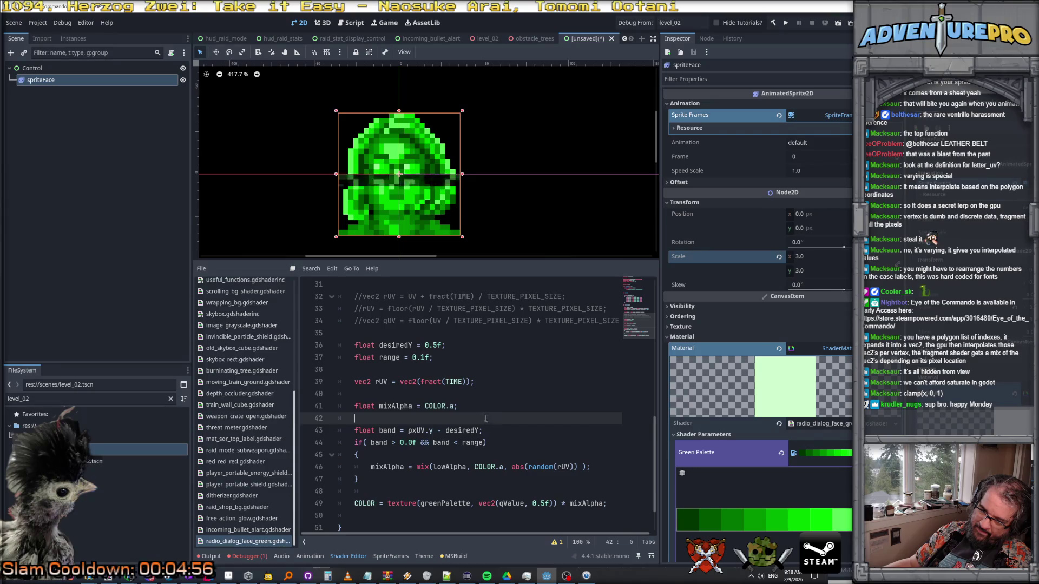
pyautogui.click(388, 430)
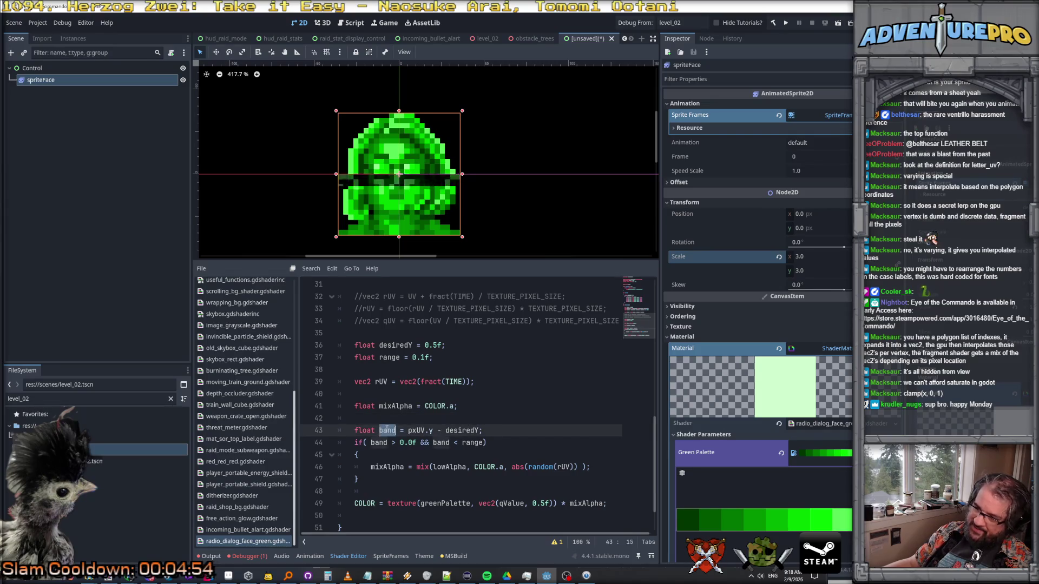
pyautogui.click(421, 430)
pyautogui.moveTo(407, 430); pyautogui.dragTo(360, 430)
pyautogui.click(409, 430)
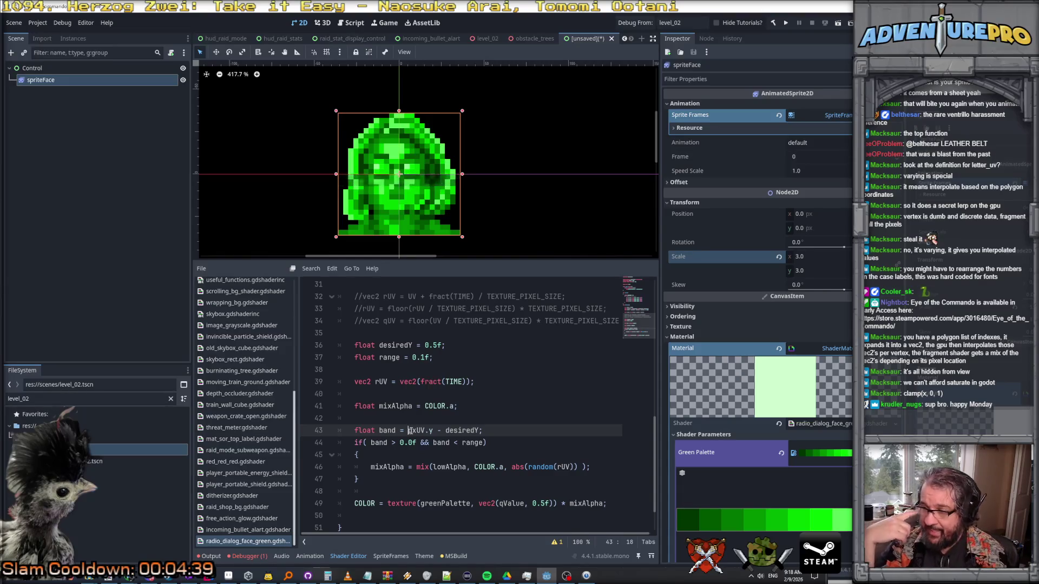
pyautogui.write('1.0f - ')
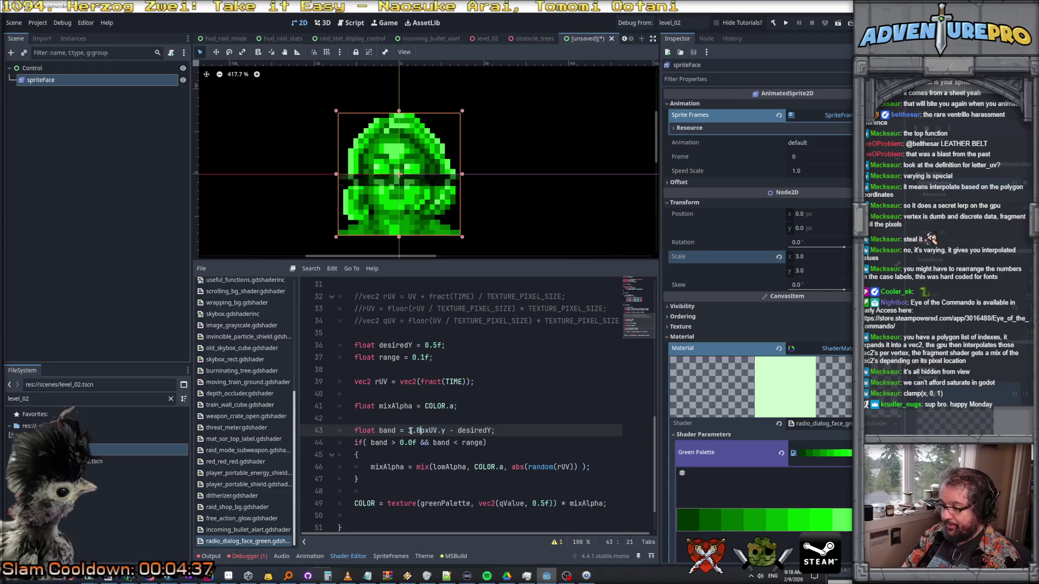
pyautogui.write('(')
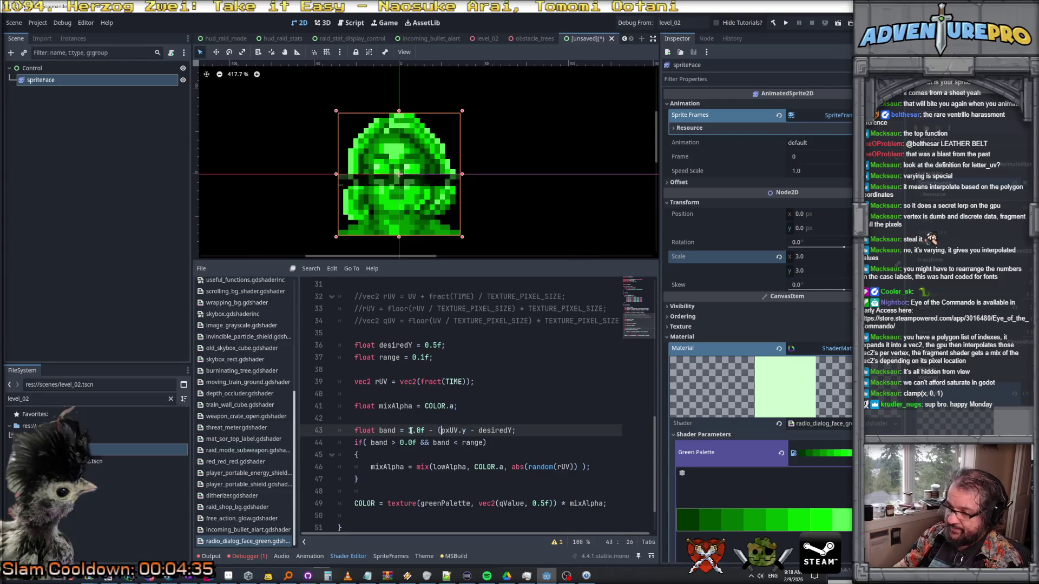
pyautogui.press('End')
pyautogui.press('Left')
pyautogui.write(')')
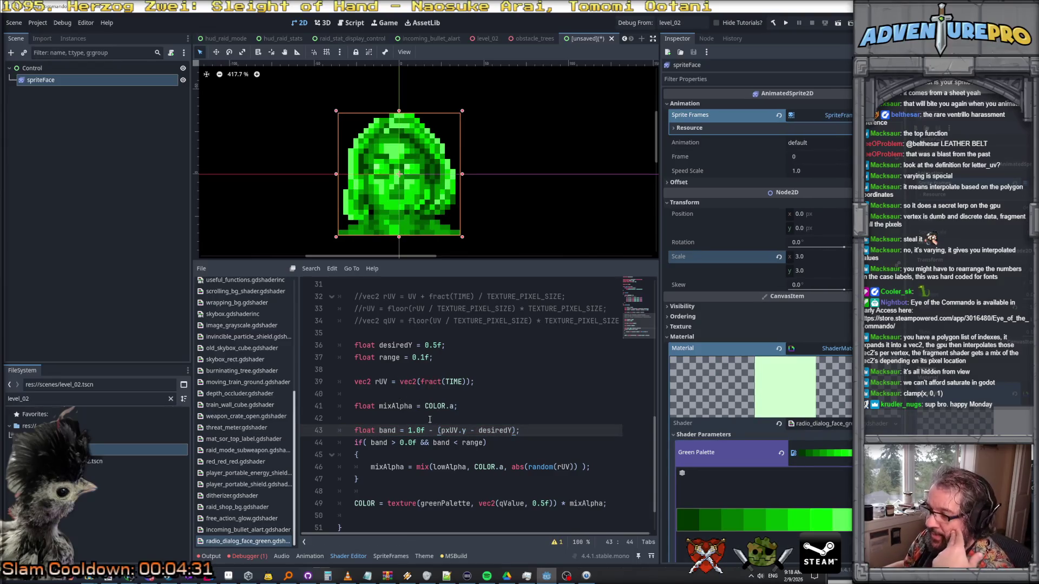
# - Select '0.0f && band < range' in the if condition
pyautogui.click(487, 430)
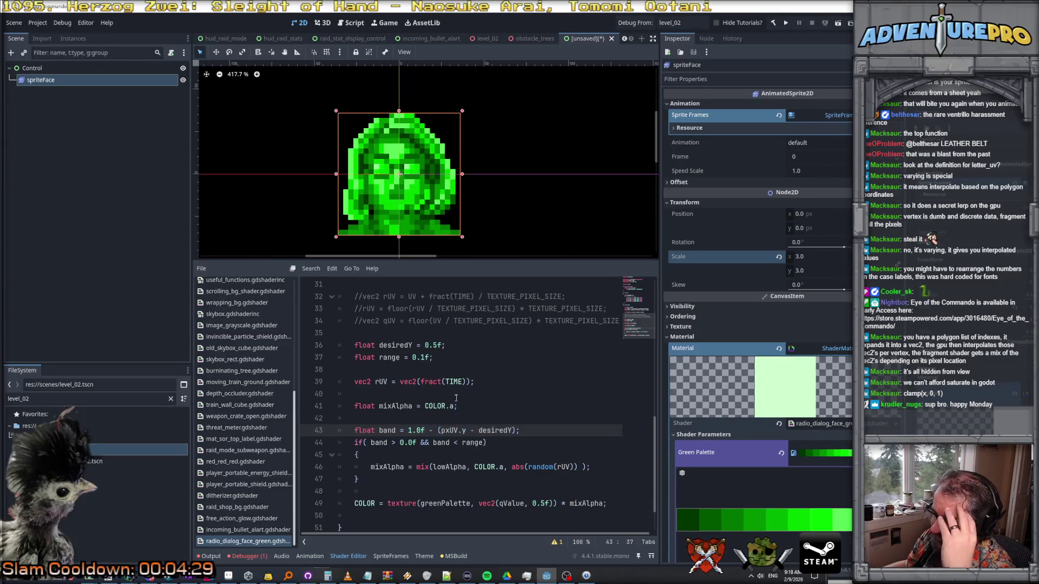
pyautogui.click(401, 442)
pyautogui.moveTo(401, 442); pyautogui.dragTo(483, 447)
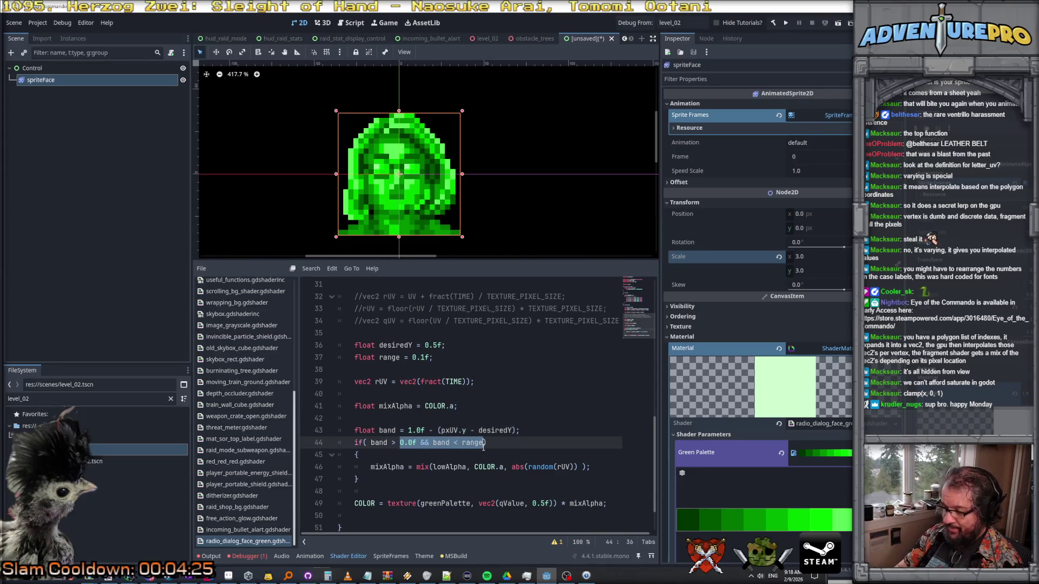
# - Set the condition to band > 0.9f and make band 1.0f - abs(pxUV.y - desiredY)
pyautogui.write('0.9f')
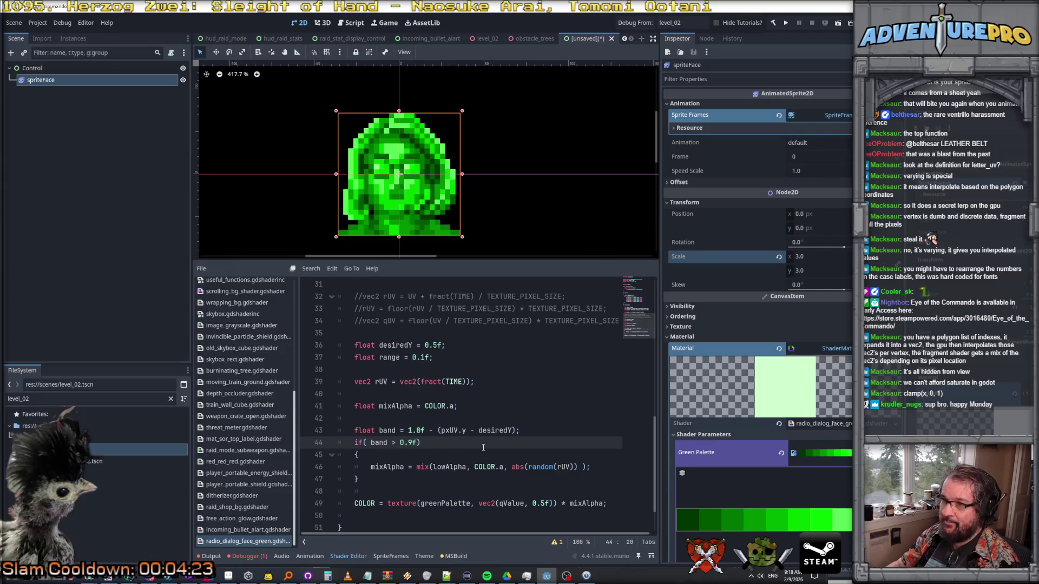
pyautogui.press('Up')
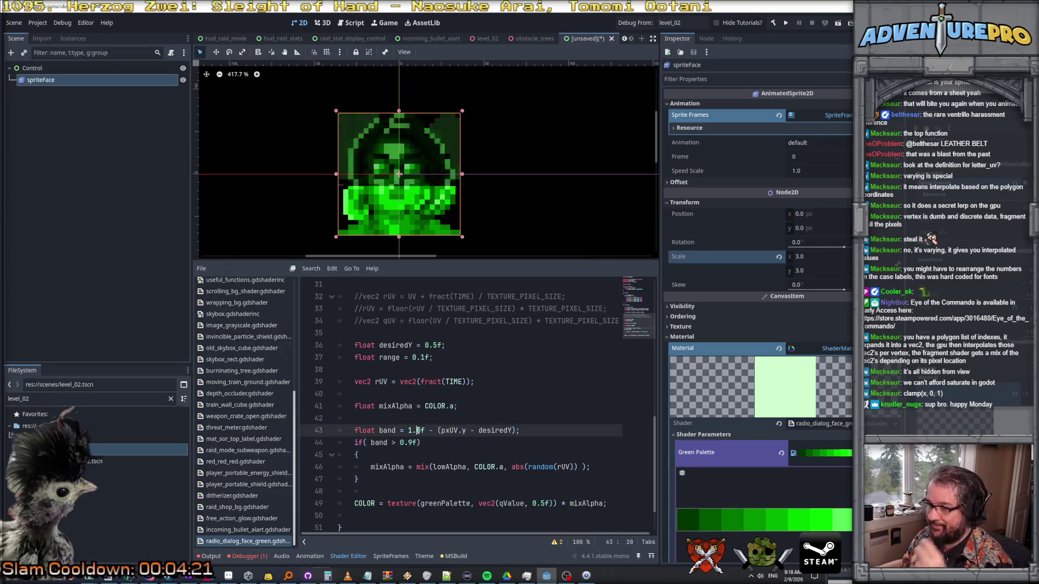
pyautogui.click(438, 431)
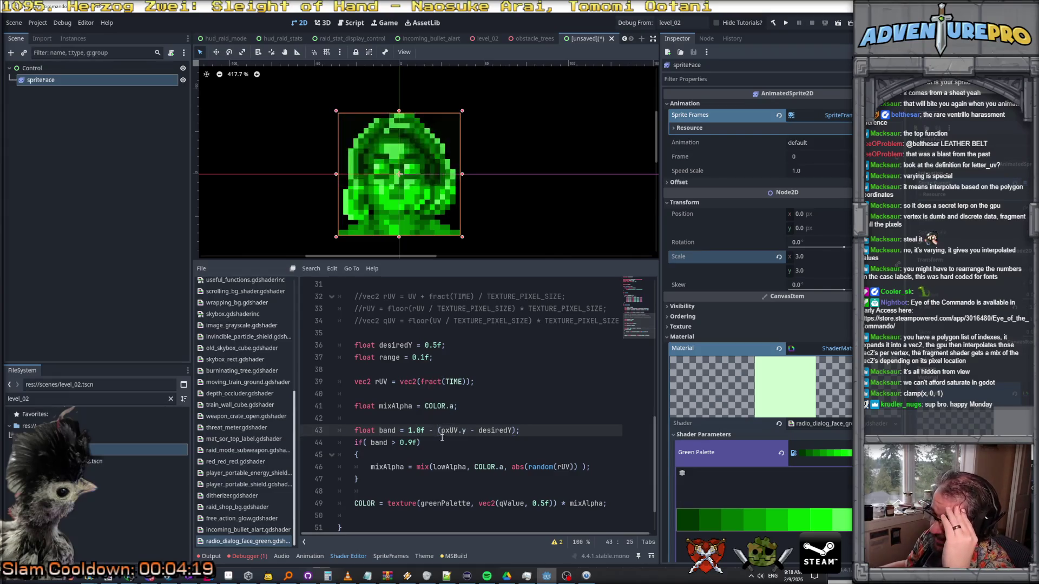
pyautogui.press('Left')
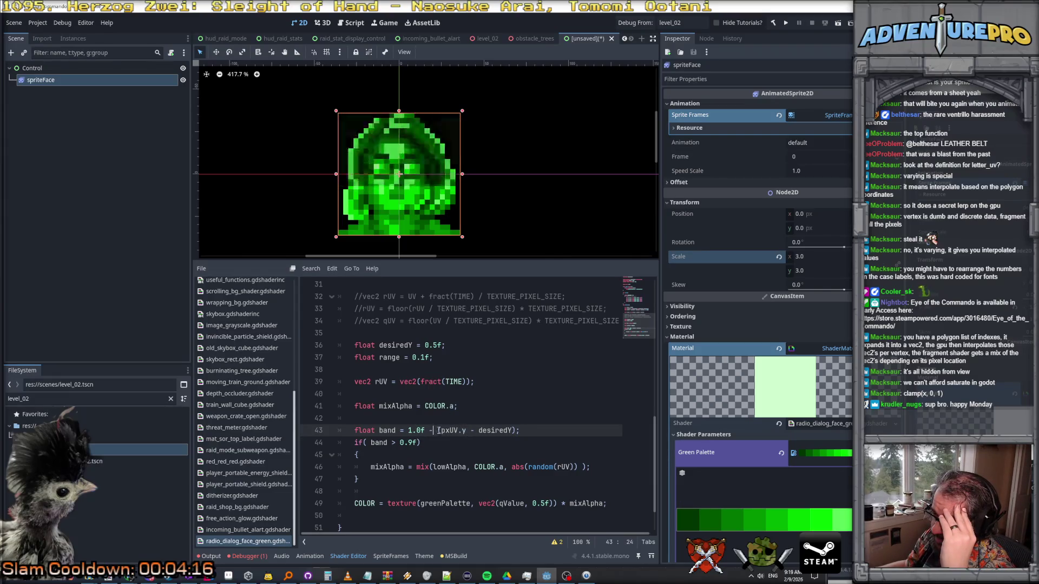
pyautogui.write('abs')
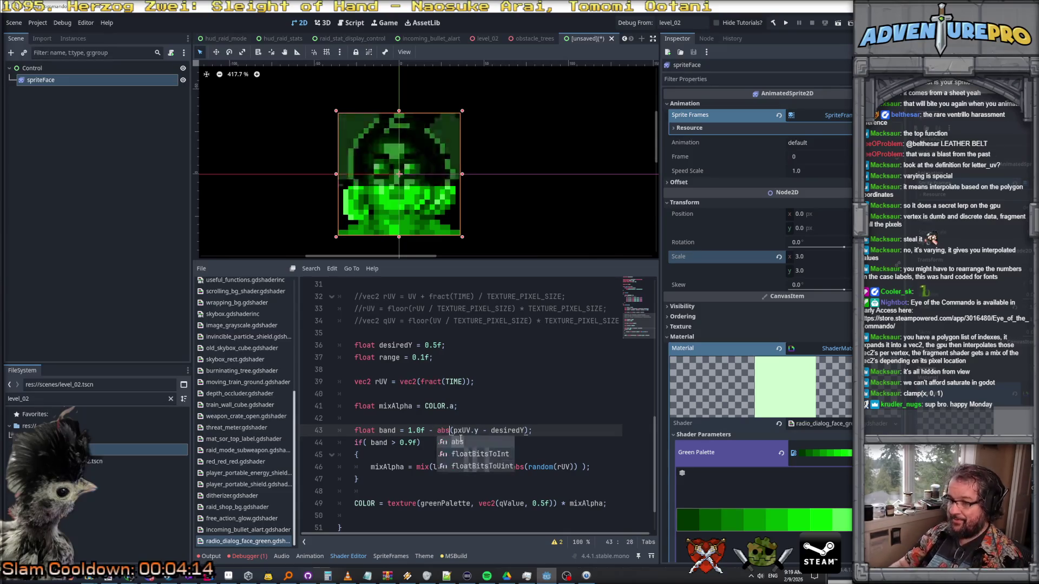
pyautogui.press('Escape')
pyautogui.press('Up')
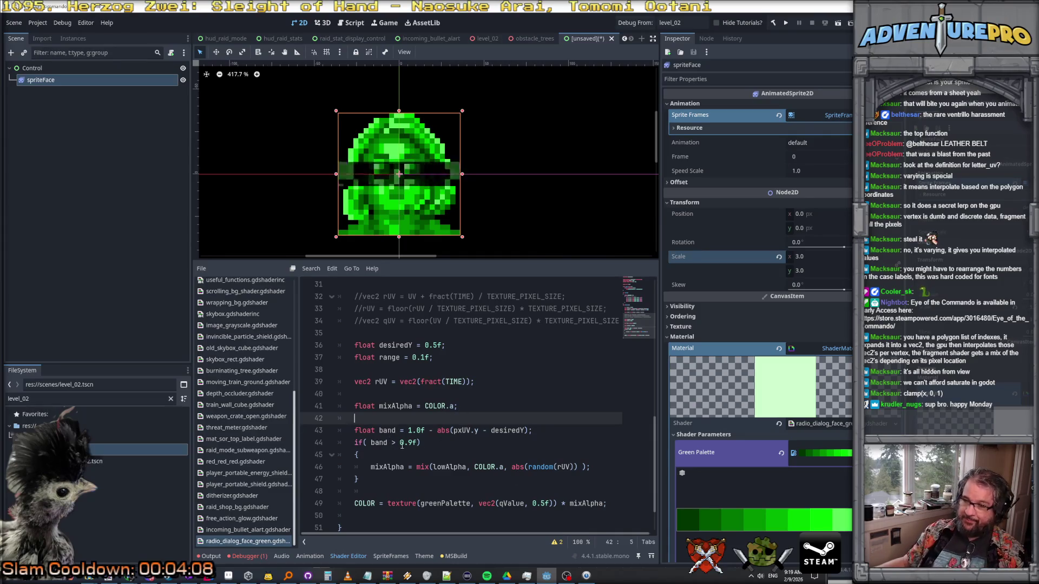
# - Insert a blank line after the band line
pyautogui.click(372, 442)
pyautogui.click(556, 433)
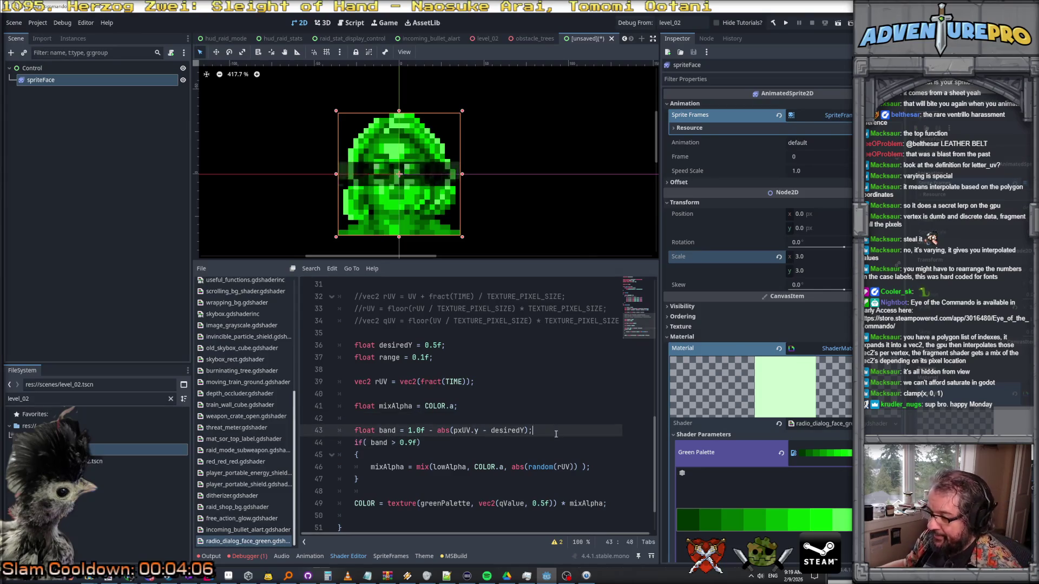
pyautogui.press('Return')
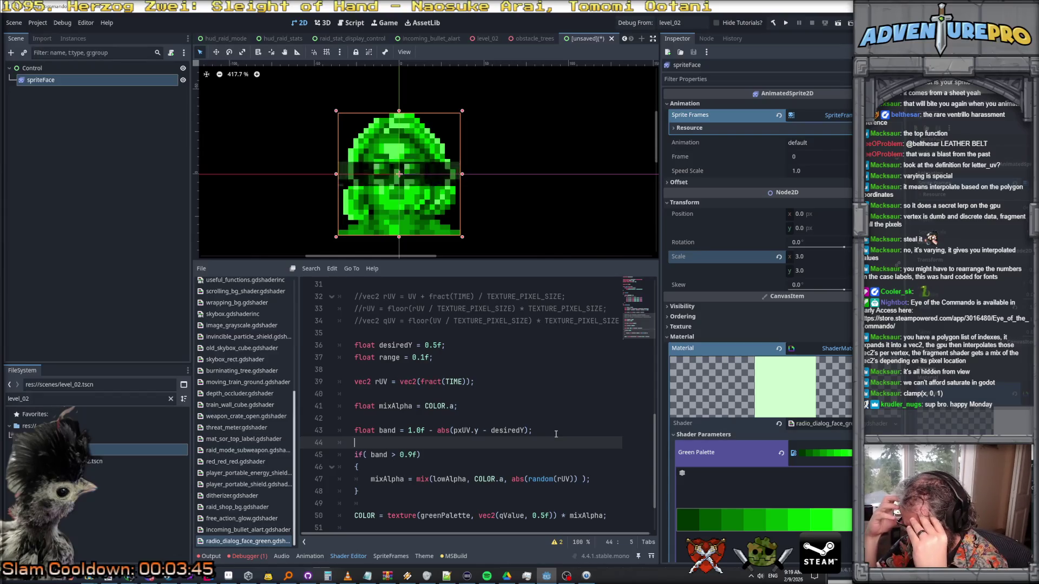
# - Write 'float bandDelta = band - range;' on the new line 44
pyautogui.write('floa')
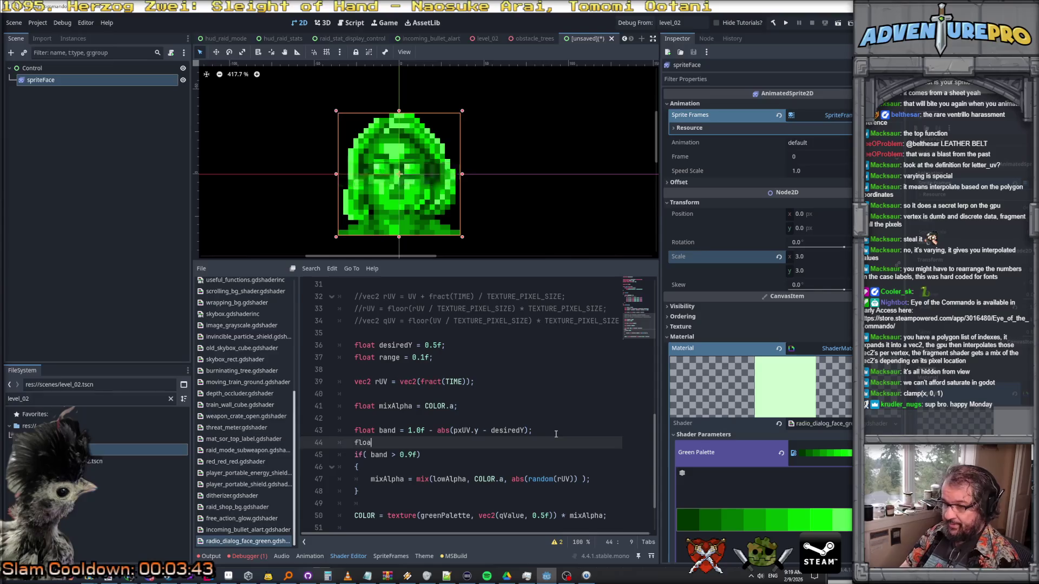
pyautogui.write('t bandDelta =')
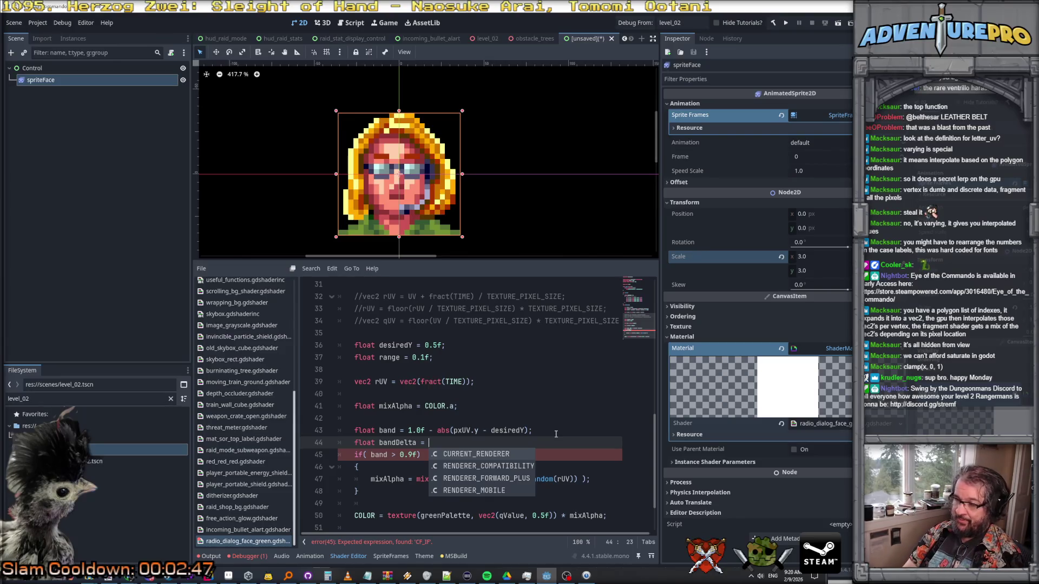
pyautogui.write('band - range;')
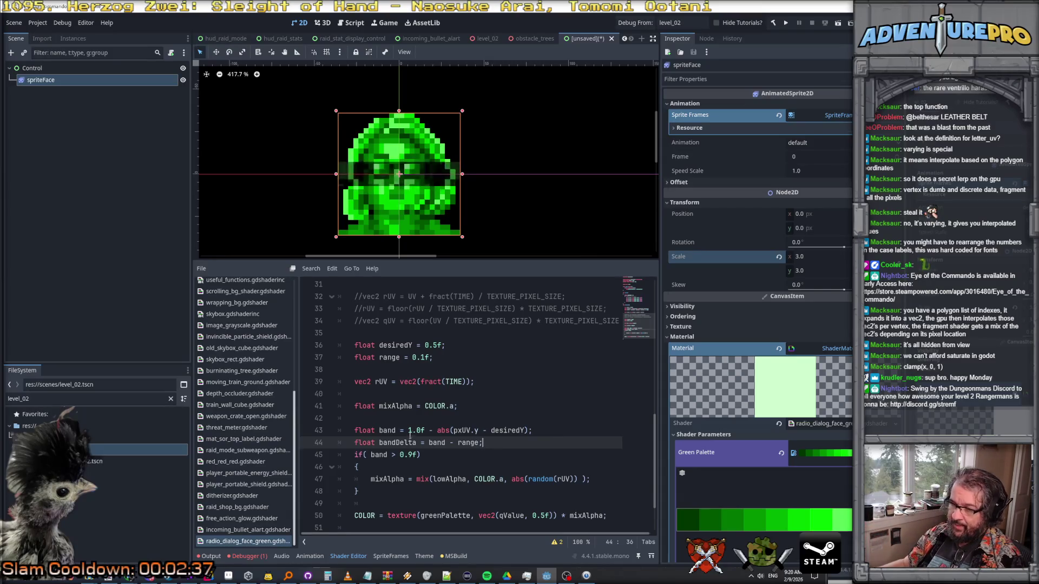
pyautogui.click(428, 442)
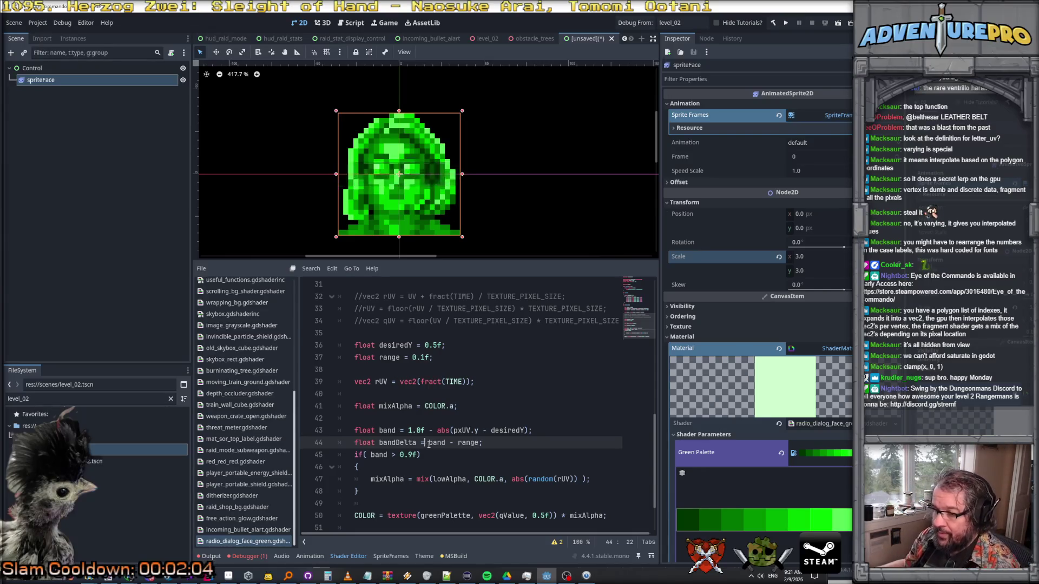
# - Rewrite the bandDelta expression as band - ( 1.0f - range)
pyautogui.write('r')
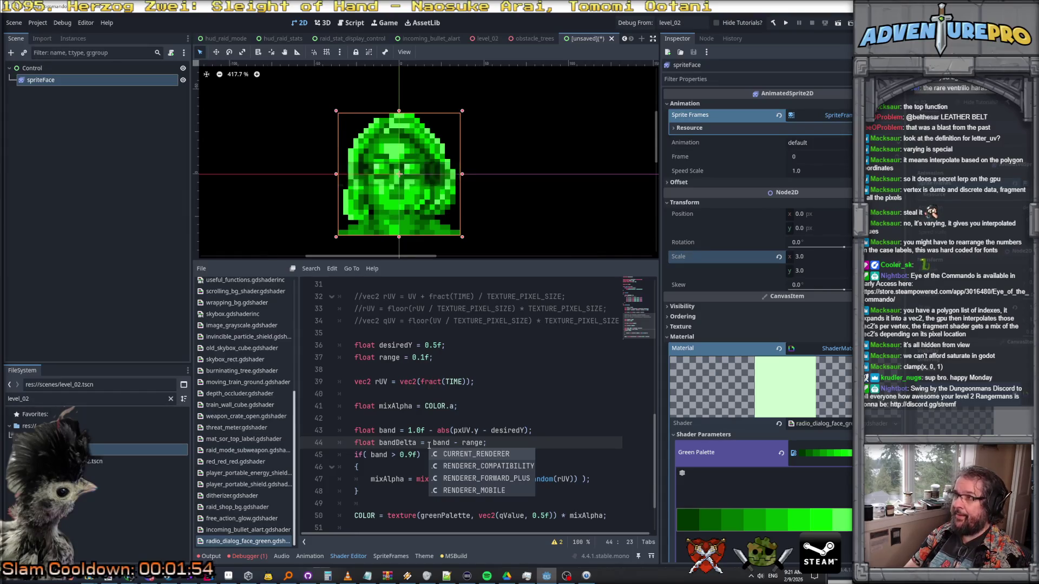
pyautogui.hotkey('shift', 'Right')
pyautogui.hotkey('shift', 'Right')
pyautogui.hotkey('shift', 'Right')
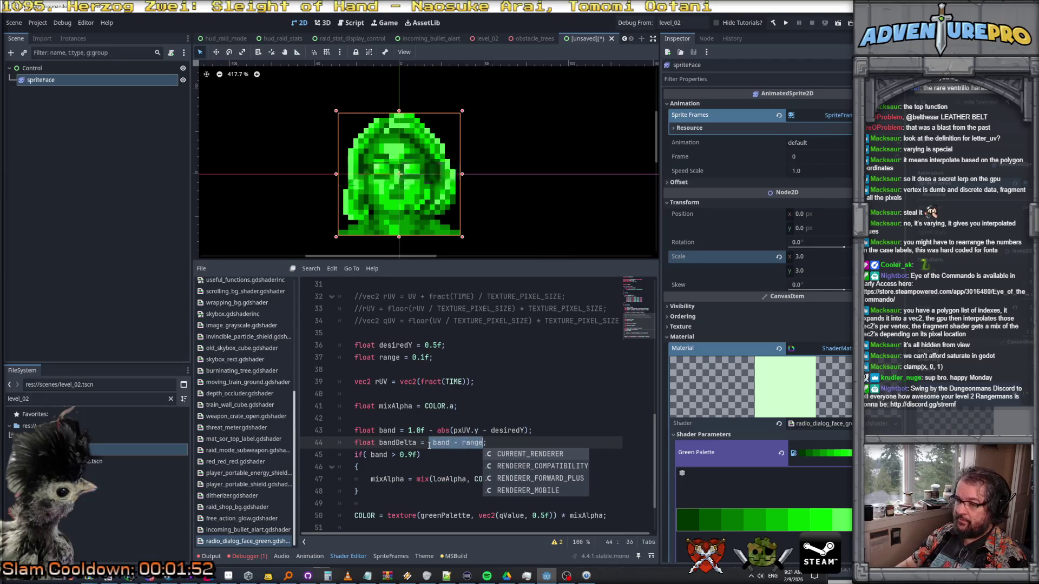
pyautogui.press('BackSpace')
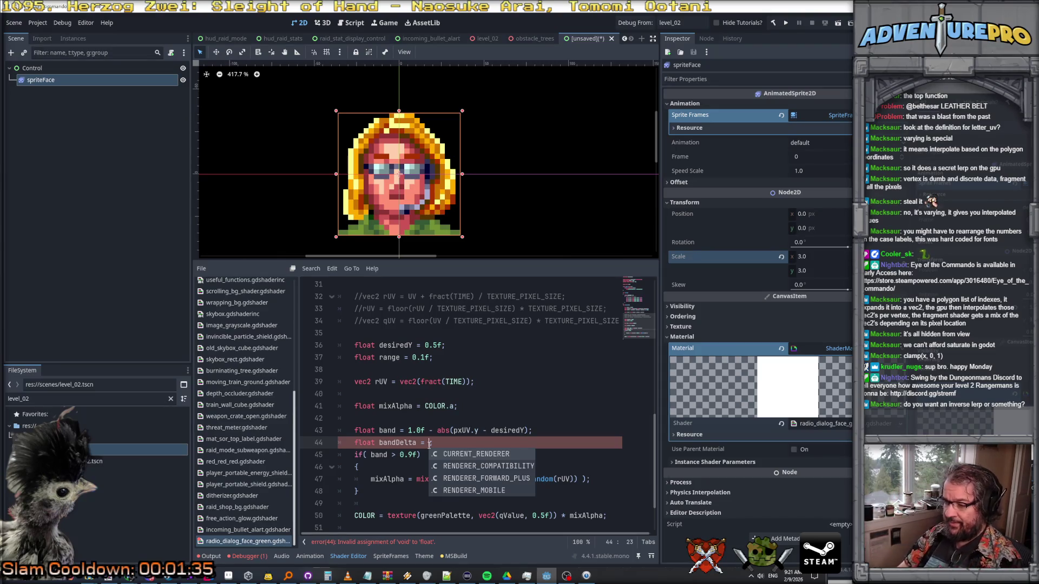
pyautogui.write('band ;')
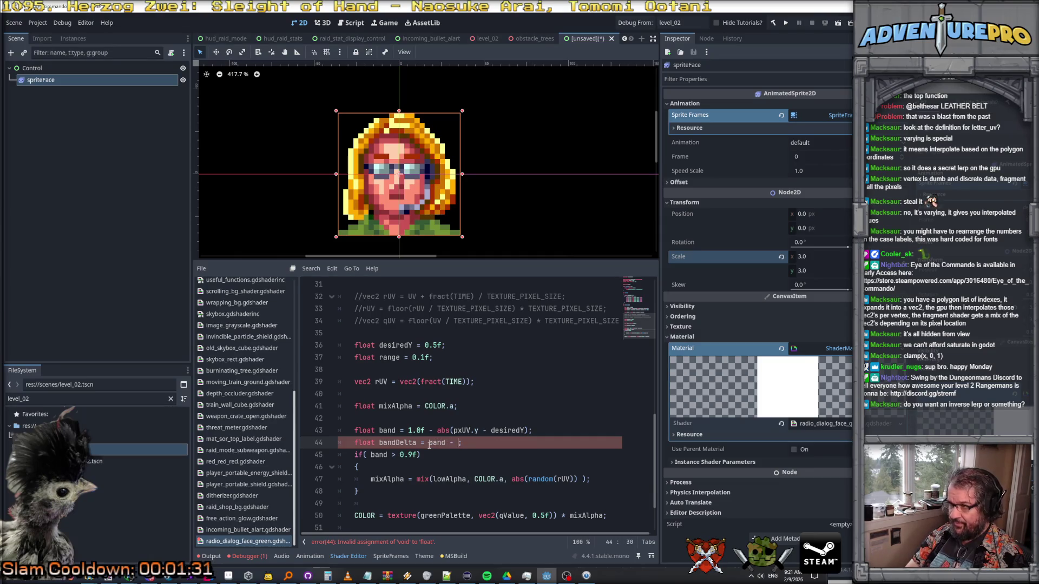
pyautogui.write('( 1.0f - range)')
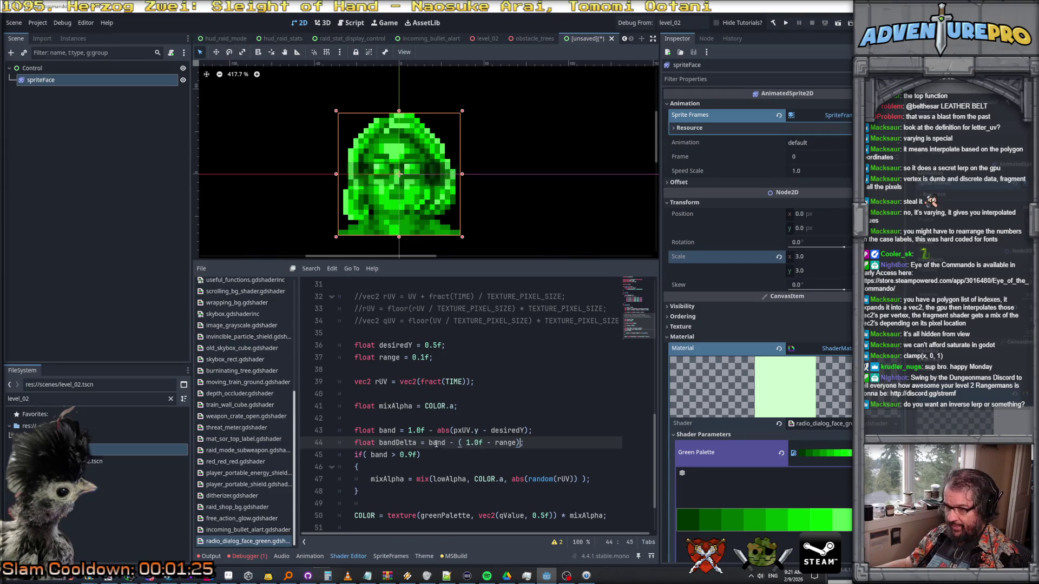
# - Type '(clamp' before band on line 44 to begin wrapping the expression
pyautogui.doubleClick(397, 442)
pyautogui.click(407, 443)
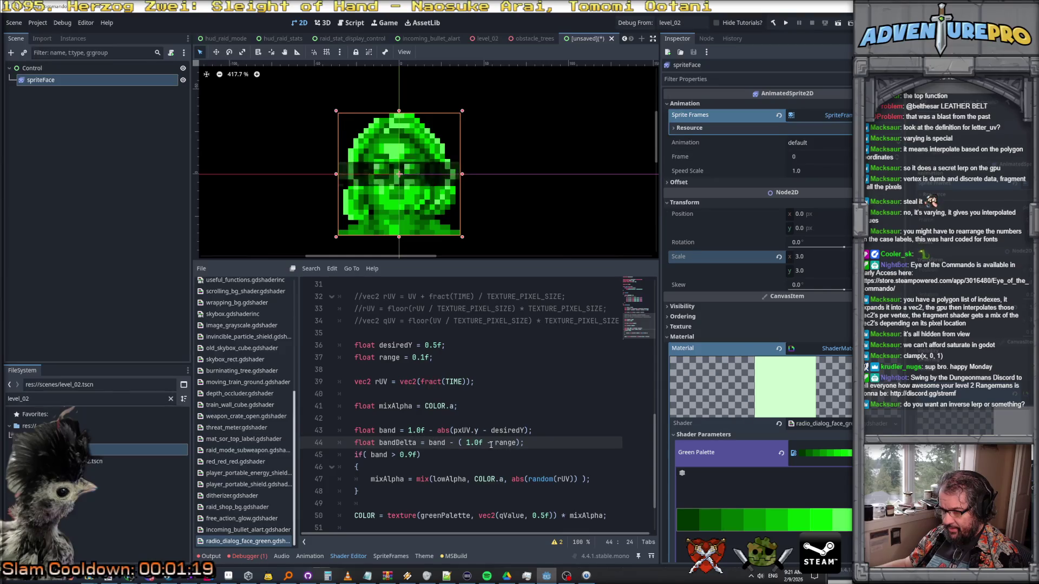
pyautogui.click(459, 442)
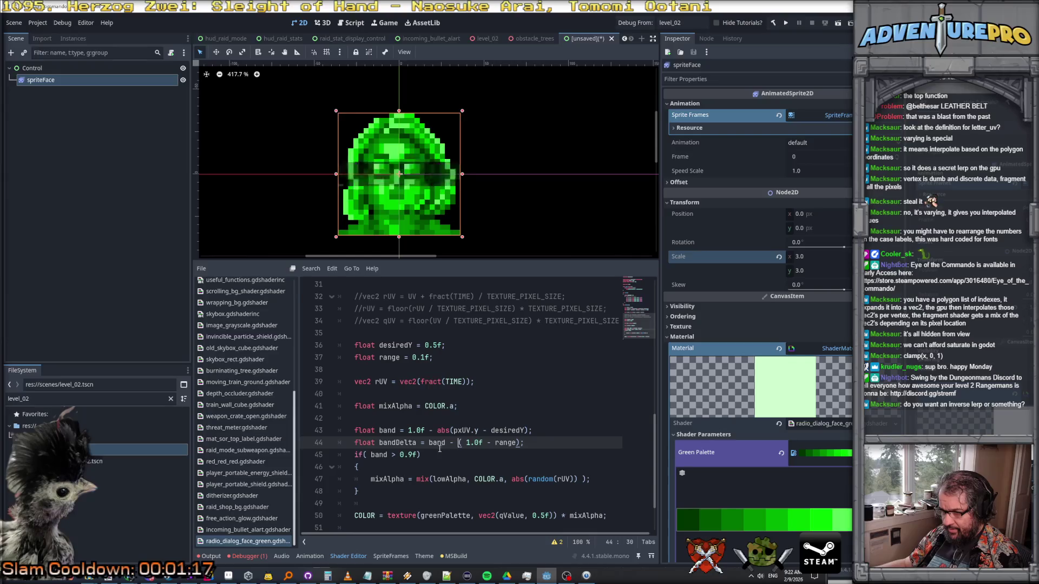
pyautogui.doubleClick(409, 443)
pyautogui.click(551, 442)
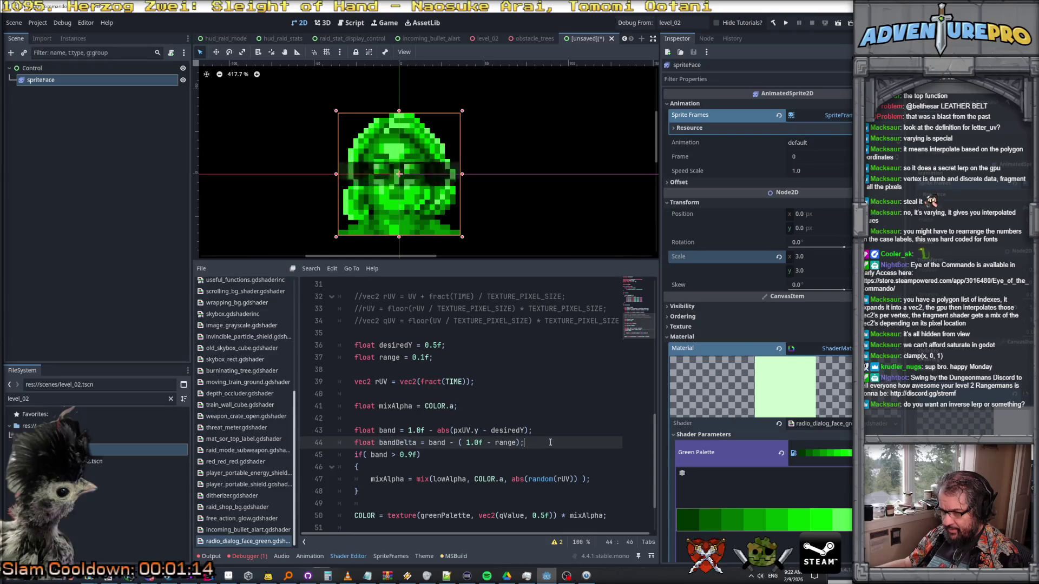
pyautogui.click(429, 443)
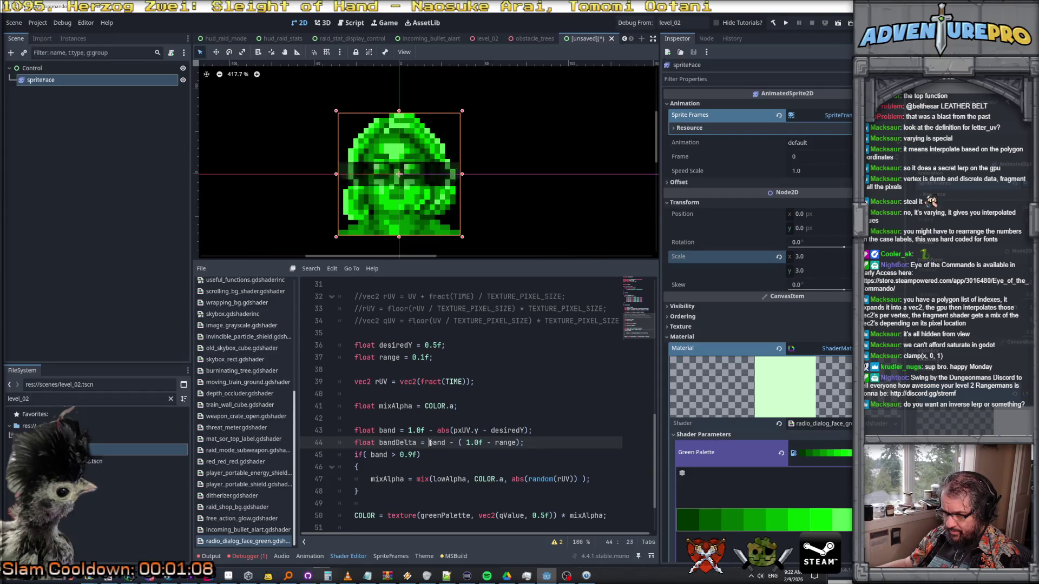
pyautogui.write('(')
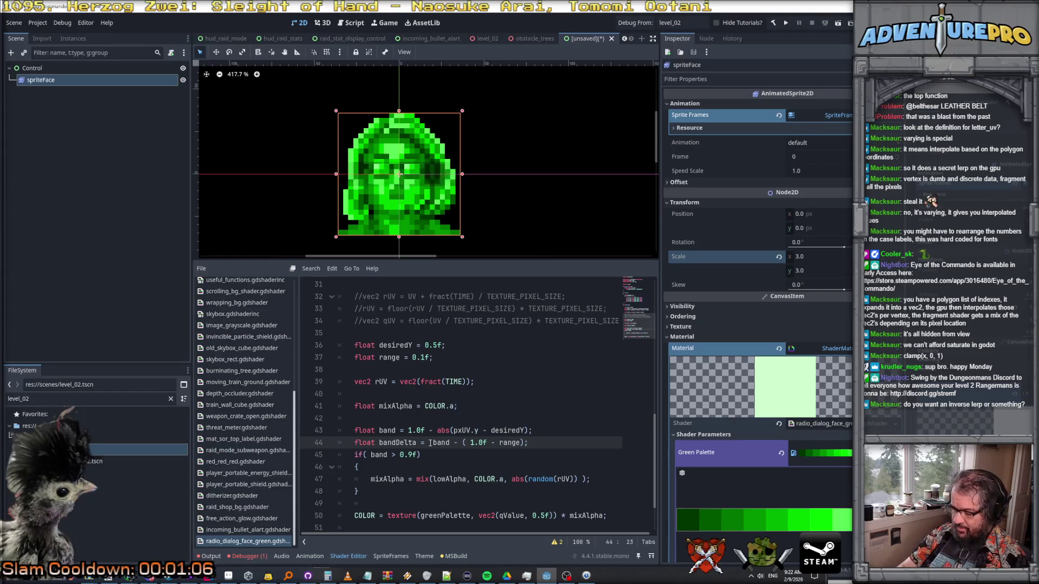
pyautogui.write('clamp')
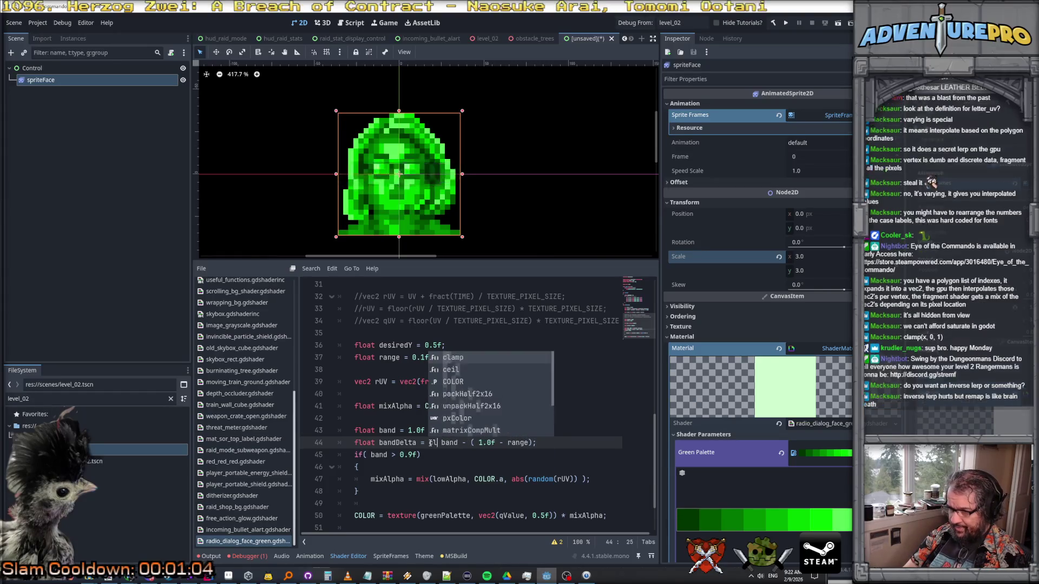
# - Complete line 44 as clamp(band - ( 1.0f - range), 0, range) / range
pyautogui.press('Right')
pyautogui.press('Right')
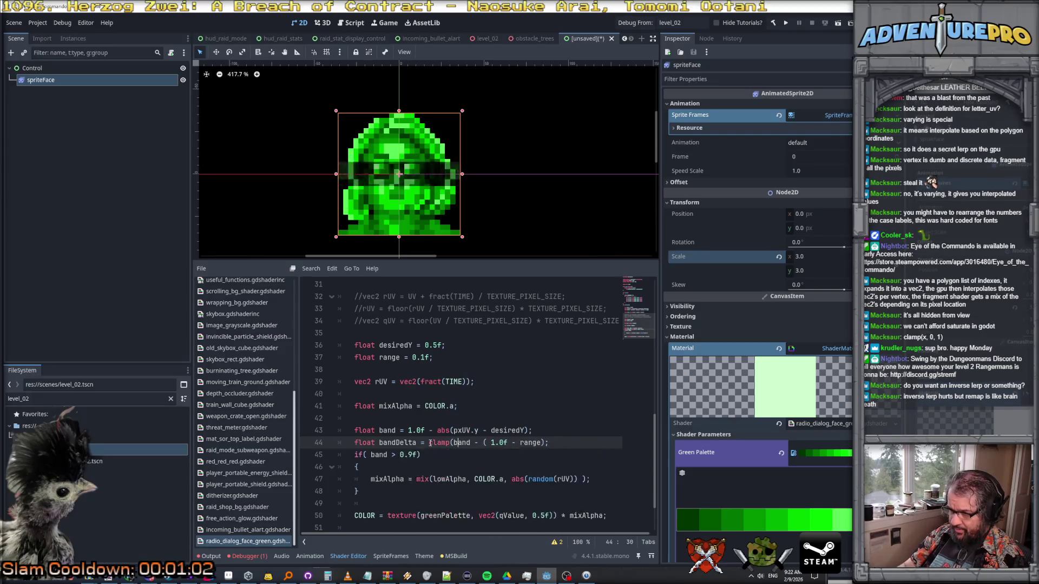
pyautogui.write('-')
pyautogui.press('End')
pyautogui.press('Left')
pyautogui.write(', 0')
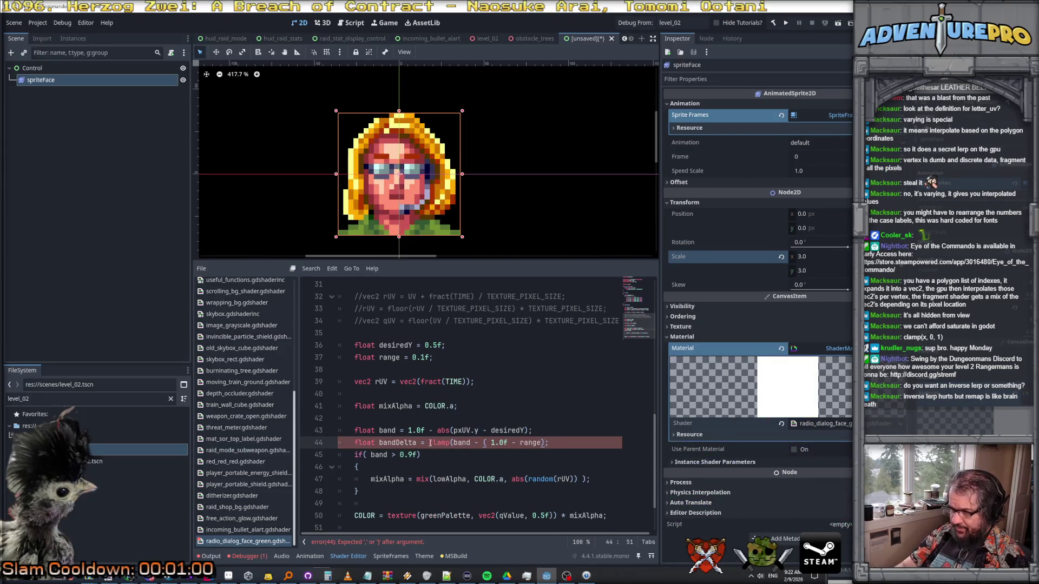
pyautogui.write(', ra')
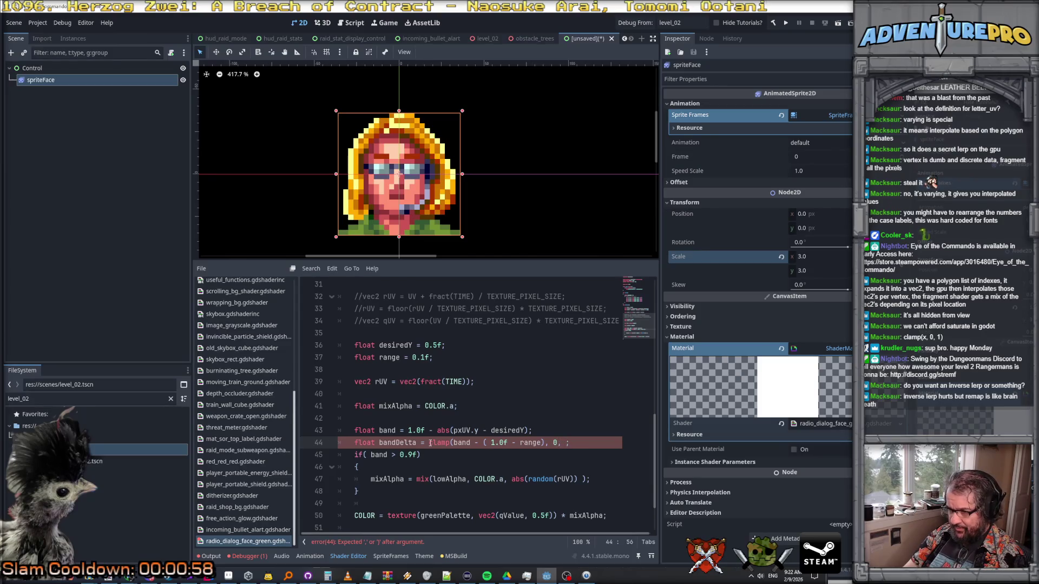
pyautogui.write('nge) / range')
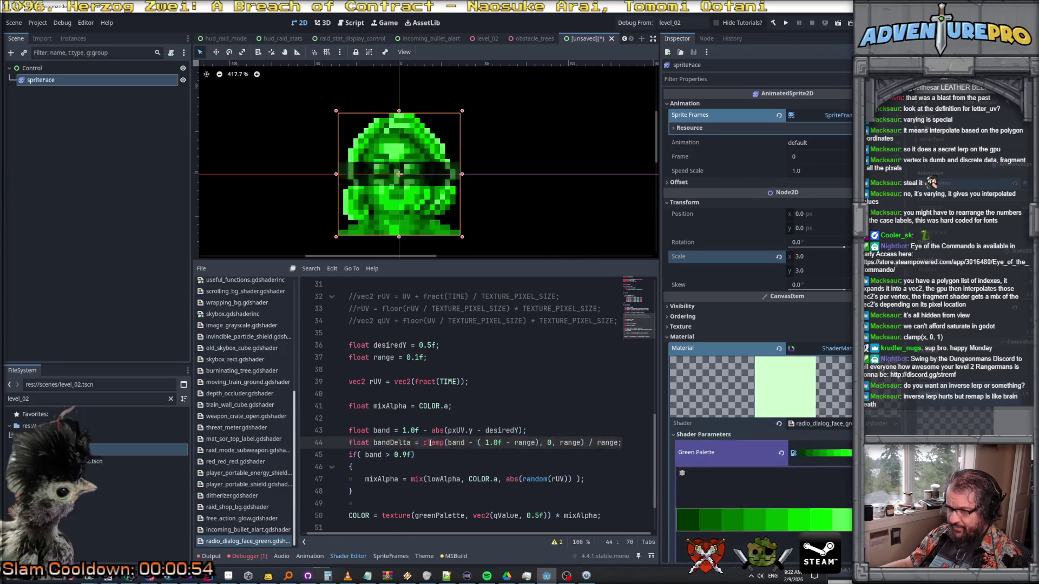
# - Check the uses of bandDelta and move to the mixAlpha line 47 in the band block
pyautogui.doubleClick(381, 442)
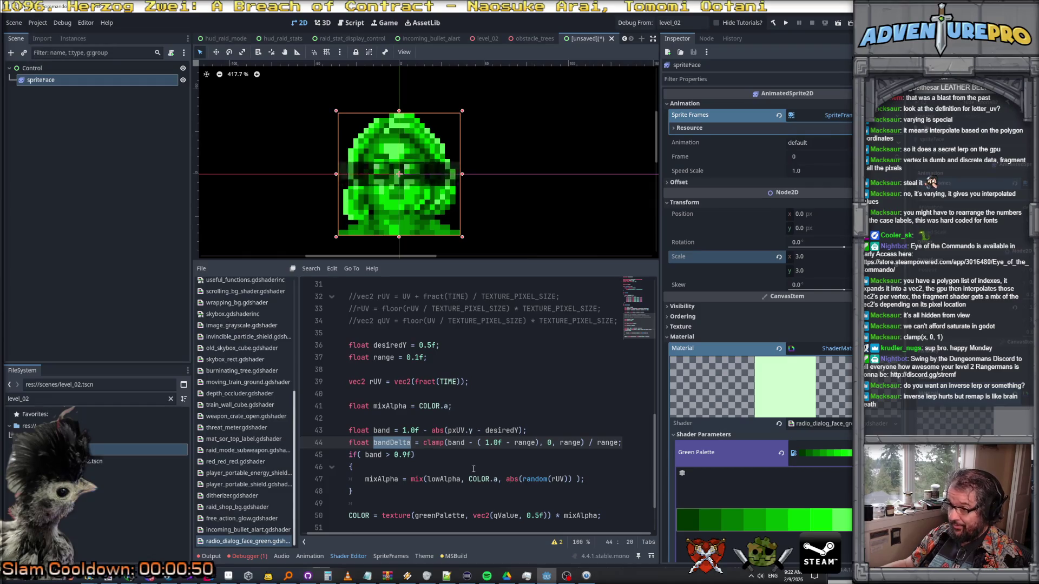
pyautogui.click(390, 442)
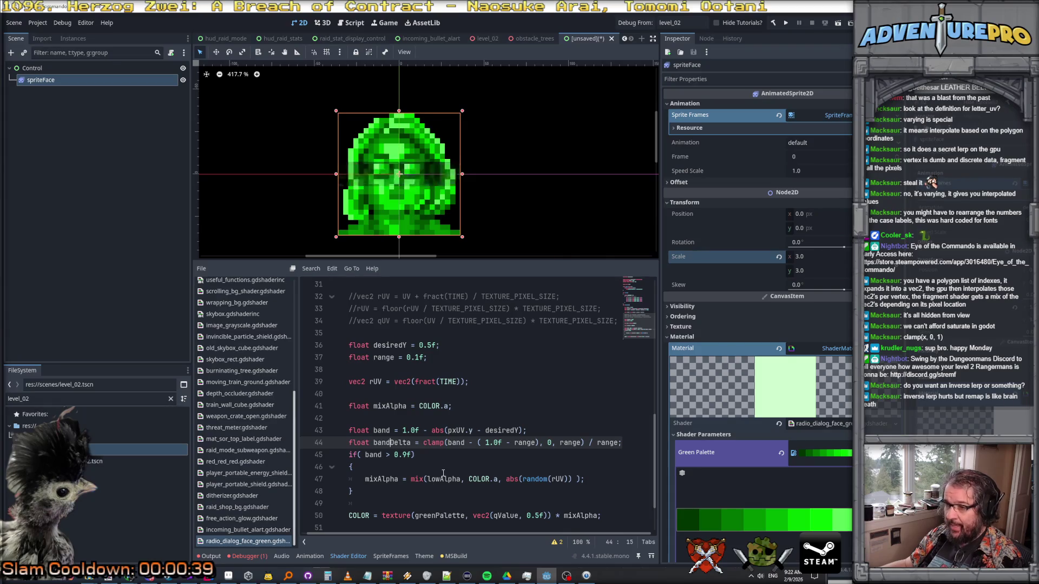
pyautogui.click(406, 478)
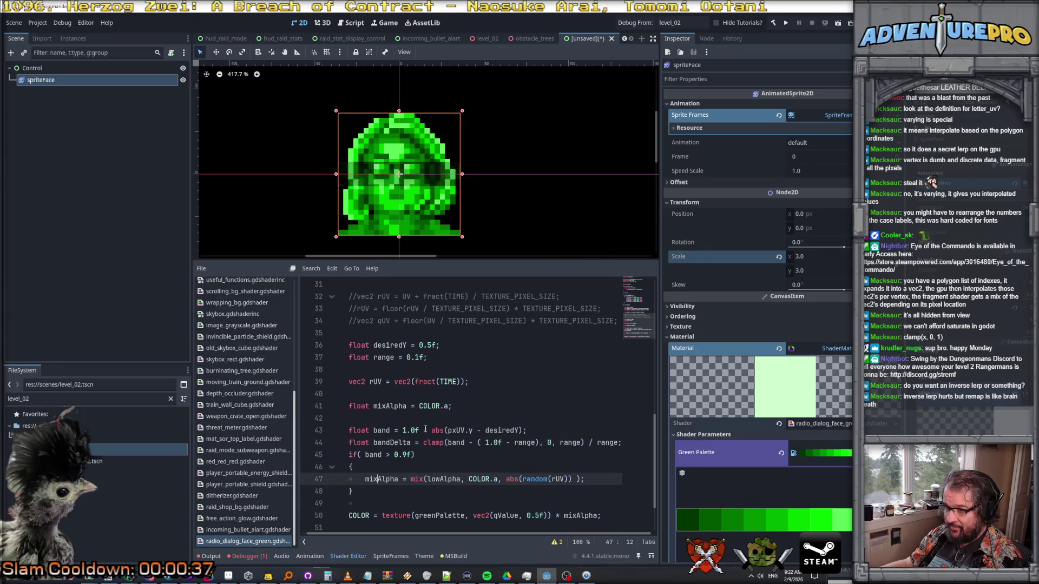
pyautogui.click(407, 479)
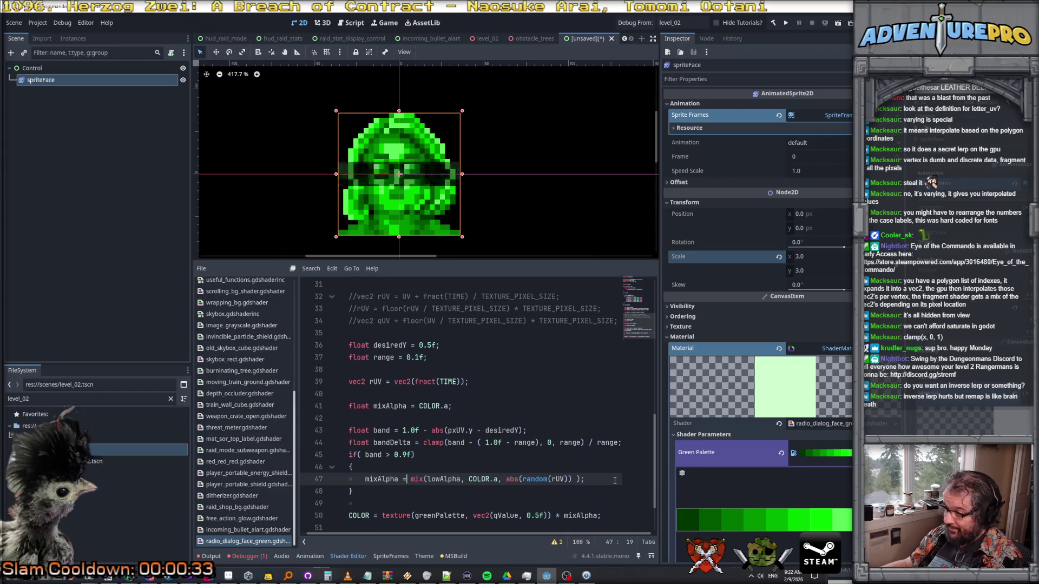
# - Add 'mixAlpha = mix(mixAlpha, 1.0f, bandDelta);' on a new line after line 47
pyautogui.click(605, 479)
pyautogui.press('Return')
pyautogui.write('mixAlpha = mix(')
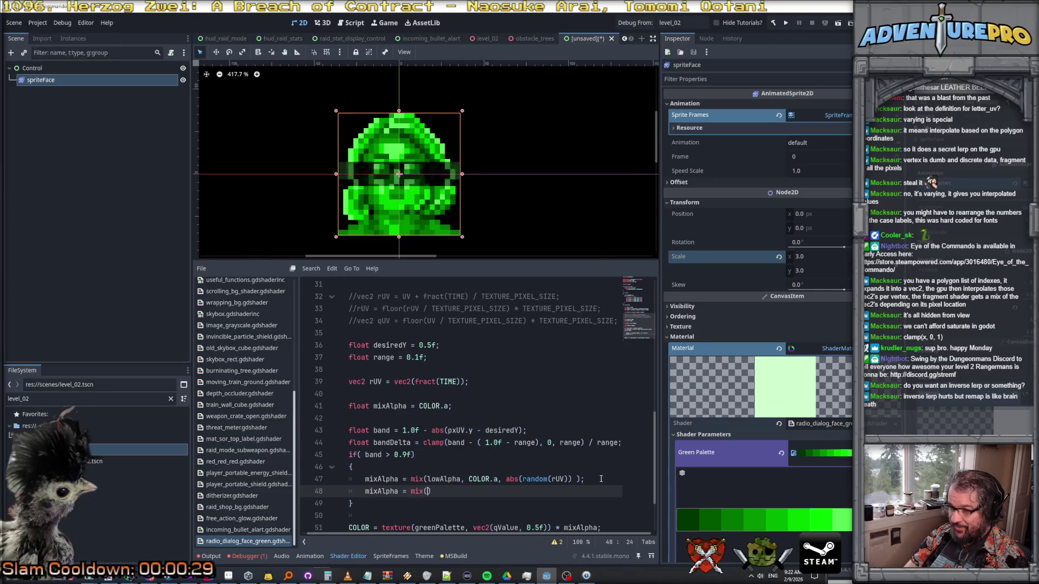
pyautogui.write('mixAlpha, 1.0f, bandDelta);')
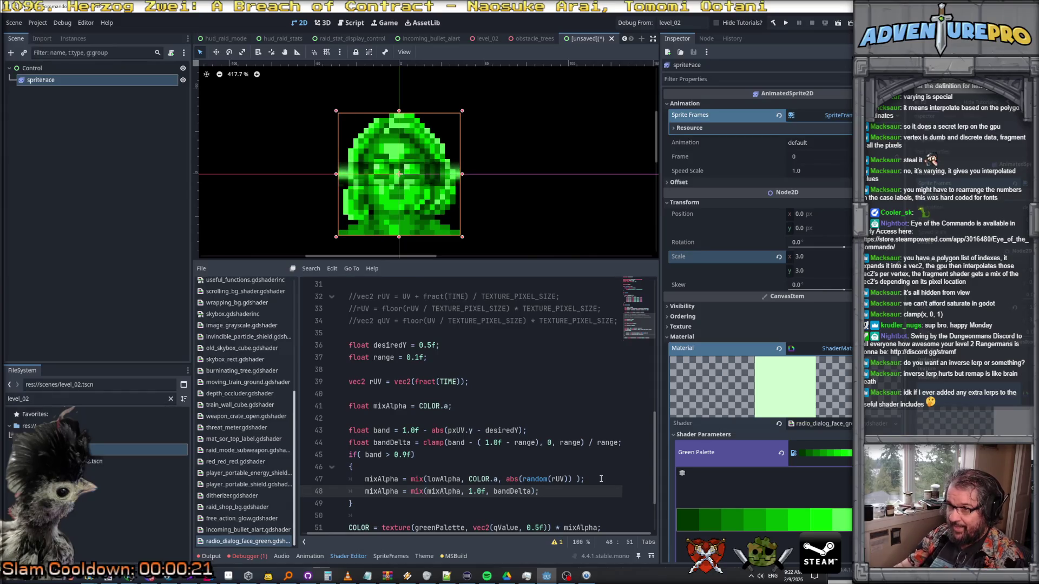
# - Enlarge the sprite preview above the code and recheck the bandDelta definition on line 44
pyautogui.scroll(4, 417, 170)
pyautogui.scroll(-1, 441, 198)
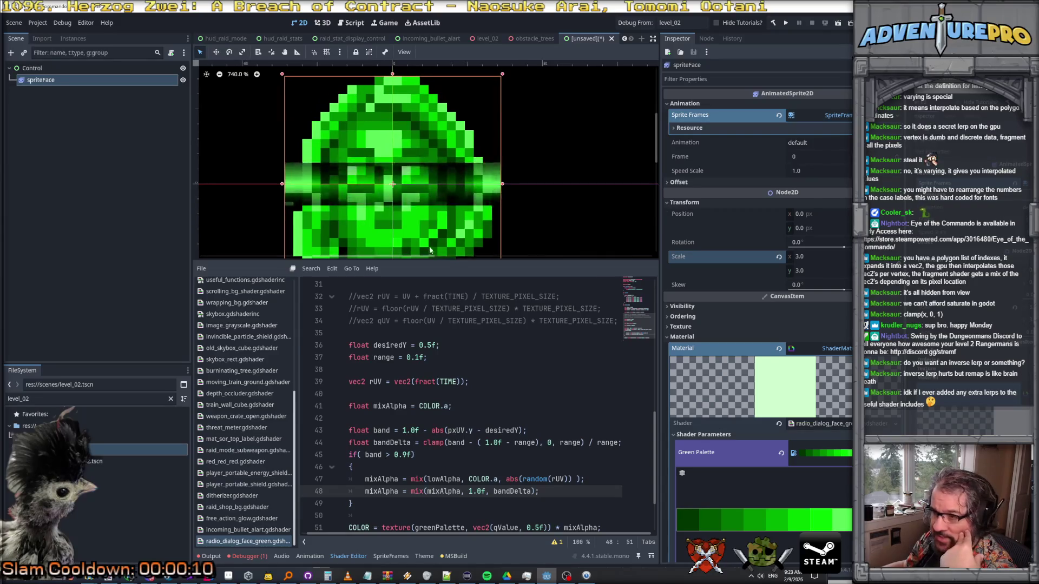
pyautogui.moveTo(456, 261); pyautogui.dragTo(460, 312)
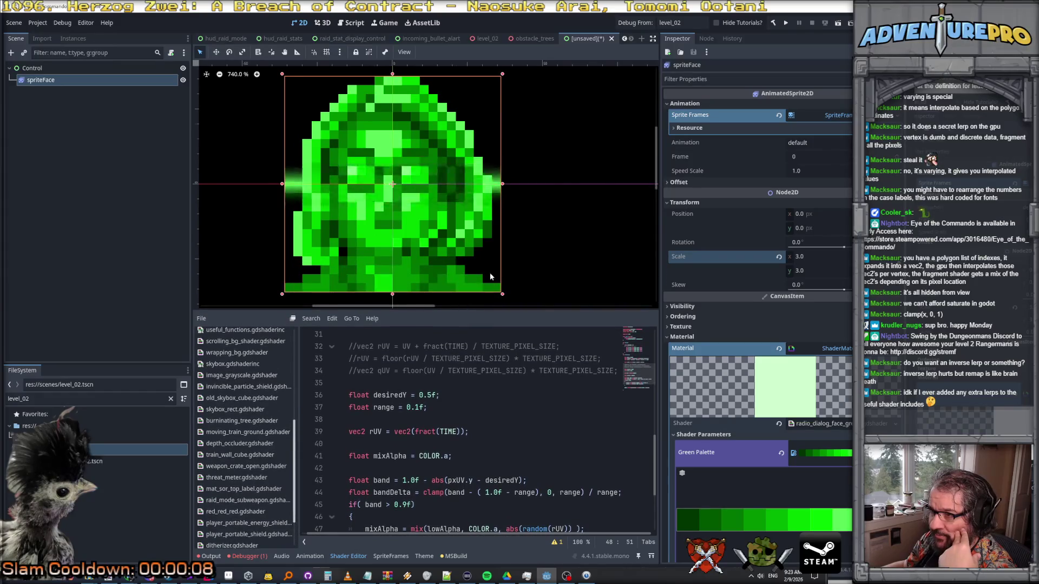
pyautogui.scroll(-1, 499, 236)
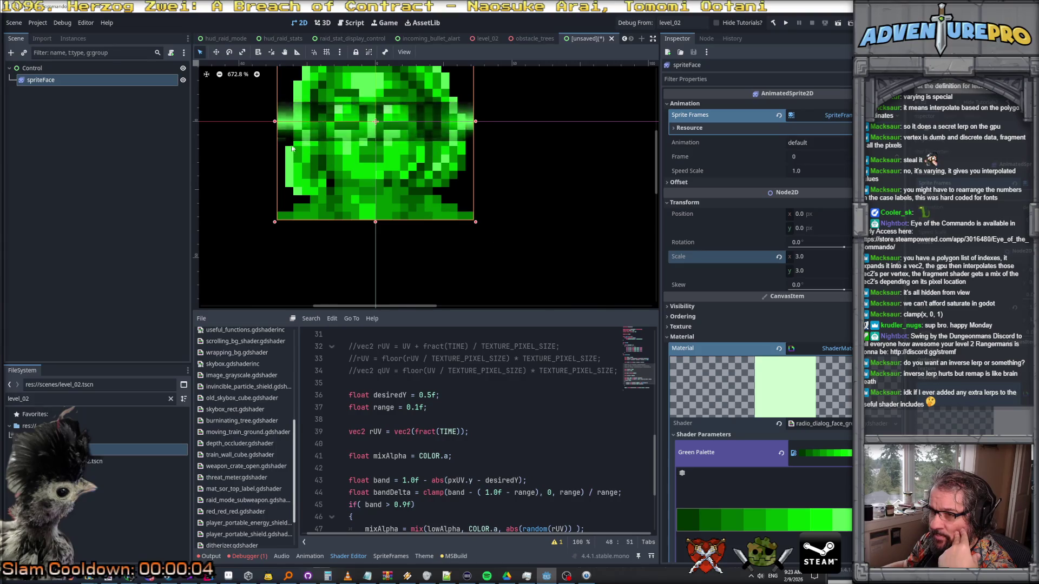
pyautogui.scroll(-2, 527, 427)
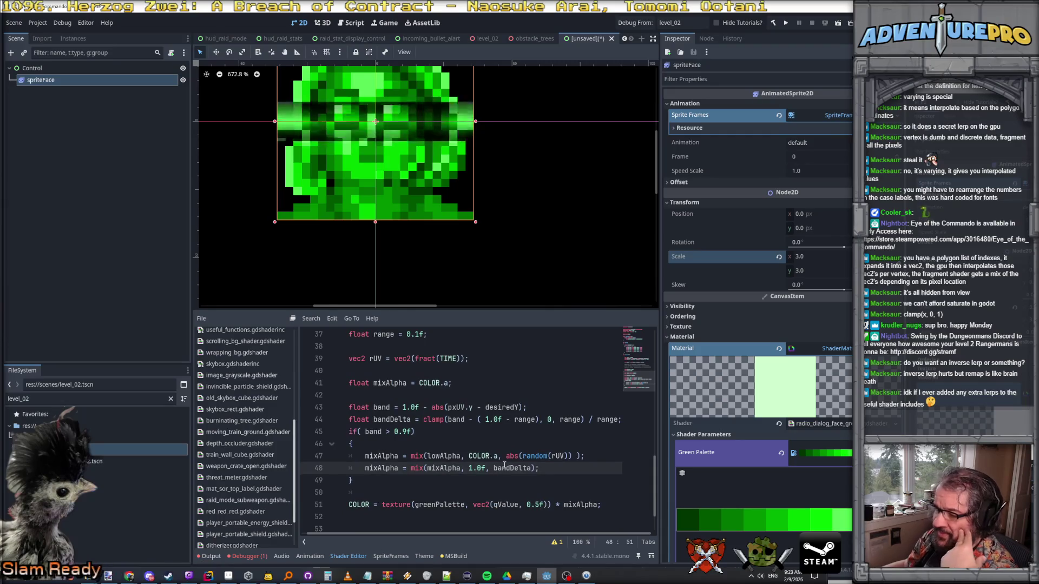
pyautogui.doubleClick(390, 419)
pyautogui.click(394, 419)
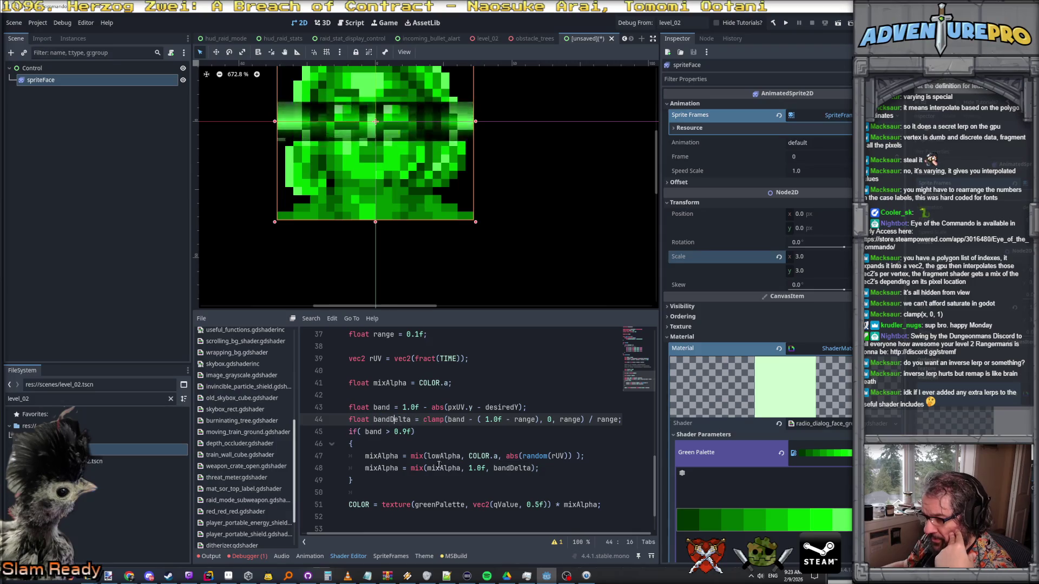
pyautogui.click(413, 468)
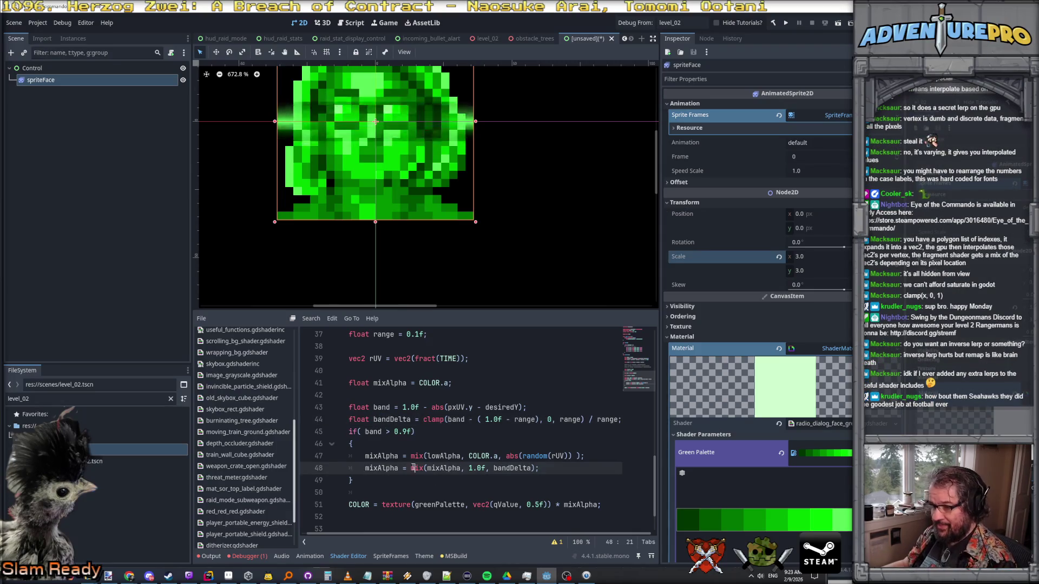
# - Replace the mix call on line 48 so mixAlpha equals bandDelta
pyautogui.moveTo(413, 468); pyautogui.dragTo(568, 469)
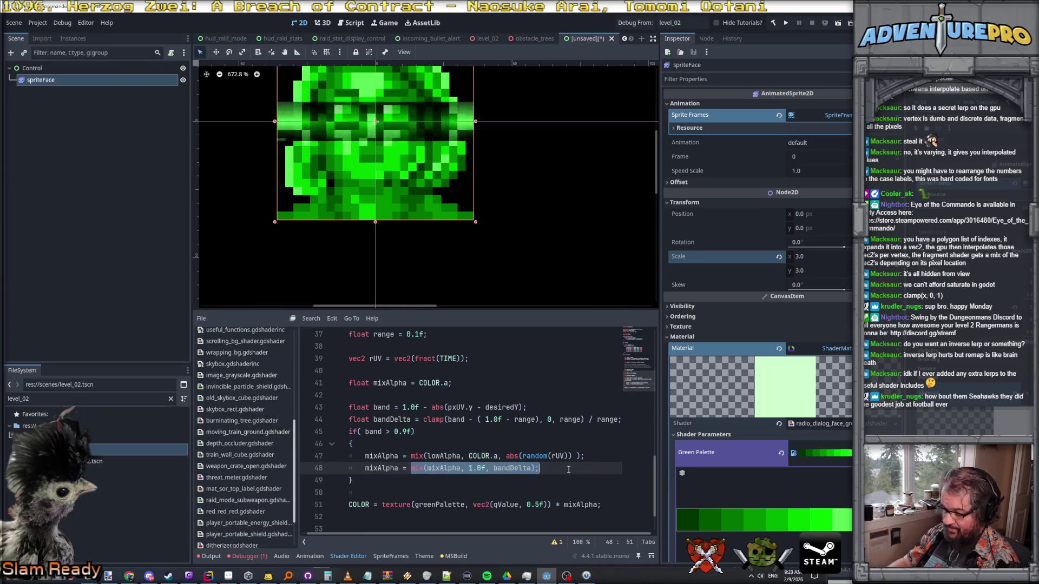
pyautogui.write('bandDet')
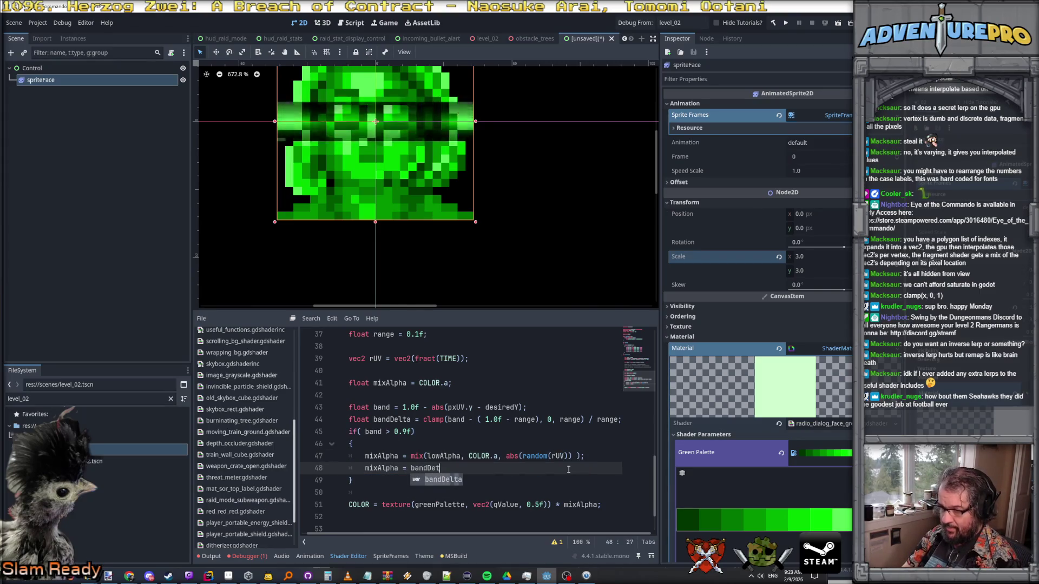
pyautogui.press('Return')
pyautogui.write(';')
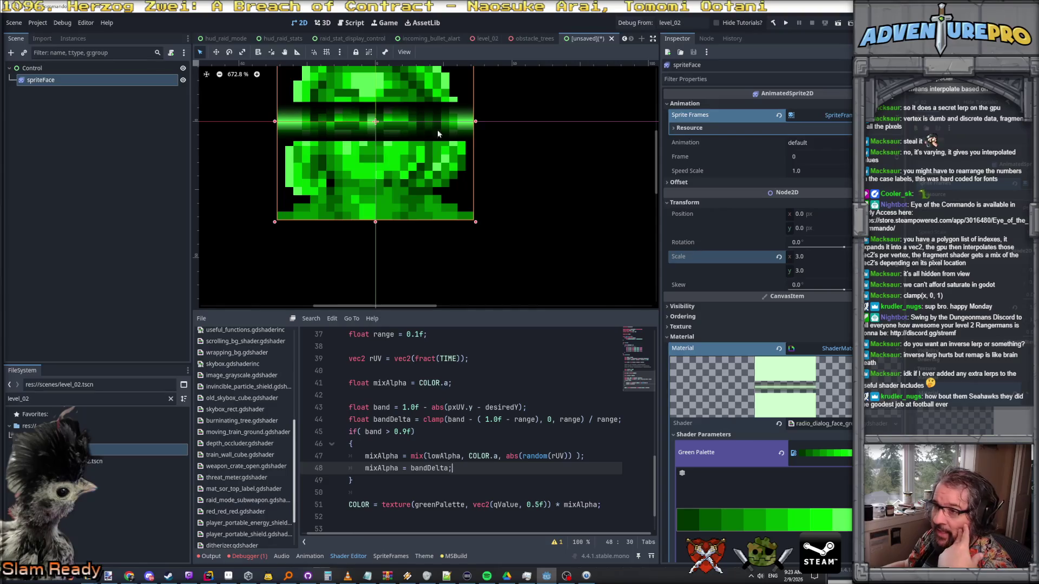
# - Enlarge and recentre the sprite preview, then multiply bandDelta by COLOR.a on line 48
pyautogui.moveTo(653, 184)
pyautogui.mouseDown()
pyautogui.moveTo(653, 163)
pyautogui.moveTo(654, 181)
pyautogui.mouseUp()
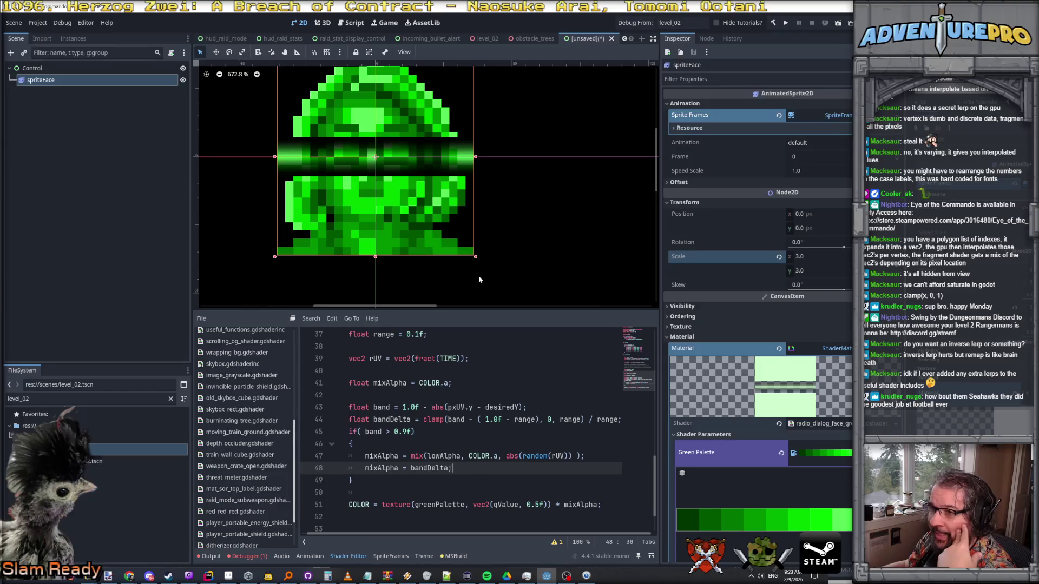
pyautogui.moveTo(488, 313); pyautogui.dragTo(488, 352)
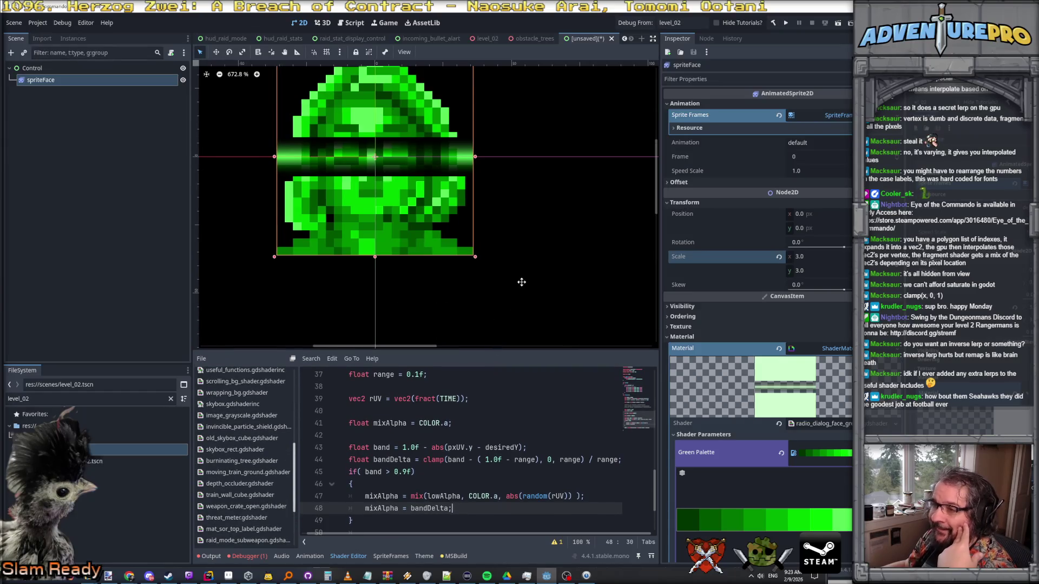
pyautogui.moveTo(521, 281); pyautogui.dragTo(547, 319)
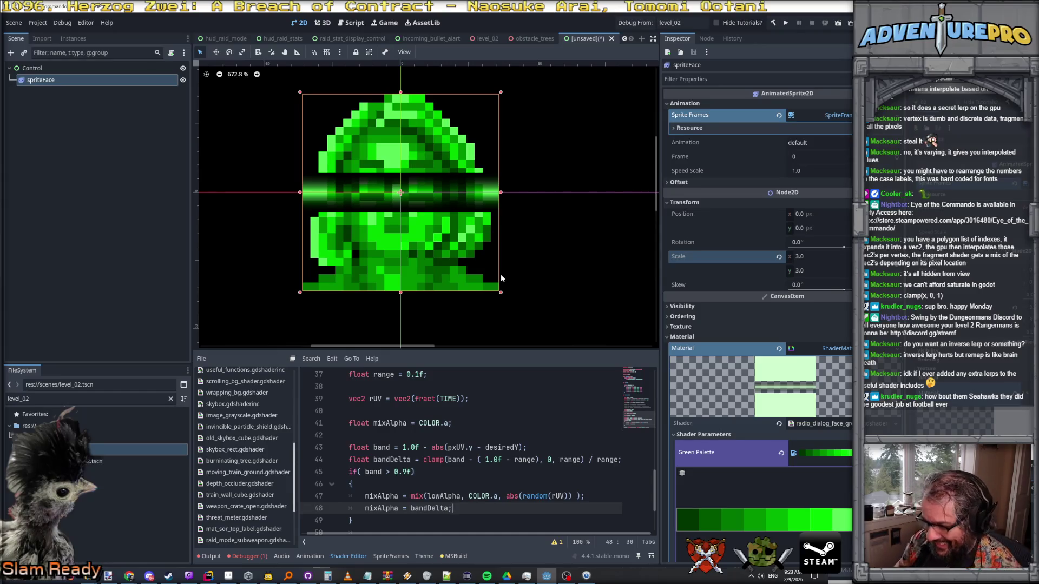
pyautogui.press('BackSpace')
pyautogui.write('* ')
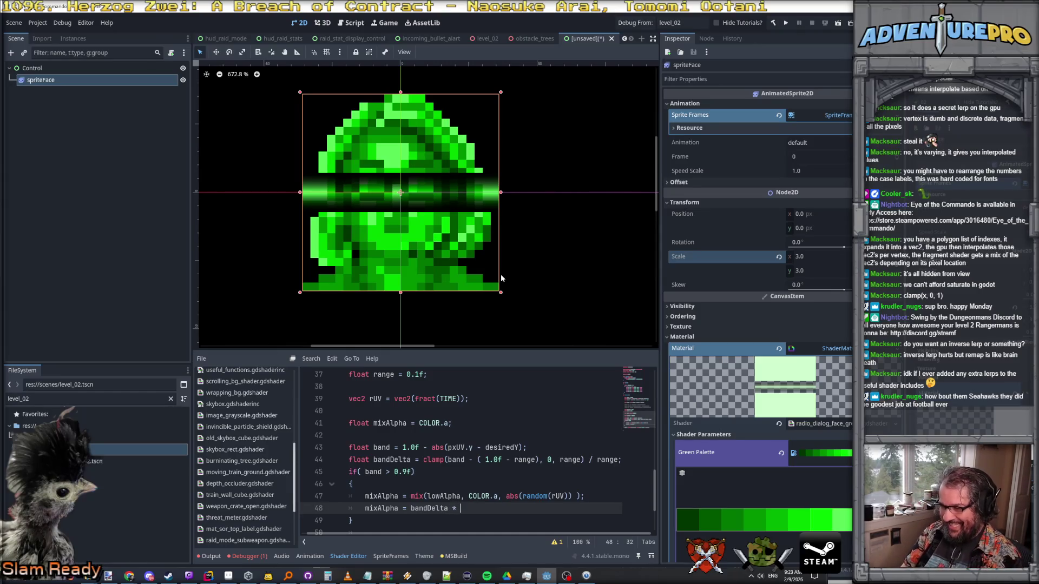
pyautogui.write('COLOR.a;')
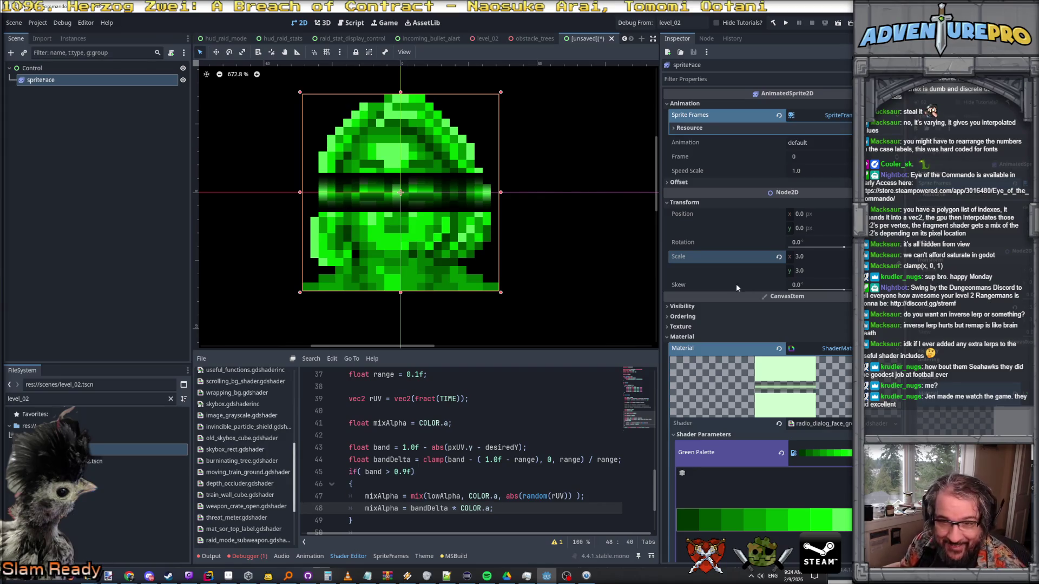
# - Zoom and enlarge the 2D viewport, widen the Inspector, and select the root Control node
pyautogui.scroll(6, 528, 223)
pyautogui.scroll(-8, 518, 222)
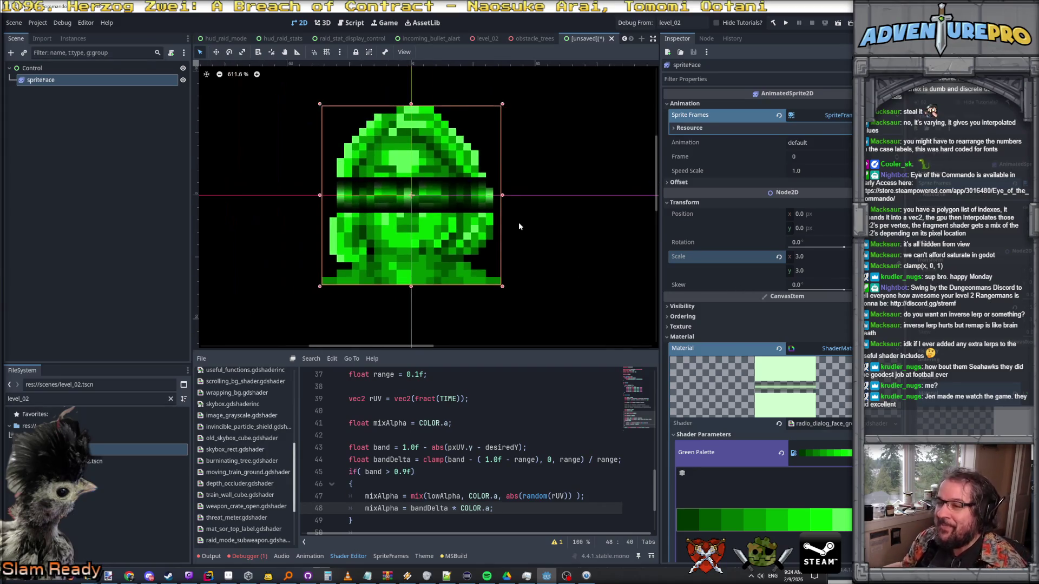
pyautogui.scroll(5, 560, 238)
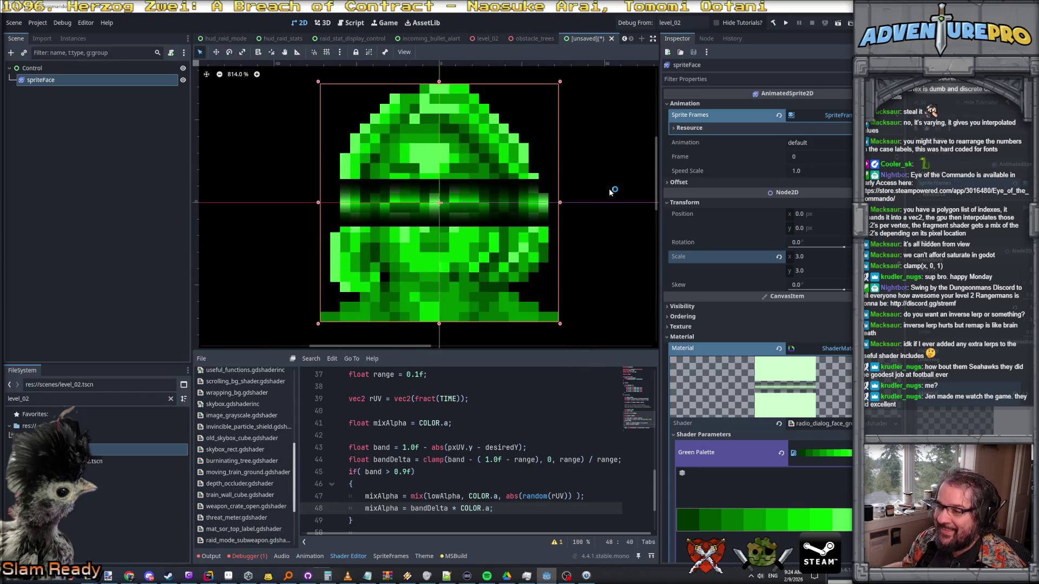
pyautogui.moveTo(584, 349); pyautogui.dragTo(587, 414)
pyautogui.moveTo(601, 352); pyautogui.dragTo(598, 353)
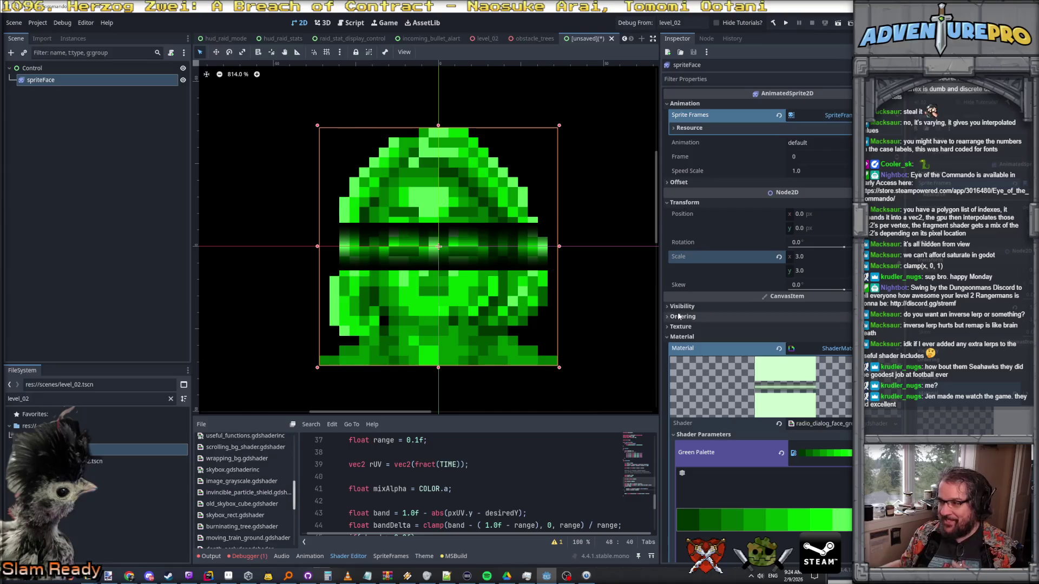
pyautogui.moveTo(659, 307); pyautogui.dragTo(563, 313)
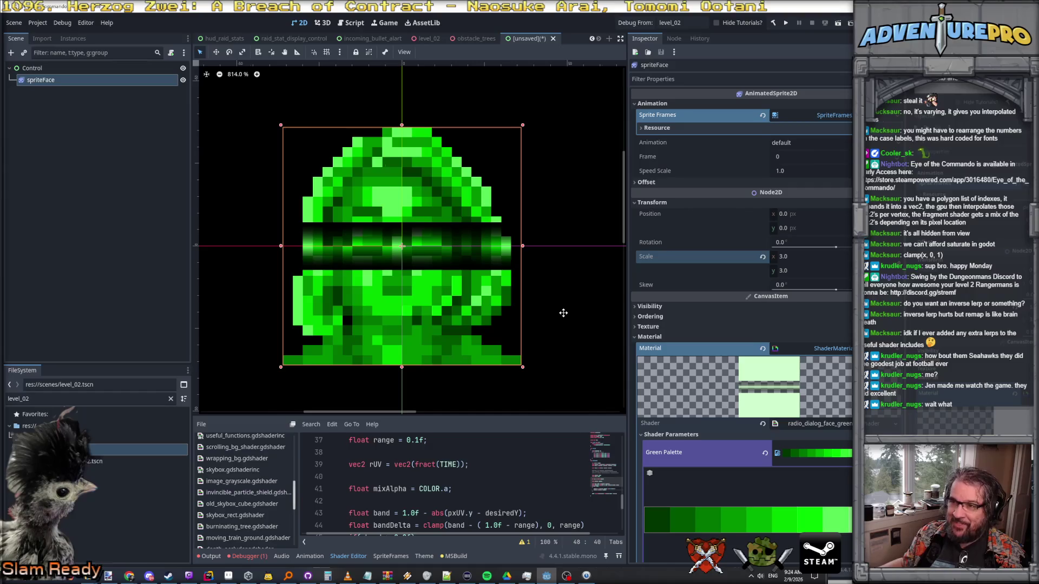
pyautogui.moveTo(622, 311)
pyautogui.mouseDown()
pyautogui.moveTo(576, 314)
pyautogui.moveTo(585, 306)
pyautogui.mouseUp()
pyautogui.click(541, 325)
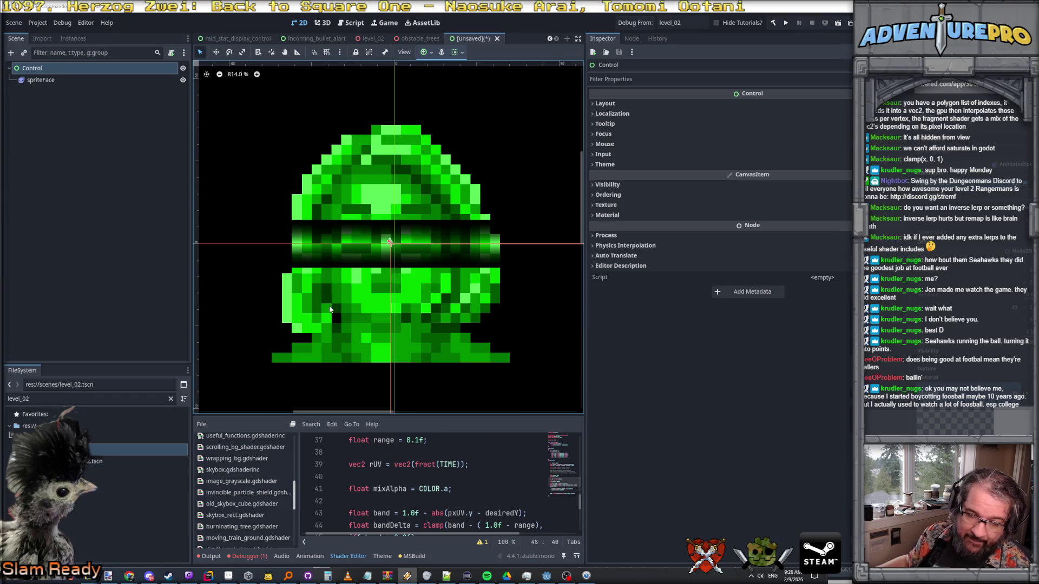
# - Create a new 800 × 600 image in Paint.NET
pyautogui.moveTo(109, 579)
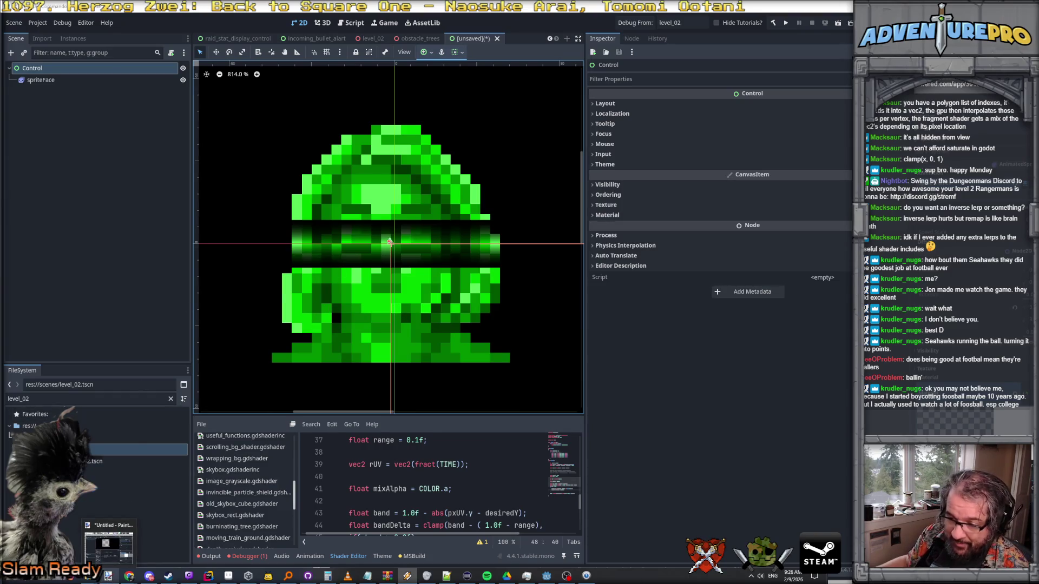
pyautogui.click(108, 547)
pyautogui.click(322, 45)
pyautogui.click(326, 57)
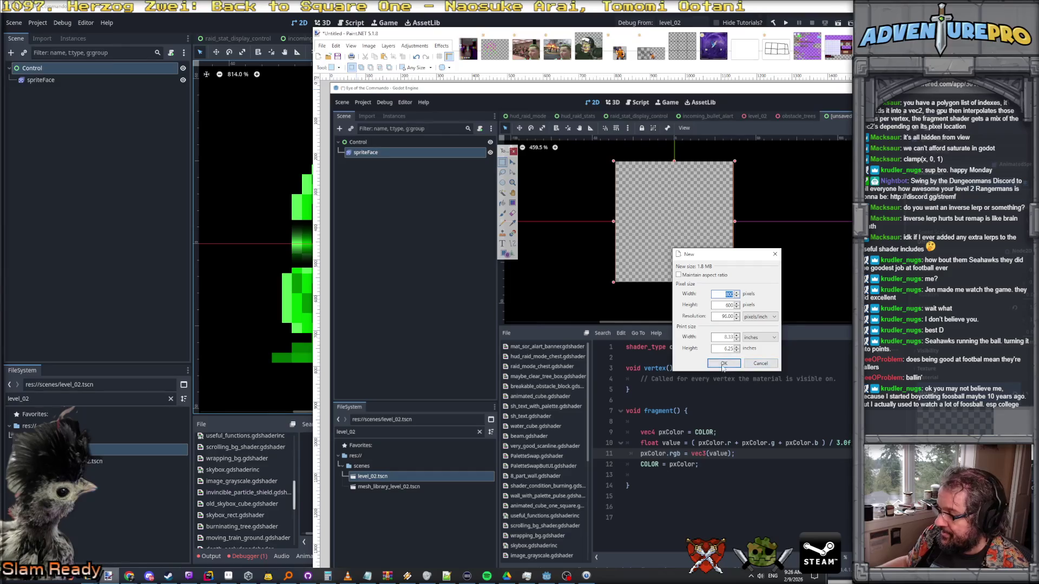
pyautogui.click(723, 363)
pyautogui.press('super+Up')
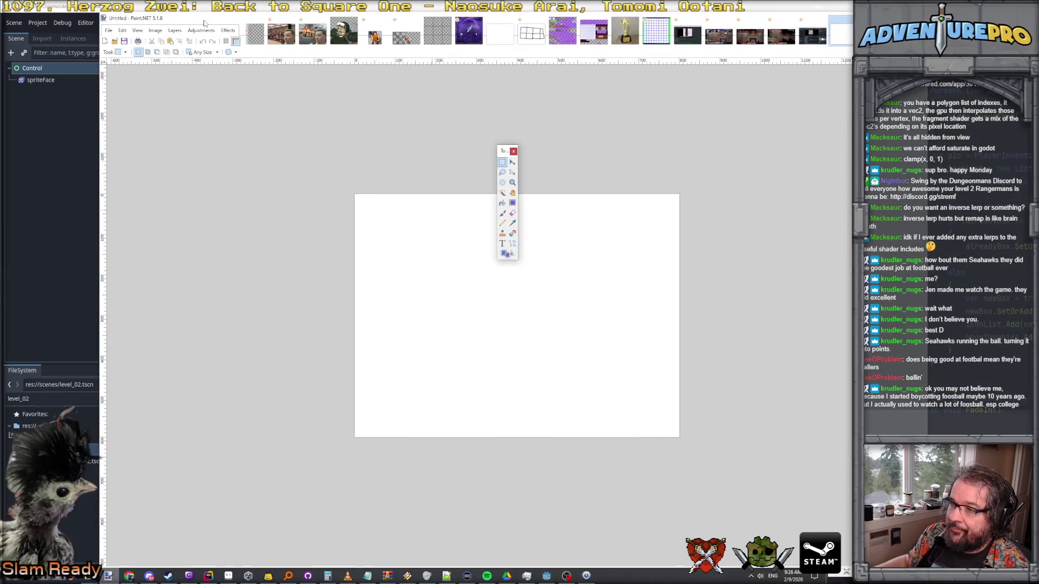
# - Maximize the Paint.NET window and move the floating Tools window off the image
pyautogui.doubleClick(203, 23)
pyautogui.moveTo(508, 152); pyautogui.dragTo(678, 161)
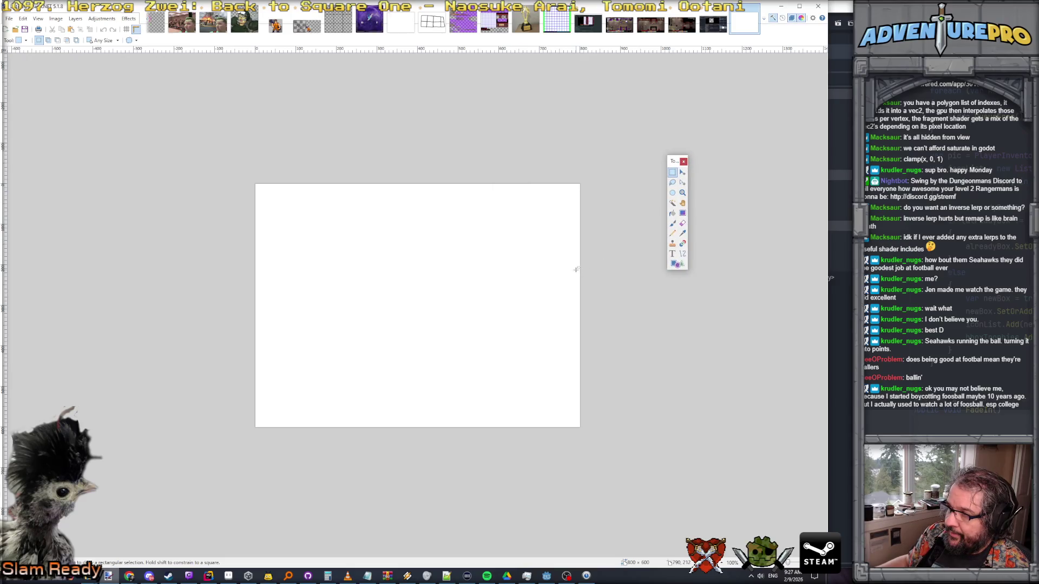
pyautogui.scroll(3, 508, 293)
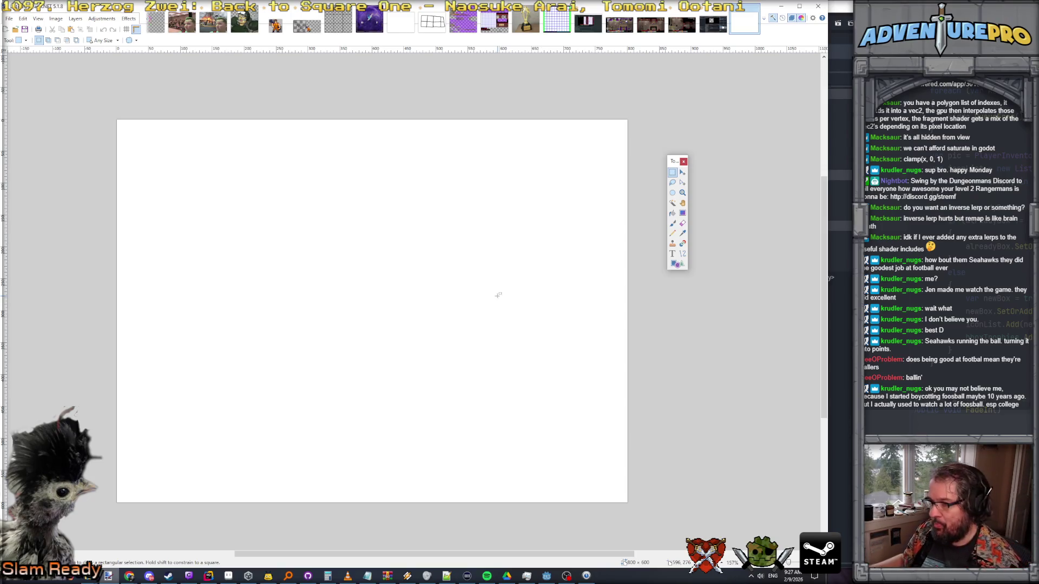
# - Start a text box with the Text tool in Biotif Semi Bold at size 24
pyautogui.click(672, 254)
pyautogui.click(177, 172)
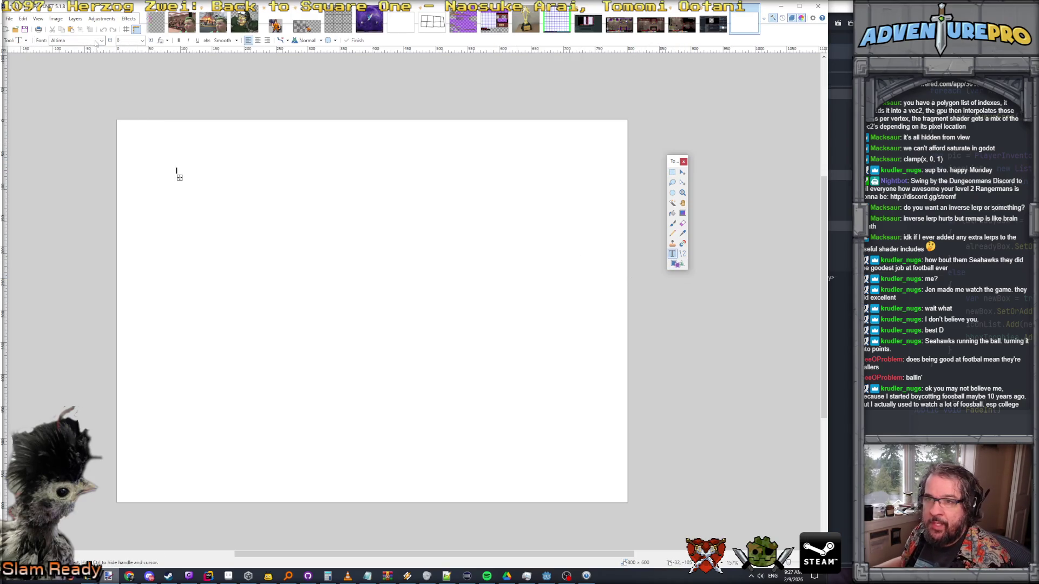
pyautogui.click(101, 41)
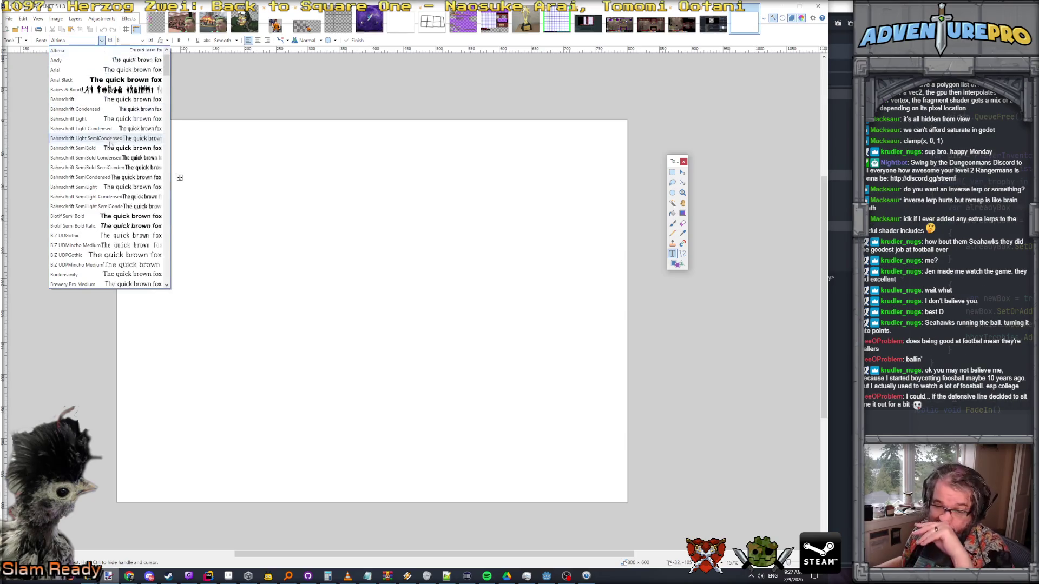
pyautogui.click(135, 216)
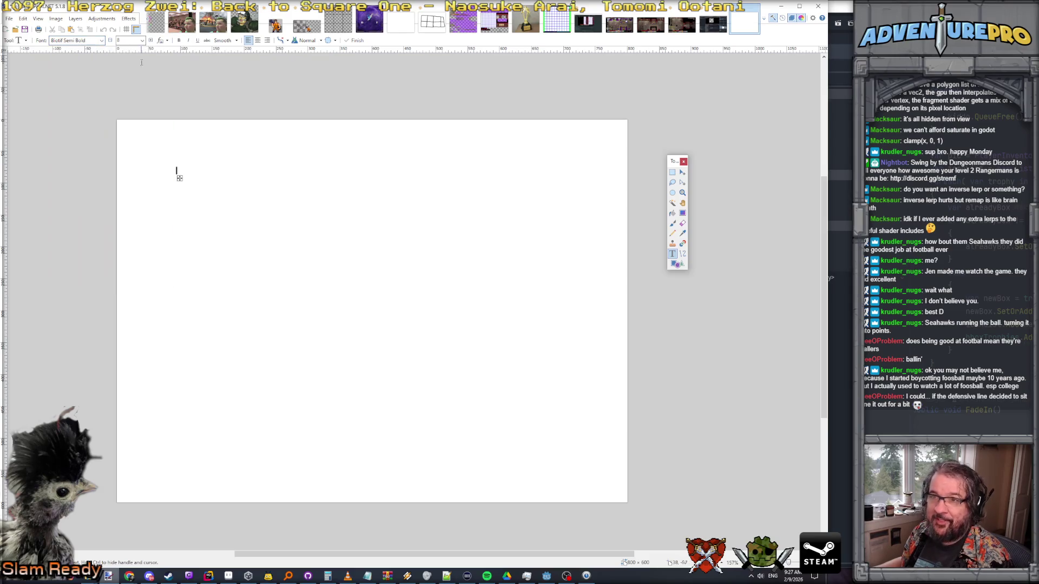
pyautogui.click(142, 40)
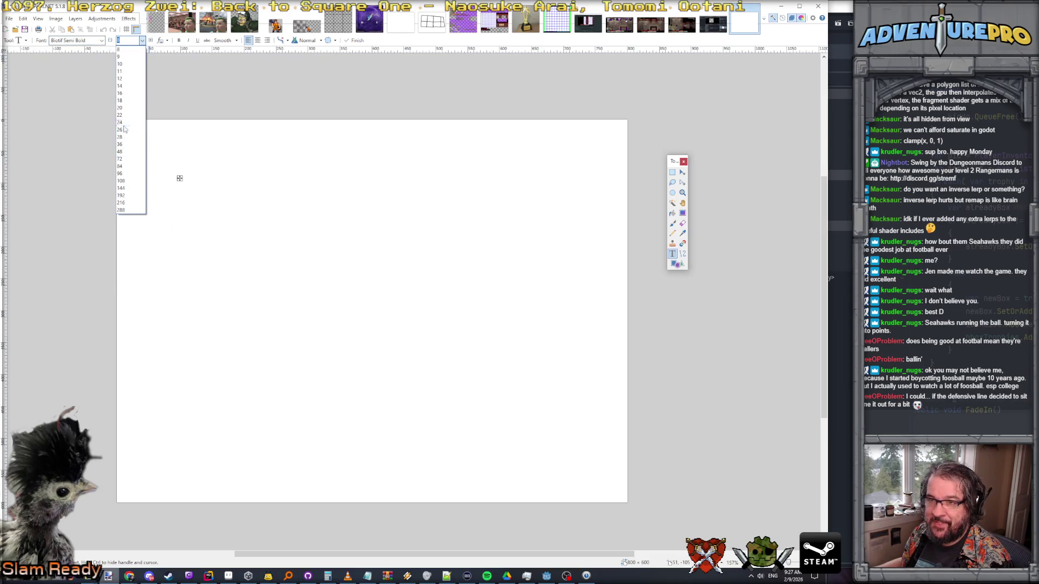
pyautogui.click(120, 122)
# - Type 'Offense: score points' and move it up to the top-left
pyautogui.write('Offense: sco')
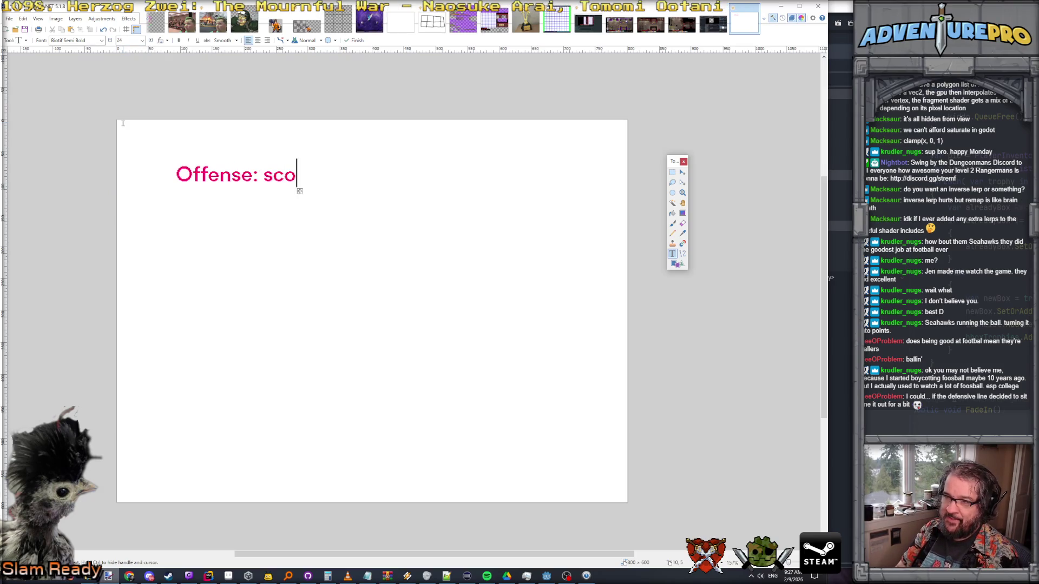
pyautogui.write('re points')
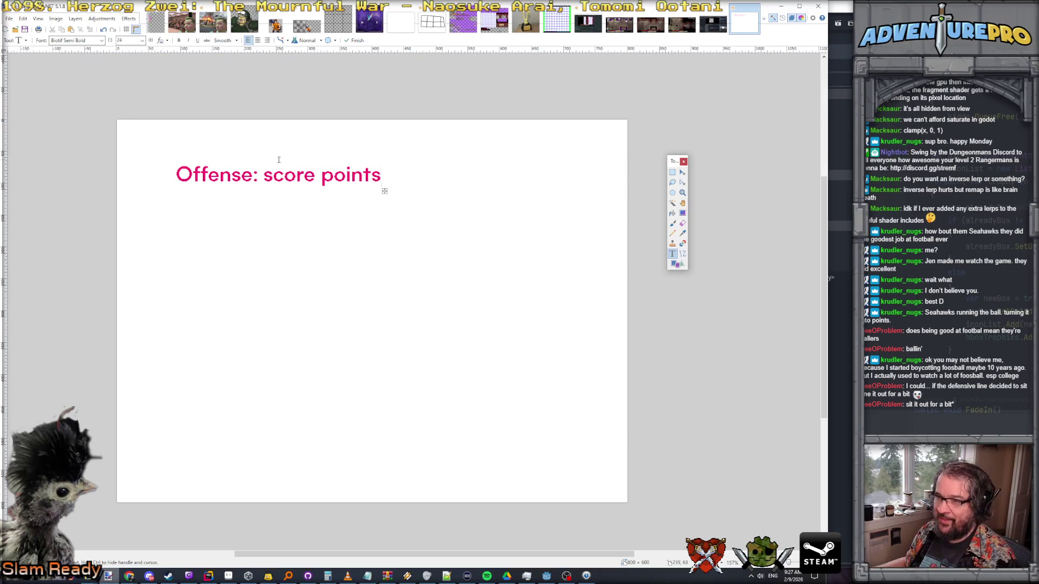
pyautogui.moveTo(384, 191); pyautogui.dragTo(350, 177)
# - Place a new text starting point further right and show the Colors window
pyautogui.click(363, 241)
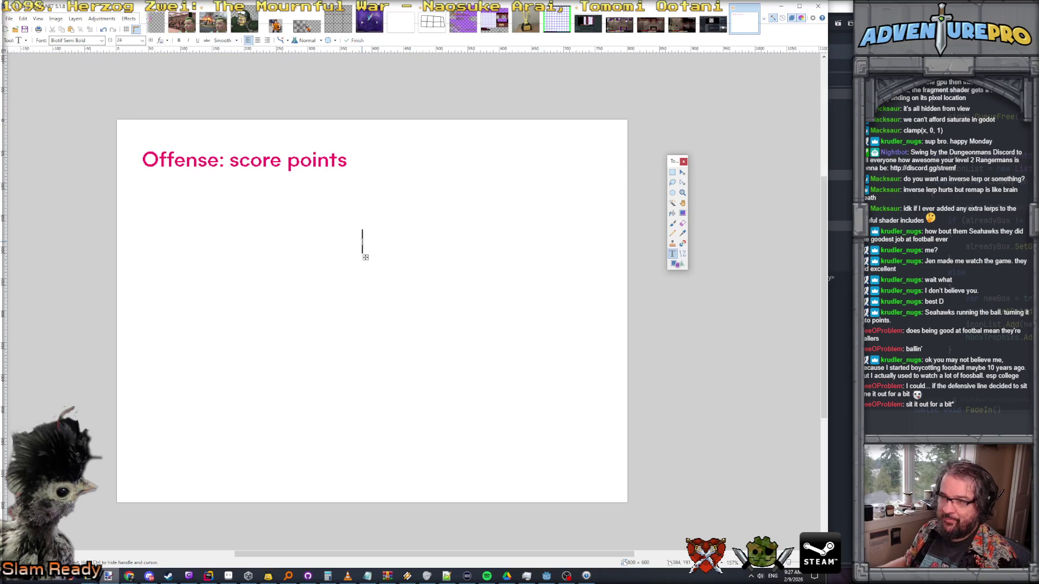
pyautogui.click(616, 316)
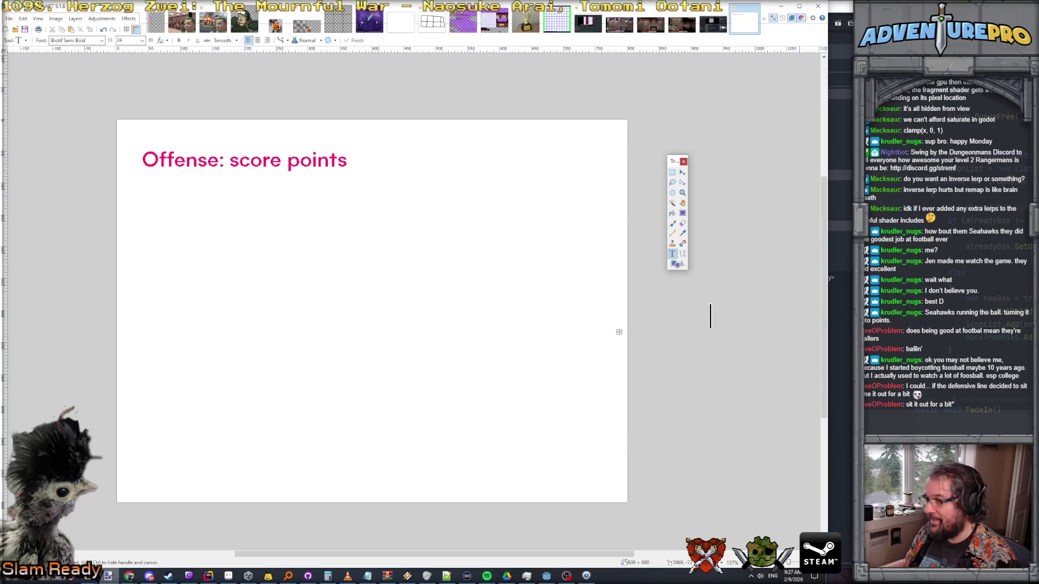
pyautogui.press('F8')
# - Type 'Defense: prevent points' in blue and align it under the Offense heading
pyautogui.click(136, 242)
pyautogui.write('Defense')
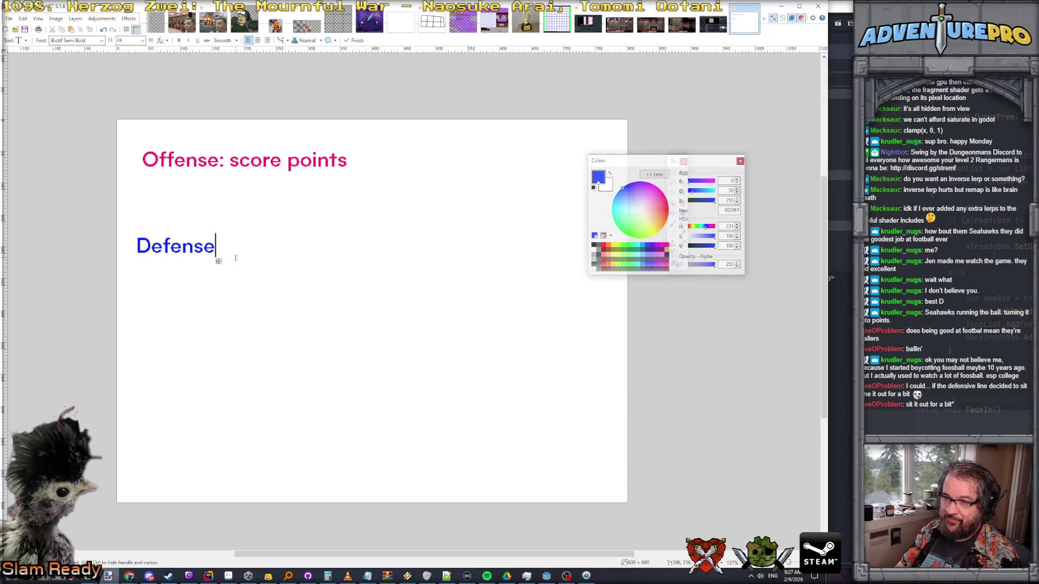
pyautogui.write(': prevent points')
pyautogui.moveTo(370, 264); pyautogui.dragTo(376, 255)
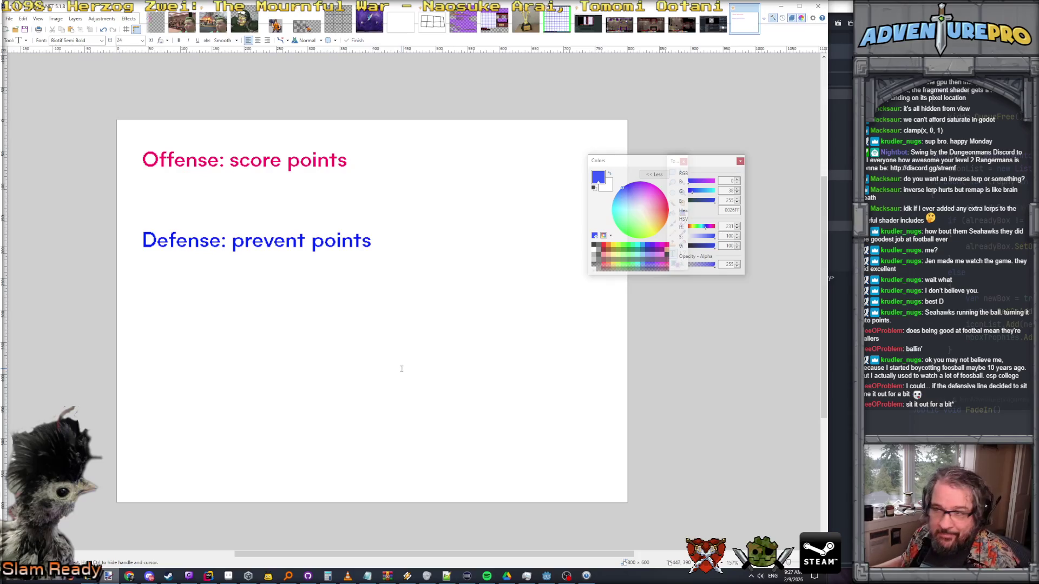
pyautogui.moveTo(652, 160); pyautogui.dragTo(715, 152)
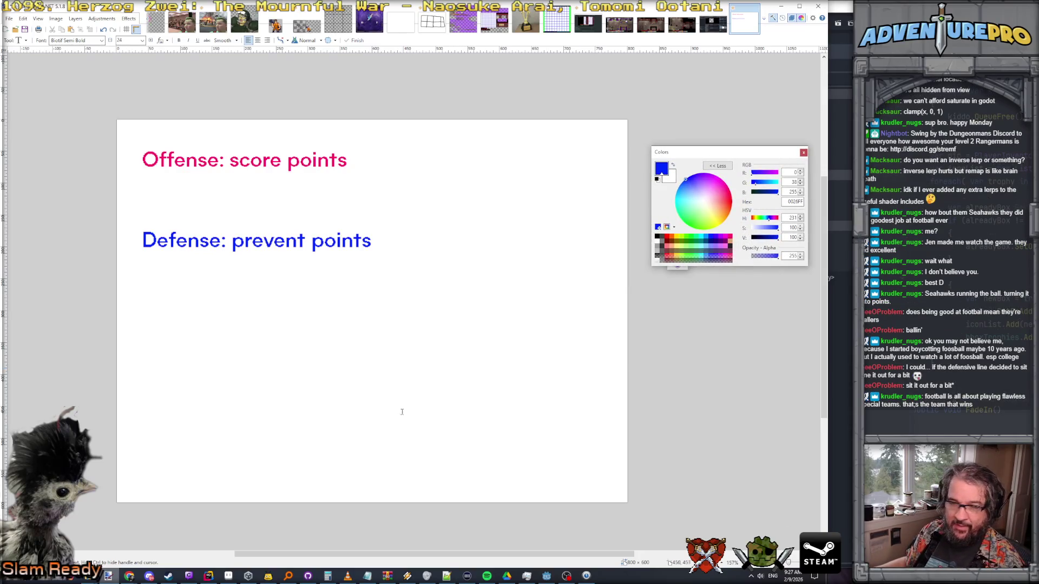
pyautogui.click(291, 325)
# - Switch to light blue 0094FF and type 'Score: 0 points' below the Defense line
pyautogui.write('socr')
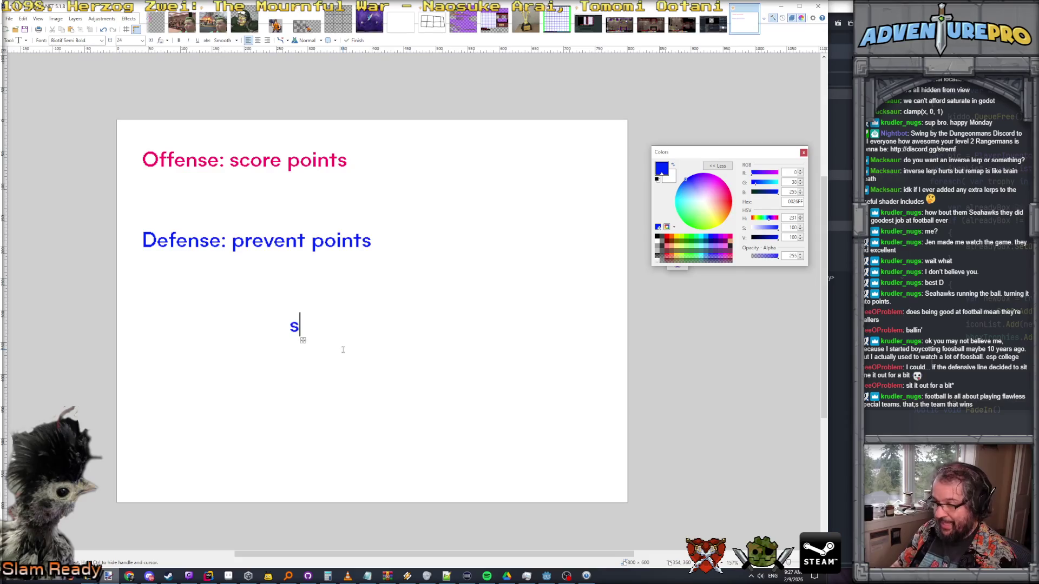
pyautogui.press('BackSpace')
pyautogui.press('BackSpace')
pyautogui.press('BackSpace')
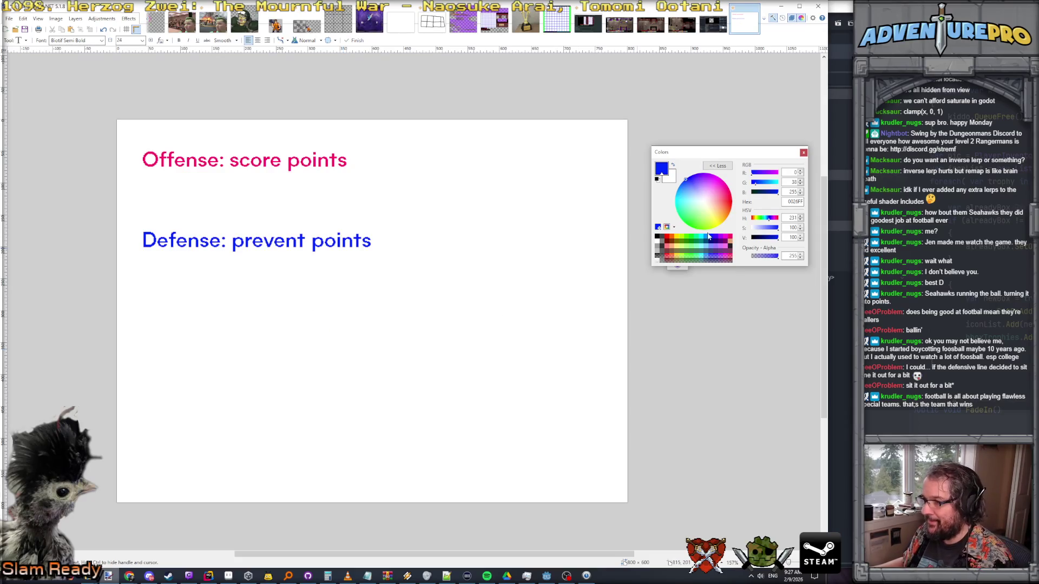
pyautogui.click(706, 238)
pyautogui.click(248, 330)
pyautogui.write('S')
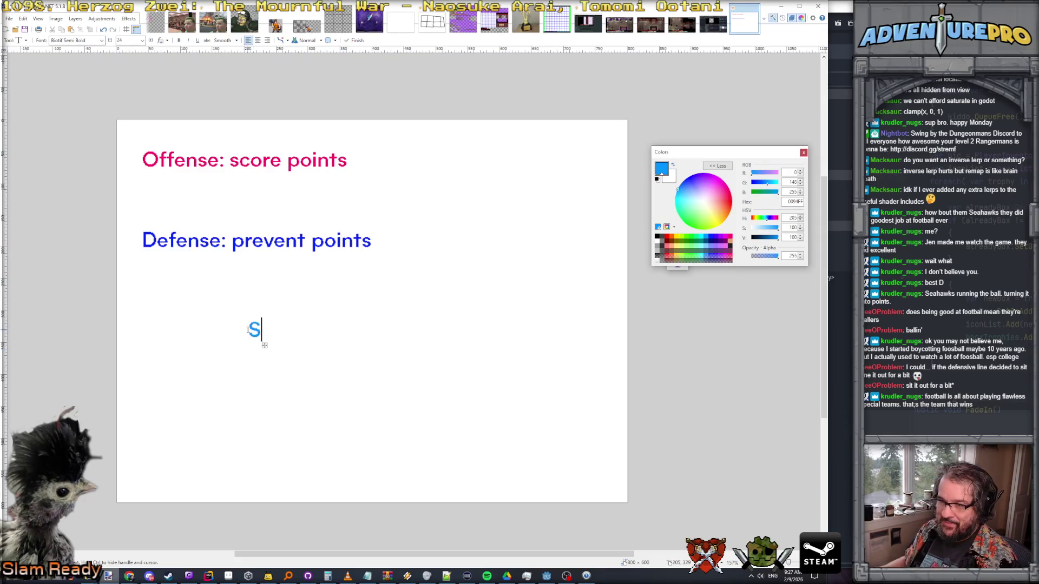
pyautogui.write('core: 0 points')
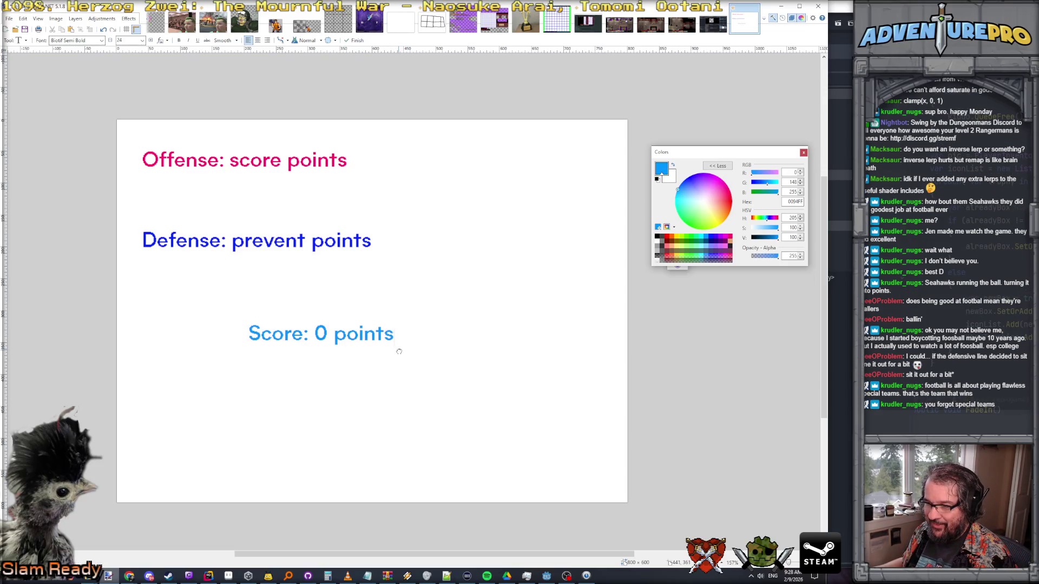
pyautogui.moveTo(398, 350); pyautogui.dragTo(453, 336)
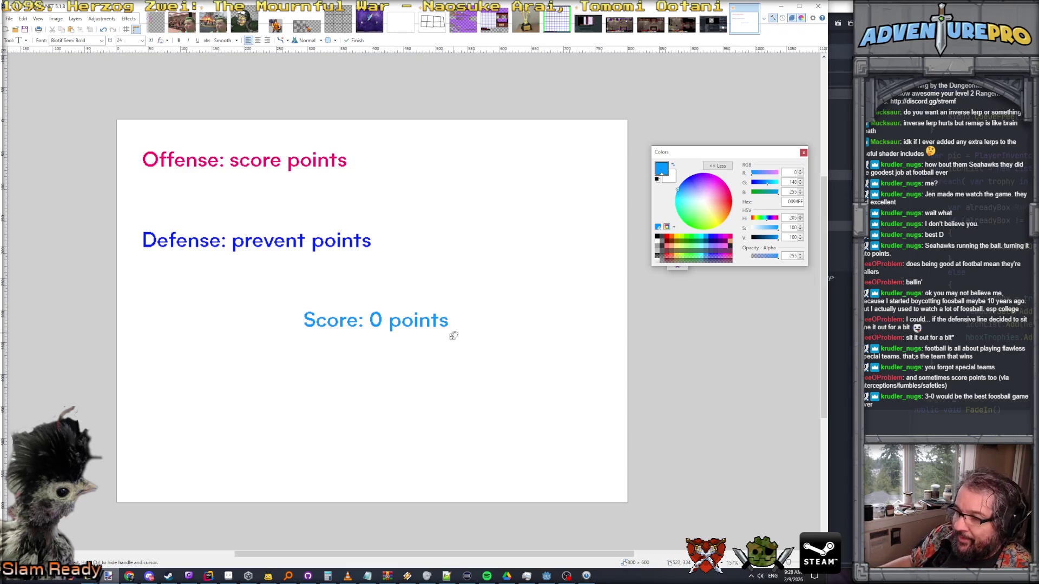
# - Drag 'Score: 0 points' around, ending above the Defense line, right of centre
pyautogui.moveTo(454, 335); pyautogui.dragTo(333, 326)
pyautogui.moveTo(290, 330); pyautogui.dragTo(291, 332)
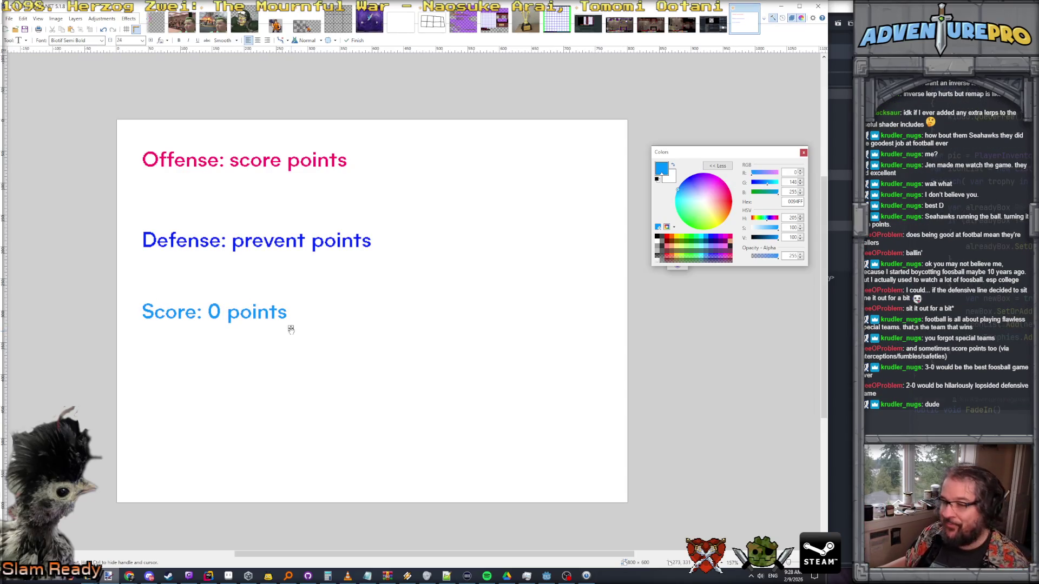
pyautogui.moveTo(290, 330)
pyautogui.mouseDown()
pyautogui.moveTo(469, 304)
pyautogui.moveTo(528, 226)
pyautogui.moveTo(552, 222)
pyautogui.moveTo(555, 243)
pyautogui.moveTo(339, 323)
pyautogui.moveTo(291, 319)
pyautogui.mouseUp()
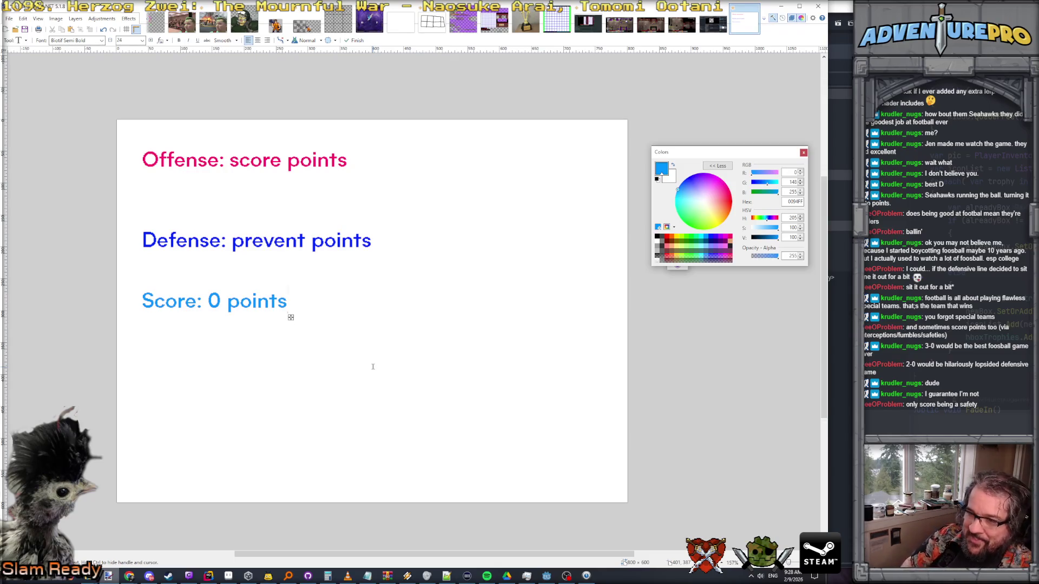
pyautogui.moveTo(290, 319)
pyautogui.mouseDown()
pyautogui.moveTo(557, 218)
pyautogui.moveTo(567, 246)
pyautogui.moveTo(567, 195)
pyautogui.moveTo(569, 267)
pyautogui.moveTo(553, 337)
pyautogui.mouseUp()
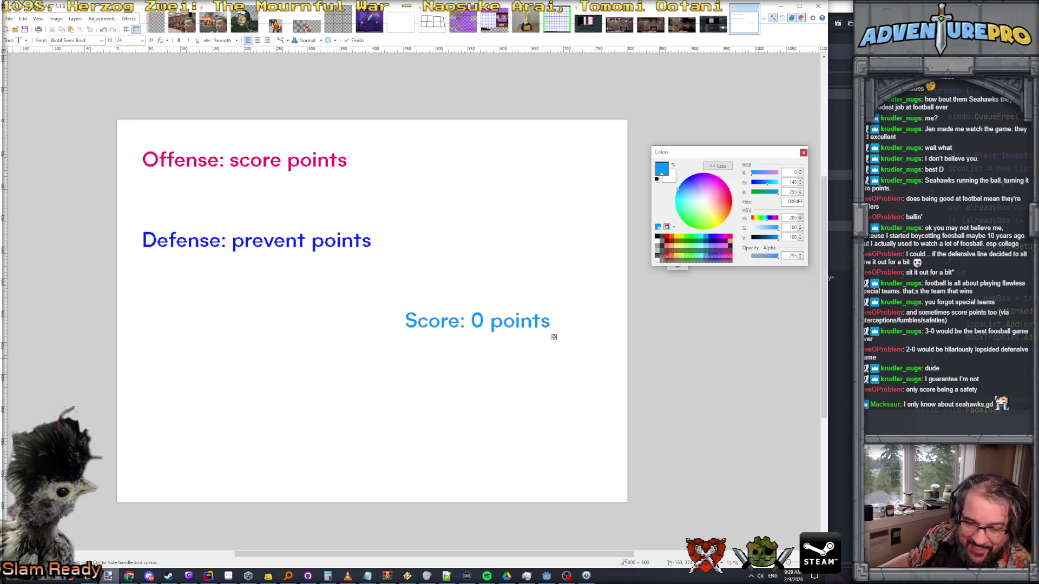
pyautogui.click(129, 576)
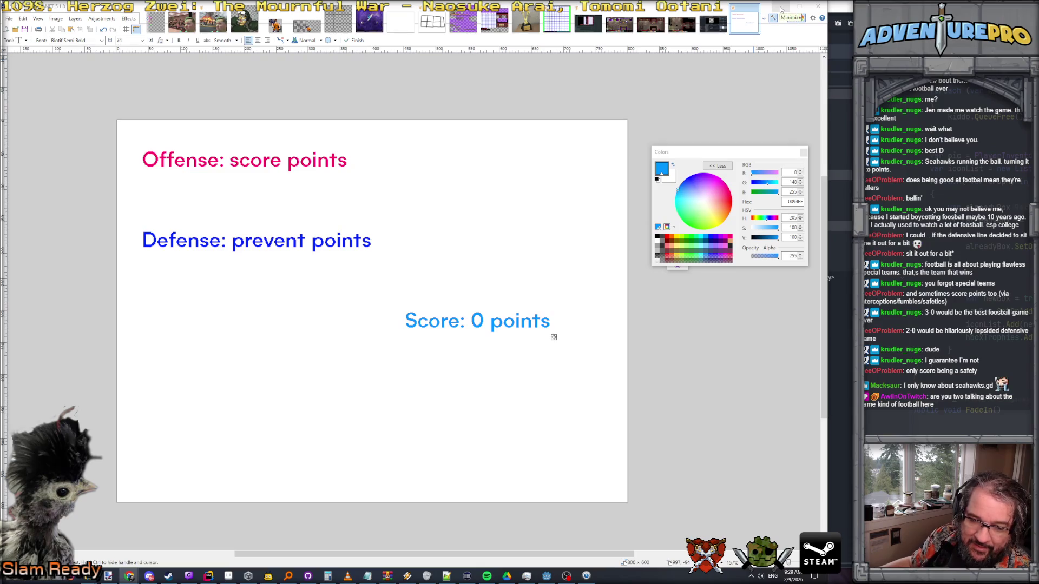
pyautogui.moveTo(555, 336)
pyautogui.mouseDown()
pyautogui.moveTo(542, 219)
pyautogui.moveTo(550, 270)
pyautogui.moveTo(550, 232)
pyautogui.moveTo(443, 221)
pyautogui.mouseUp()
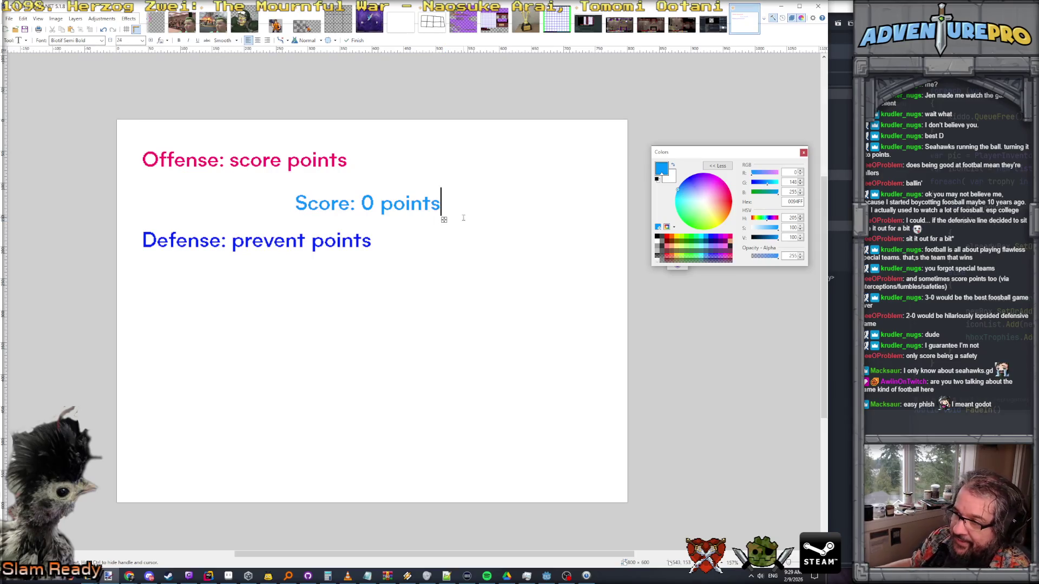
# - Nudge 'Score: 0 points' level with the Defense line, to its right, and commit it
pyautogui.moveTo(444, 220); pyautogui.dragTo(552, 256)
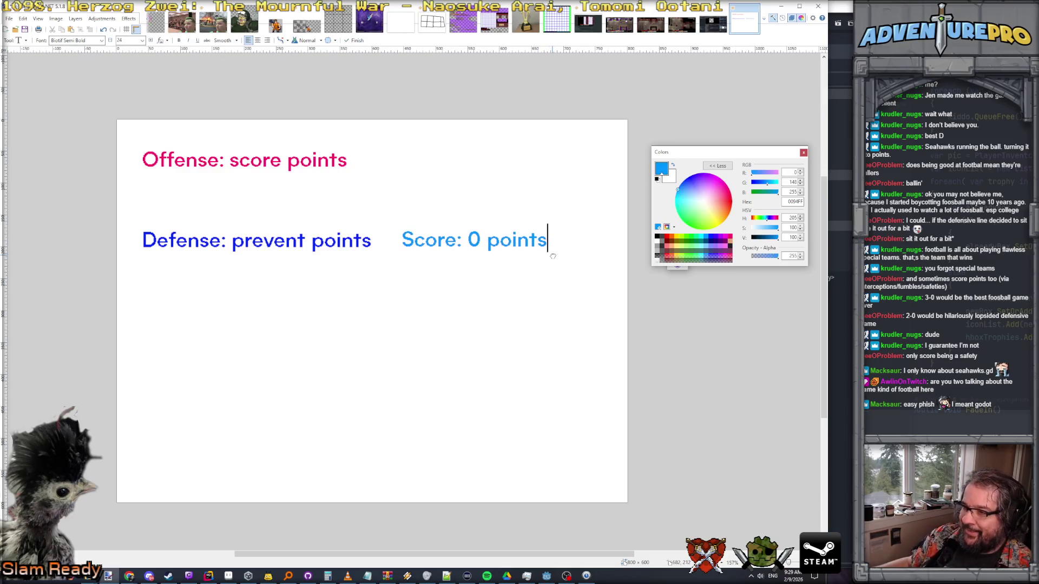
pyautogui.moveTo(551, 258); pyautogui.dragTo(563, 256)
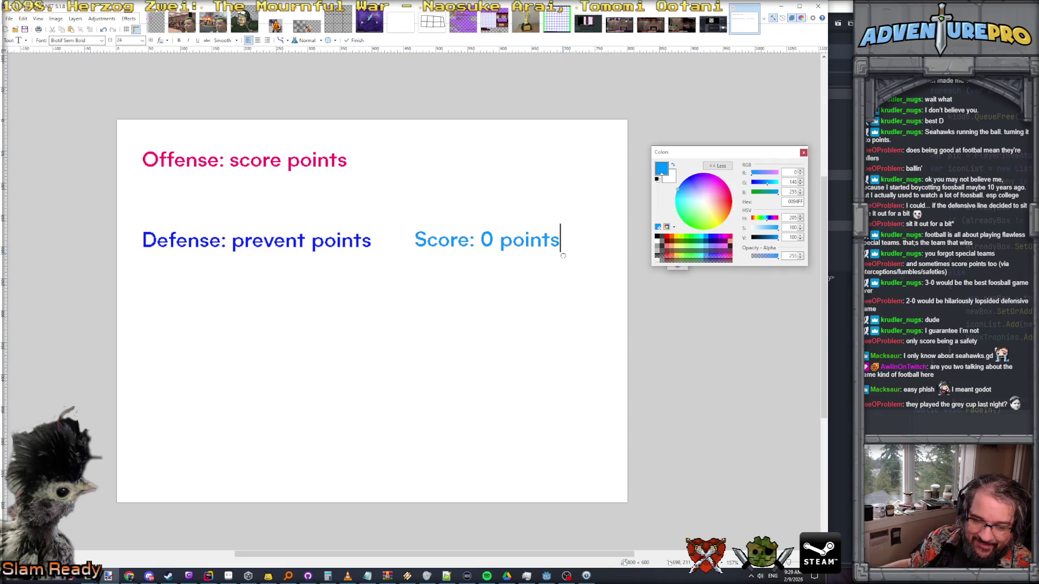
pyautogui.moveTo(563, 255)
pyautogui.mouseDown()
pyautogui.moveTo(532, 258)
pyautogui.moveTo(560, 257)
pyautogui.mouseUp()
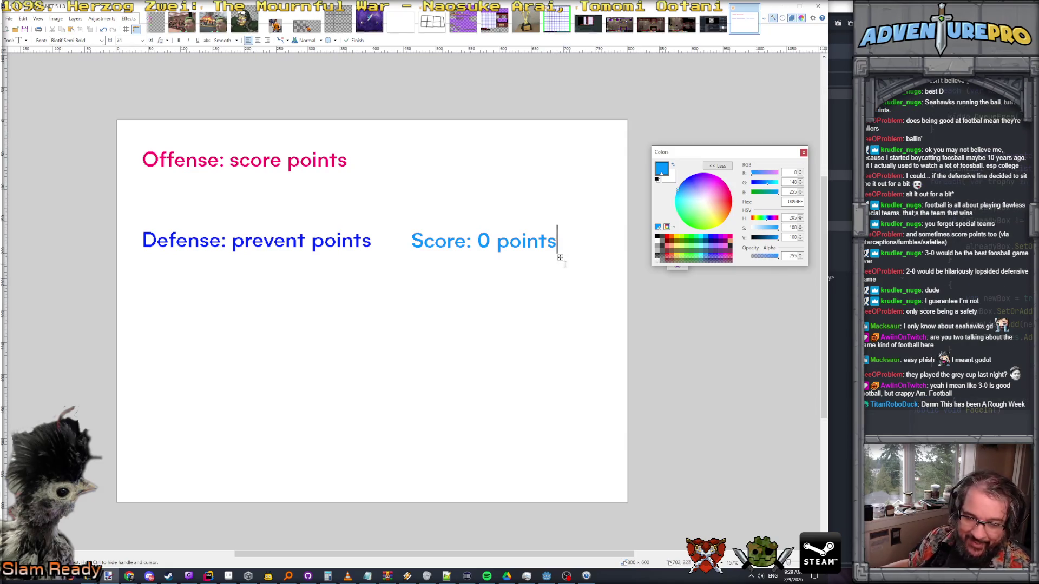
pyautogui.moveTo(559, 259); pyautogui.dragTo(563, 258)
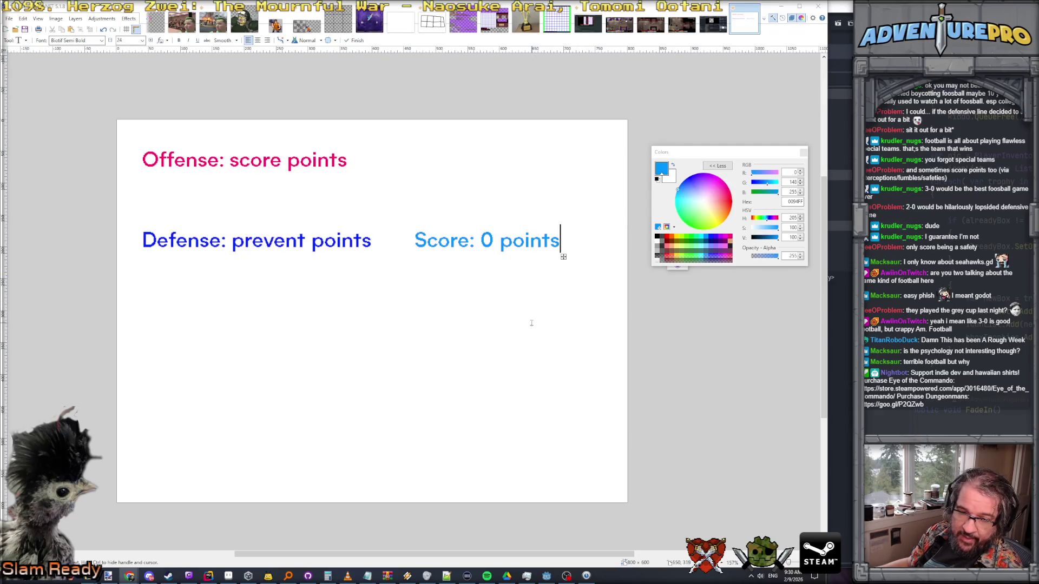
pyautogui.moveTo(564, 257); pyautogui.dragTo(567, 261)
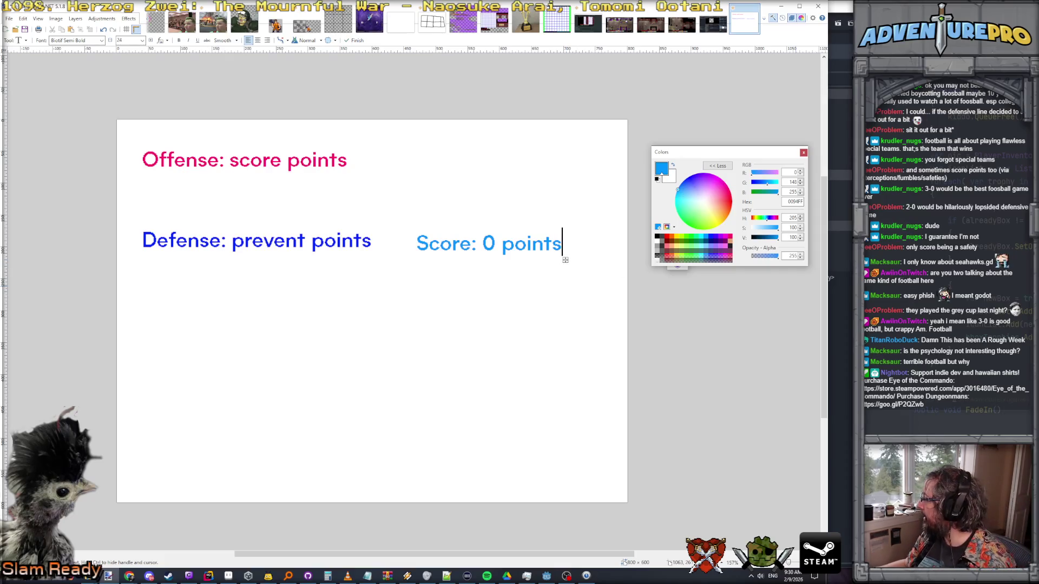
pyautogui.hotkey('alt', 'Tab')
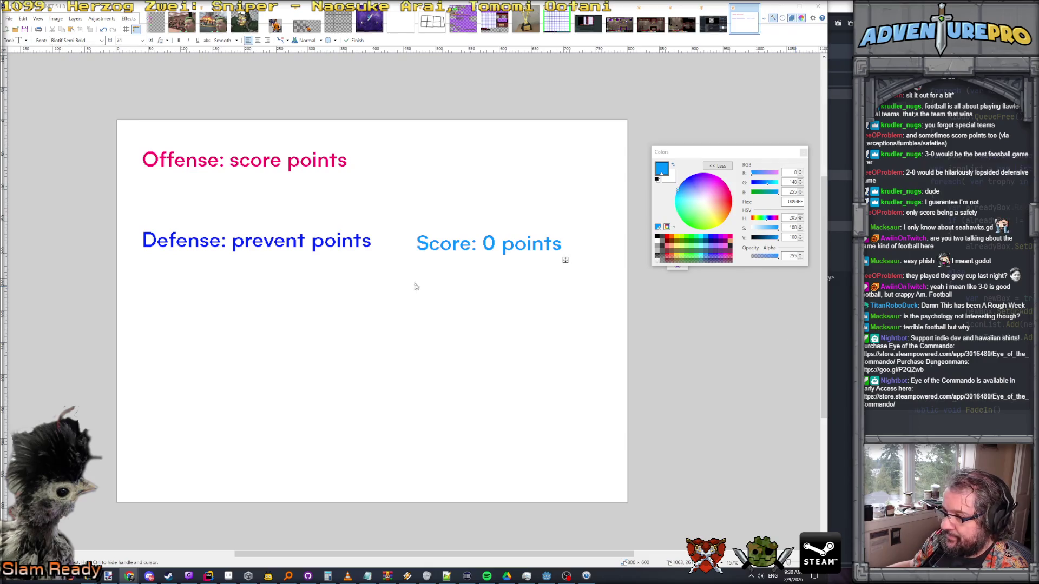
# - Maximize Chrome on the Super Bowl LX article and dismiss the ad-blocker notice
pyautogui.hotkey('alt', 'Tab')
pyautogui.moveTo(450, 309); pyautogui.dragTo(569, 248)
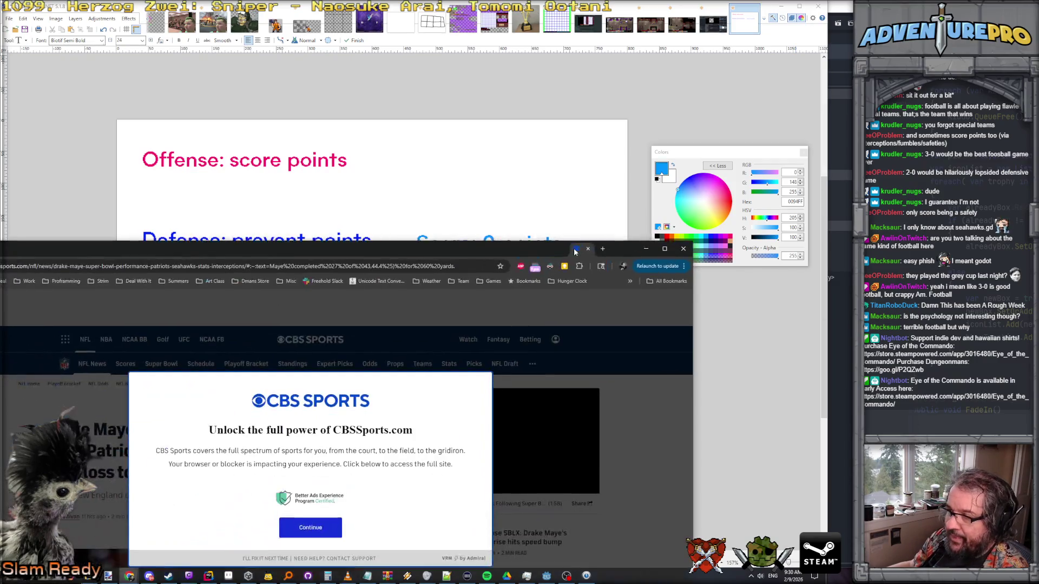
pyautogui.doubleClick(570, 247)
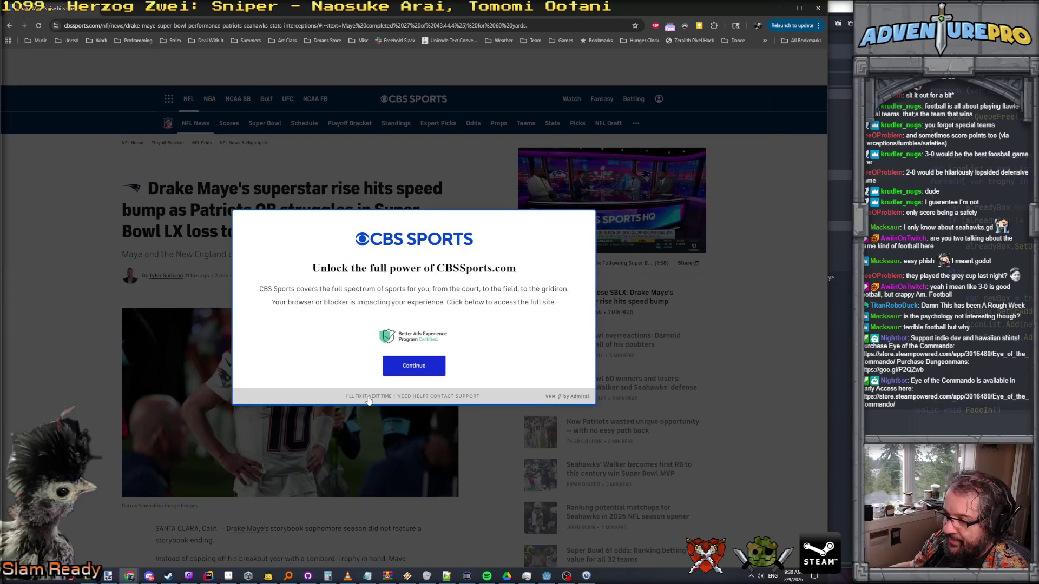
pyautogui.click(373, 396)
pyautogui.scroll(-2, 231, 225)
pyautogui.scroll(-2, 231, 224)
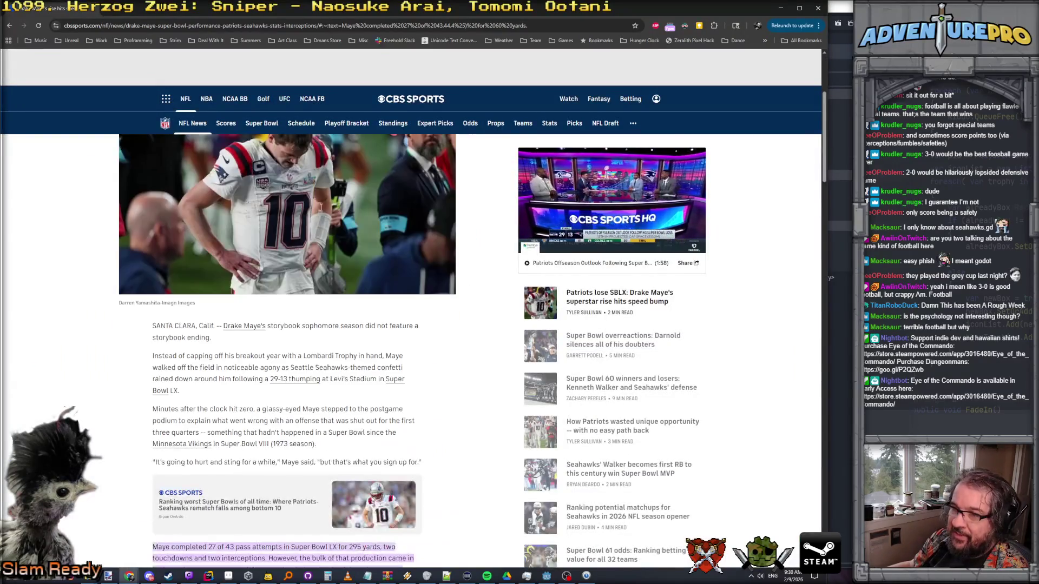
pyautogui.scroll(-1, 335, 210)
pyautogui.scroll(-5, 335, 210)
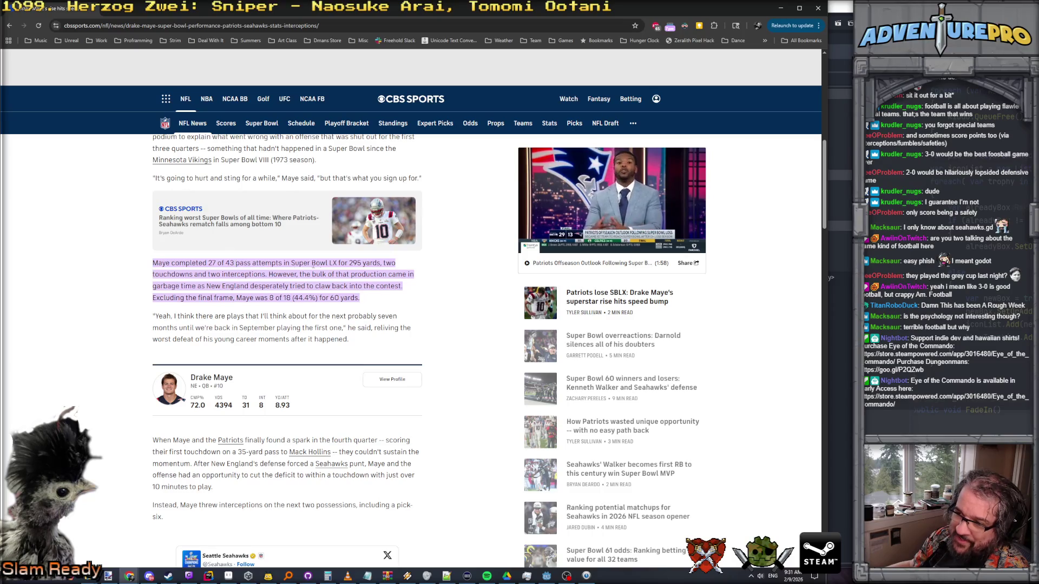
# - Highlight the garbage-time stats, including '8 of 18 (44.4%) for 60 yards'
pyautogui.moveTo(333, 263); pyautogui.dragTo(357, 263)
pyautogui.click(357, 263)
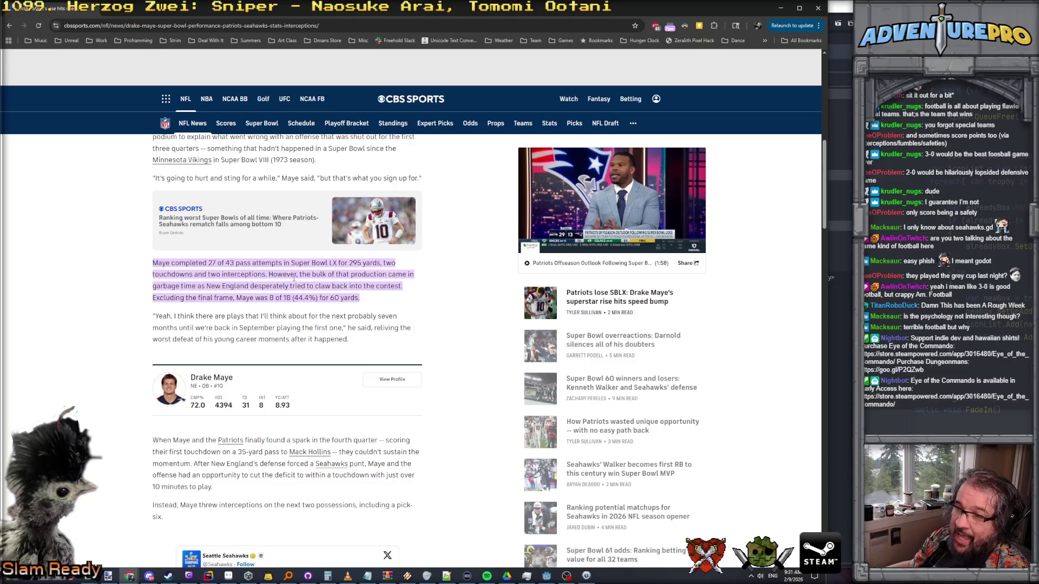
pyautogui.moveTo(269, 275)
pyautogui.mouseDown()
pyautogui.moveTo(311, 275)
pyautogui.moveTo(318, 297)
pyautogui.moveTo(197, 294)
pyautogui.mouseUp()
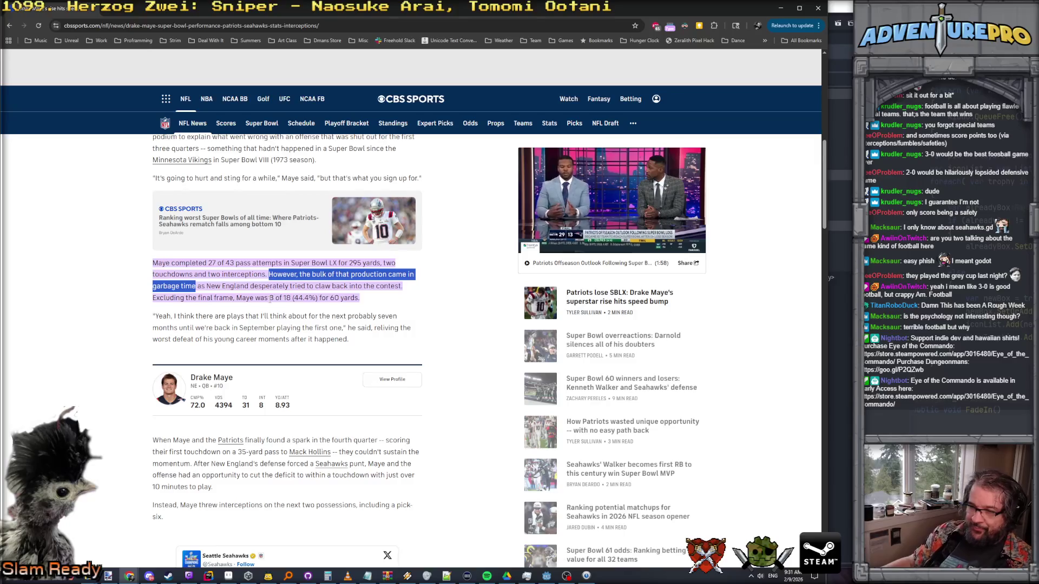
pyautogui.moveTo(269, 298); pyautogui.dragTo(378, 302)
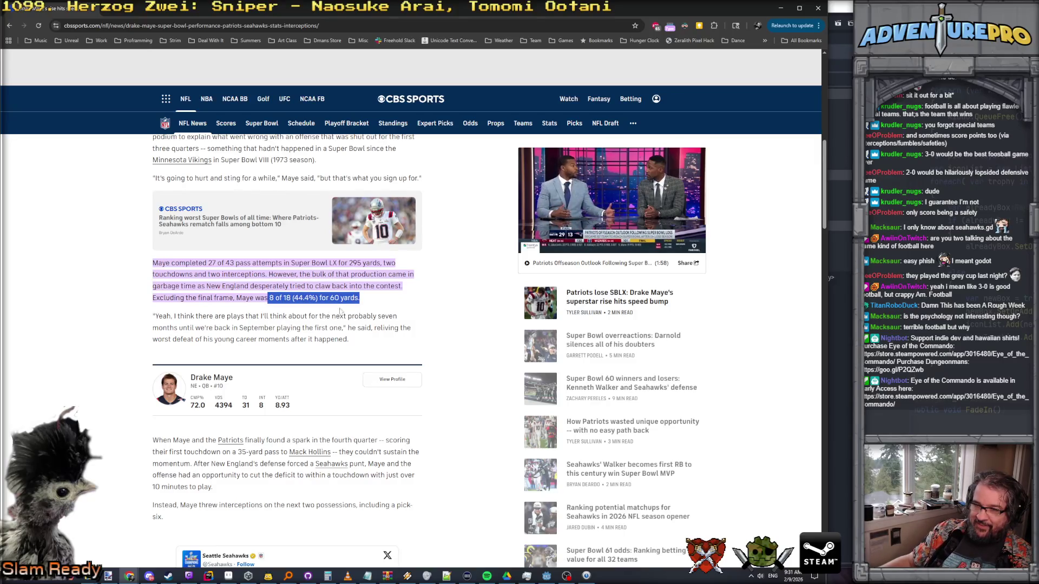
pyautogui.moveTo(260, 316); pyautogui.dragTo(383, 298)
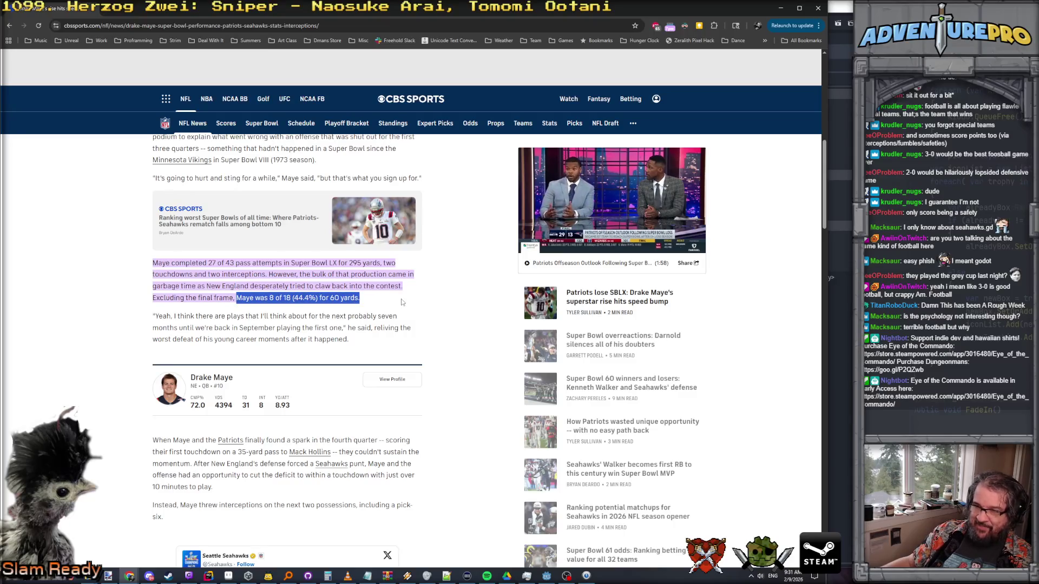
pyautogui.click(384, 303)
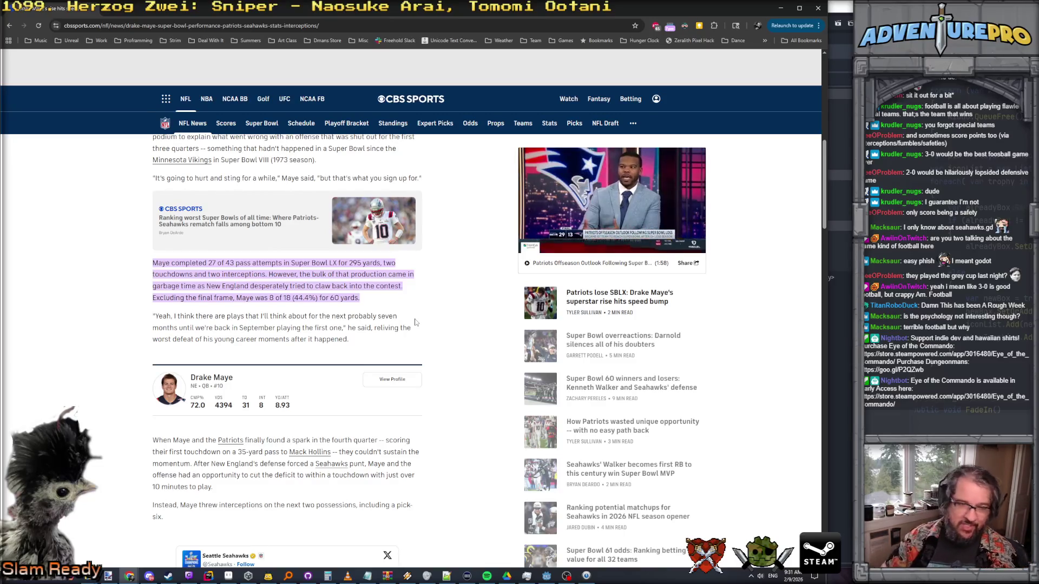
pyautogui.scroll(-7, 416, 323)
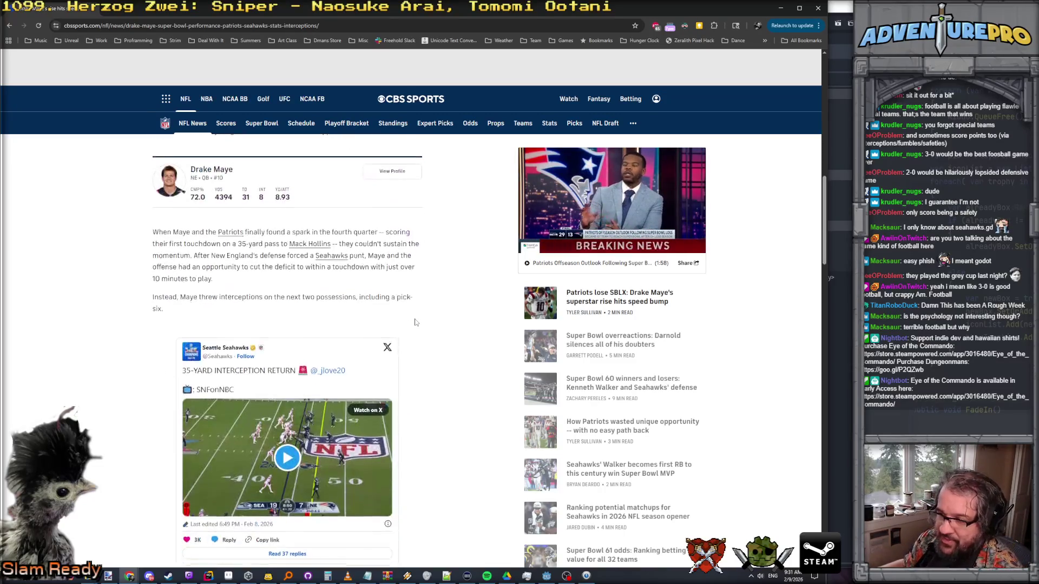
pyautogui.scroll(-3, 448, 324)
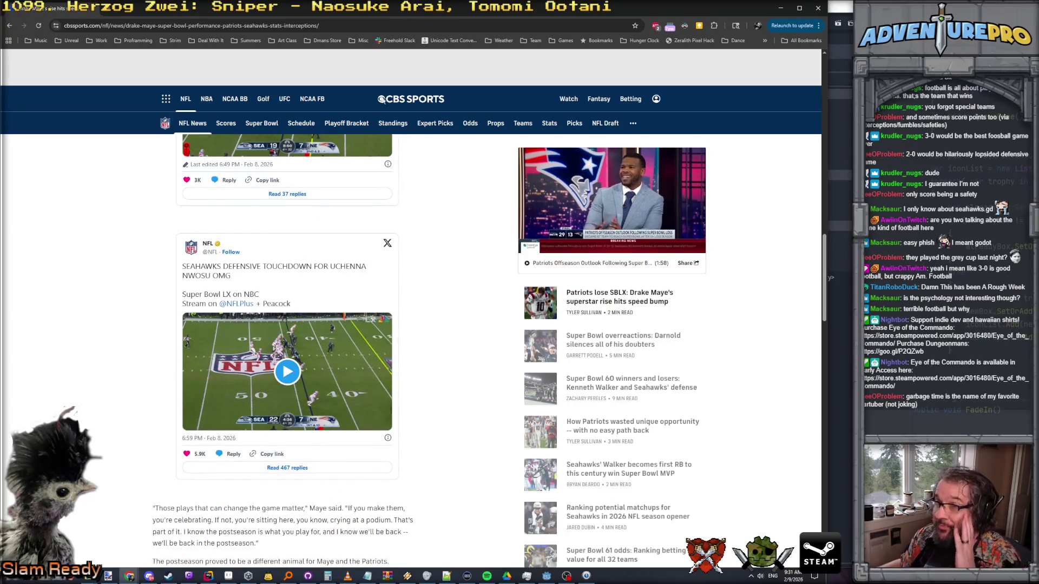
pyautogui.click(337, 25)
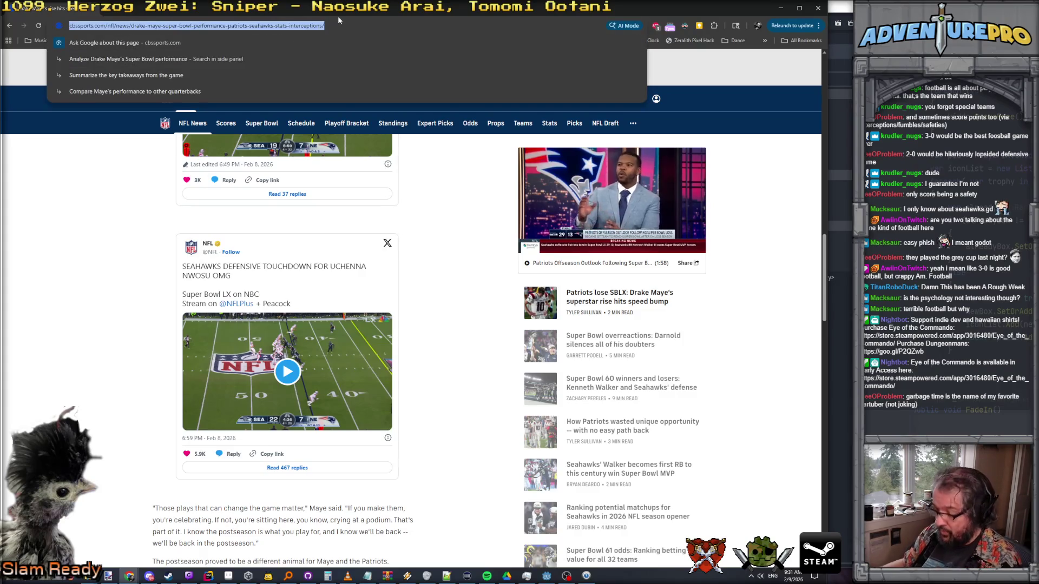
# - Search 'collinsworth i got nothin', open the Instagram reel, unmute it, then pause it
pyautogui.write('collinsworth i got nothi')
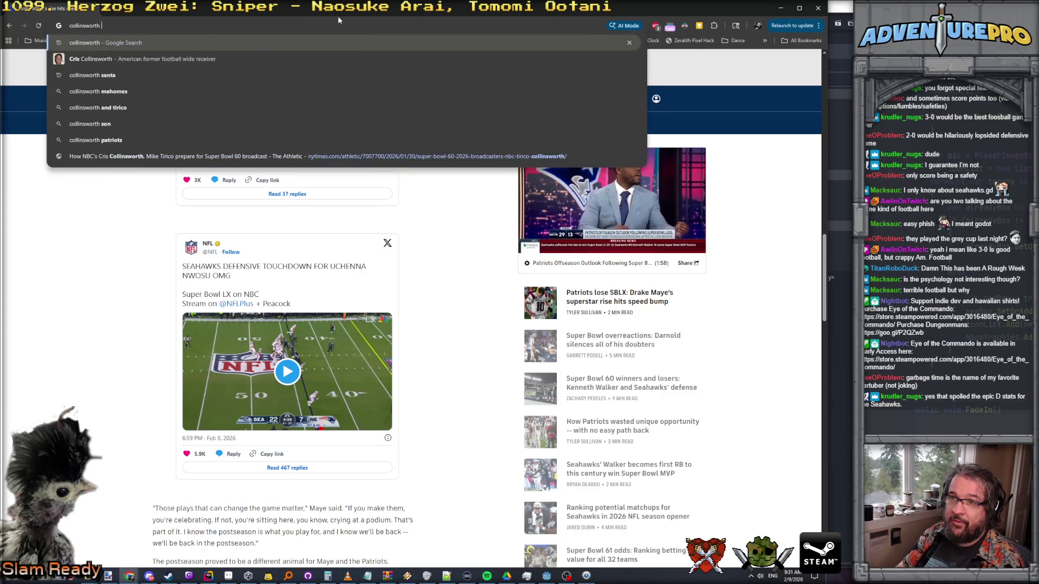
pyautogui.write('n')
pyautogui.press('Return')
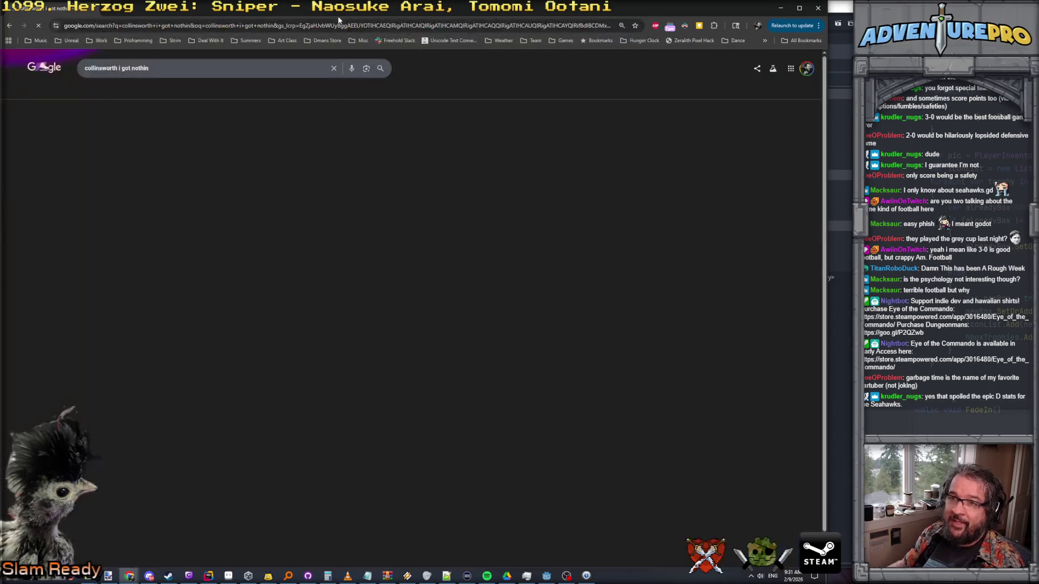
pyautogui.click(243, 157)
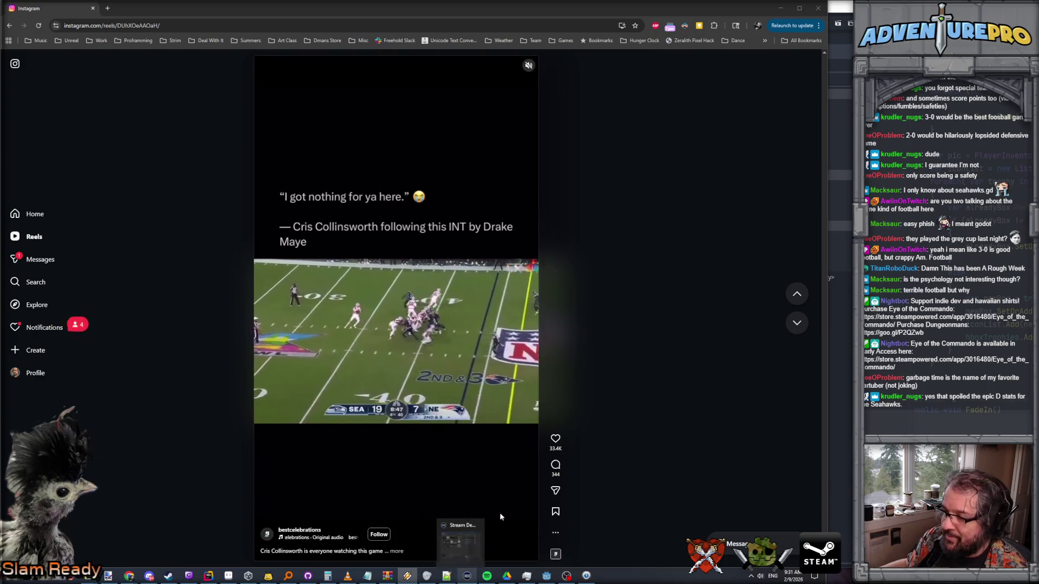
pyautogui.click(525, 66)
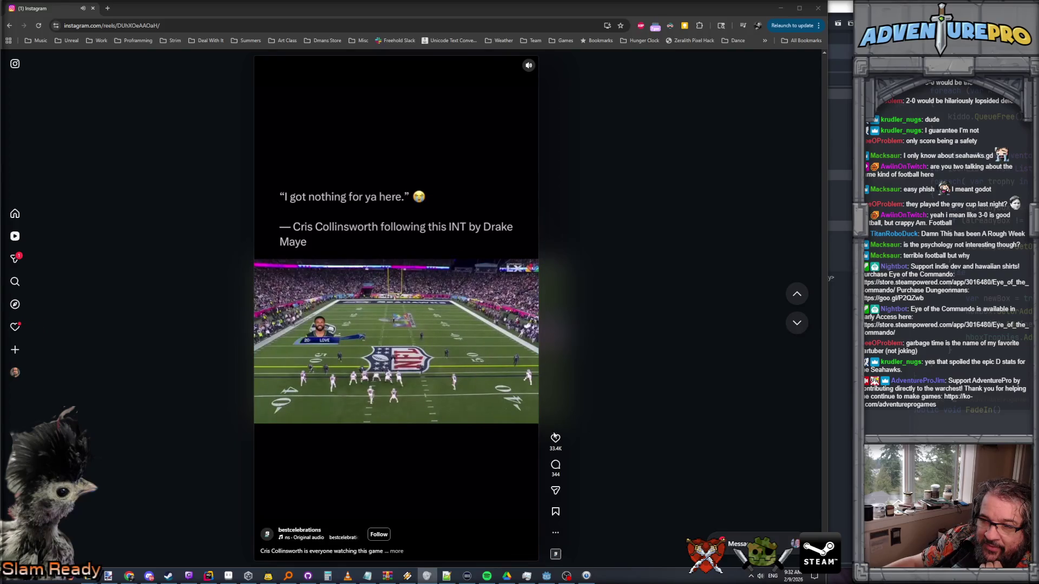
pyautogui.click(339, 388)
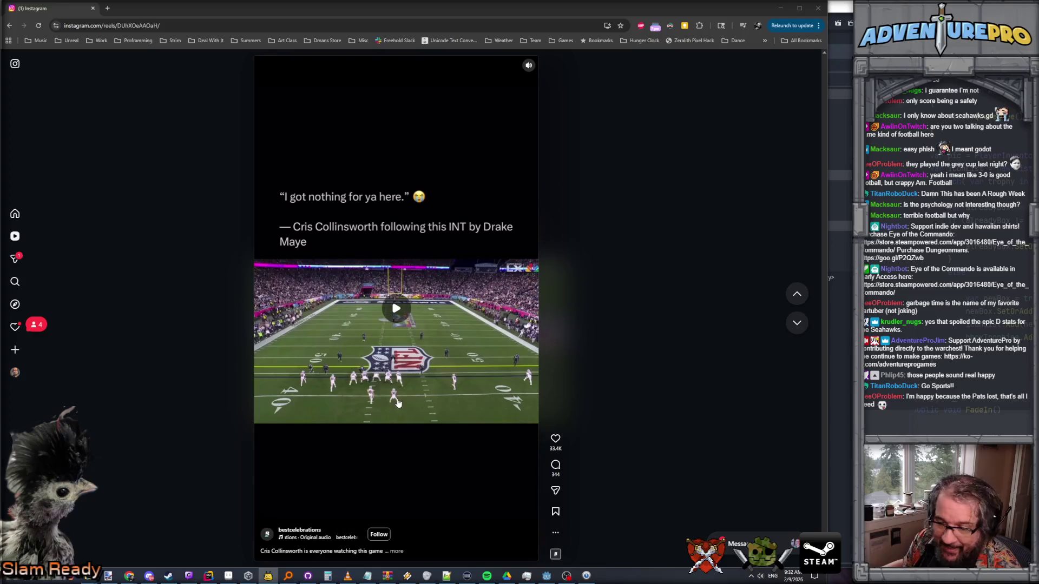
# - Play the rest of the Instagram reel, pause it, then close the Instagram tab
pyautogui.click(398, 319)
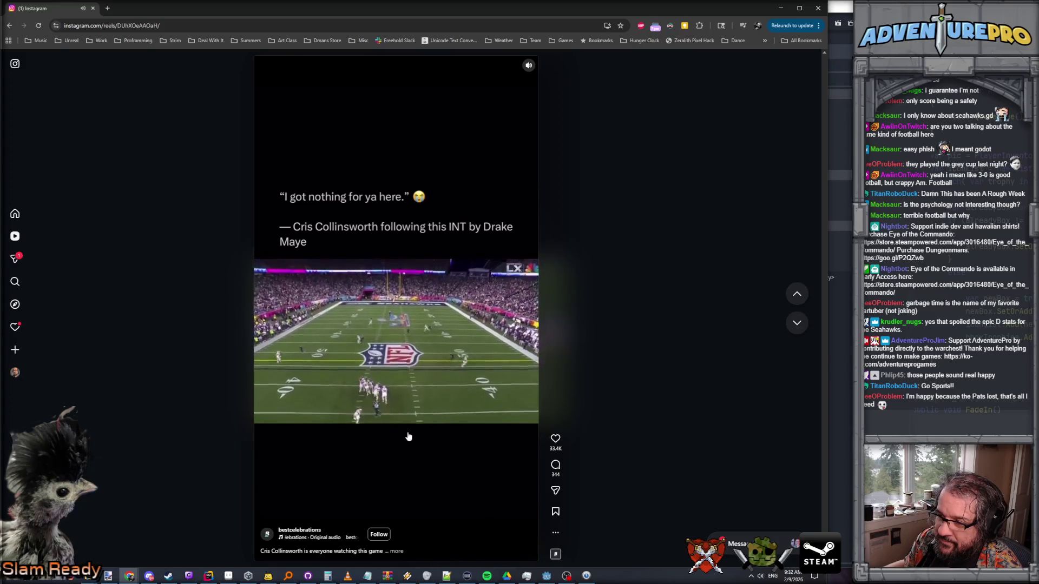
pyautogui.click(398, 389)
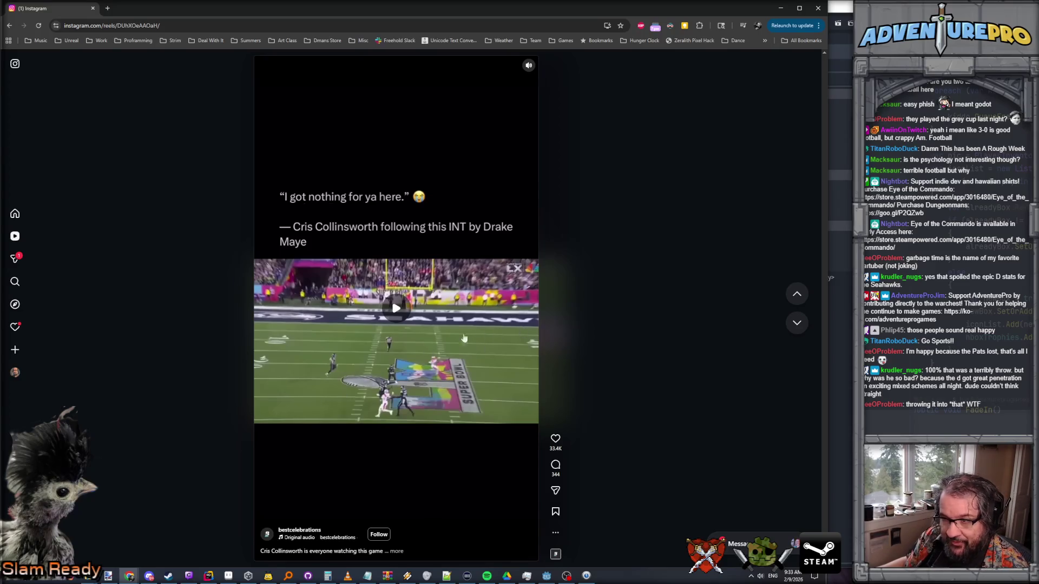
pyautogui.moveTo(407, 575)
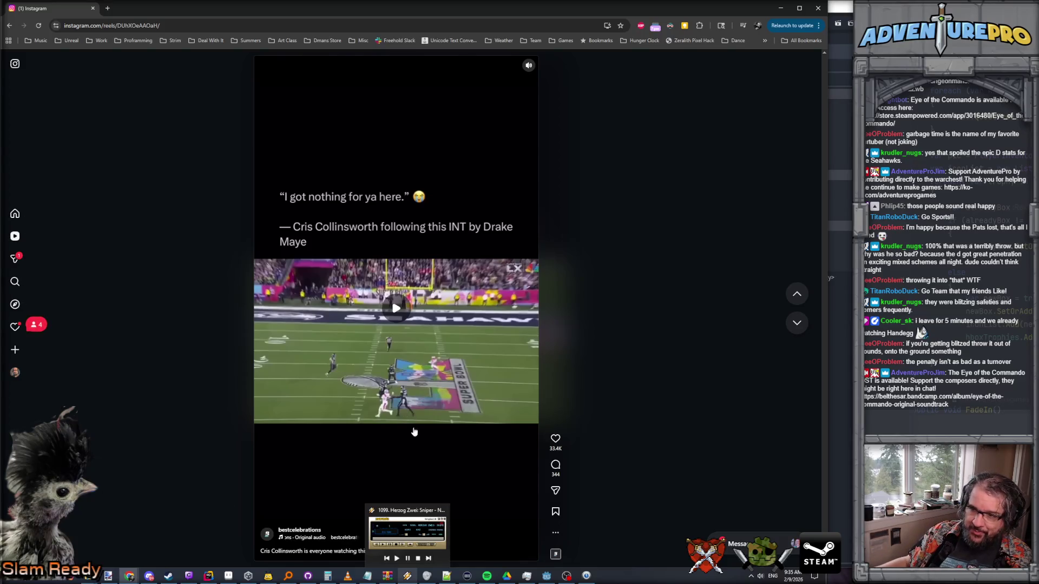
pyautogui.click(93, 8)
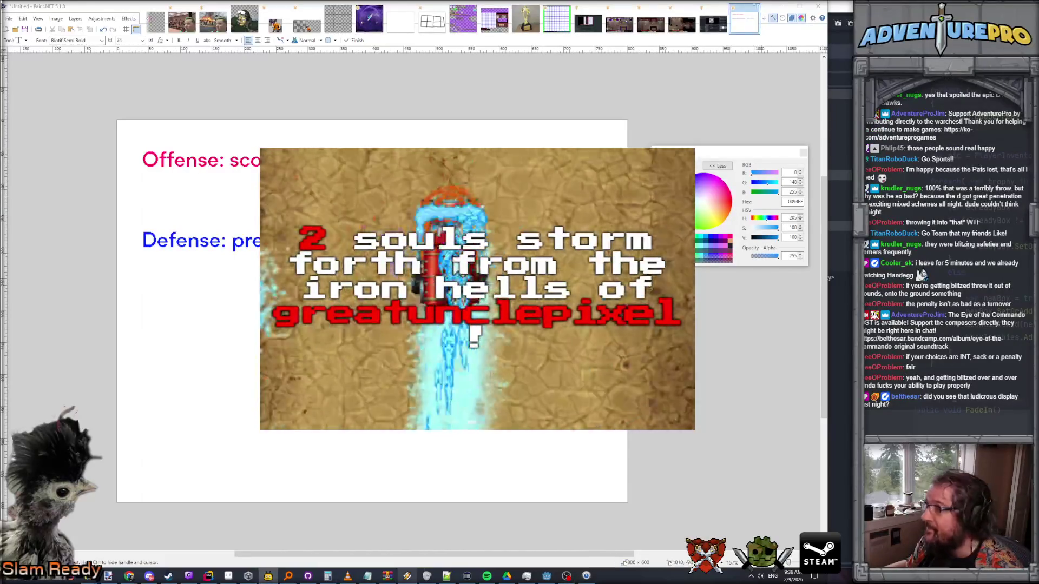
# - Switch from Paint.NET back to the Godot editor showing the face shader script
pyautogui.hotkey('alt', 'Tab')
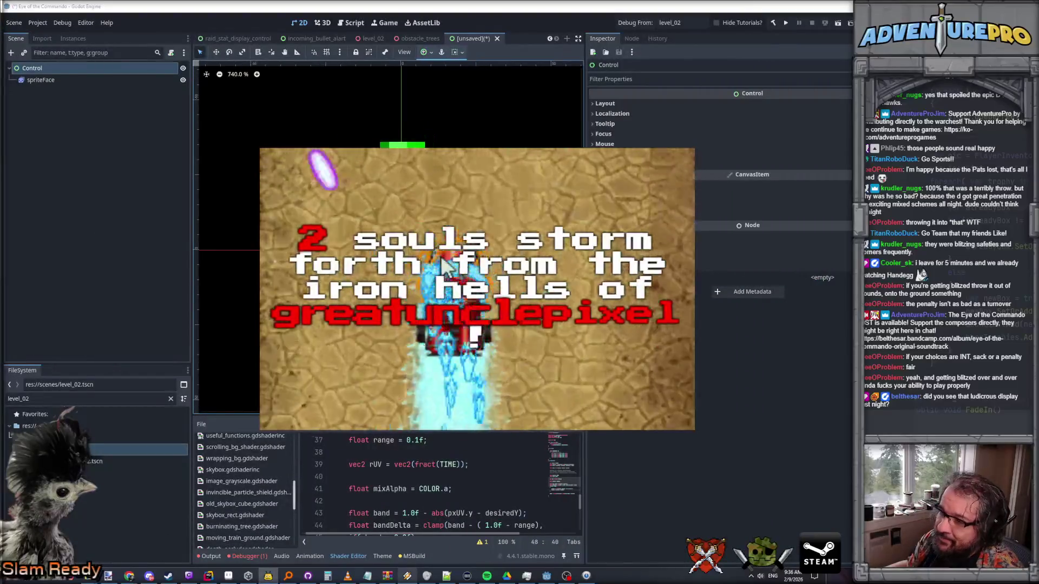
pyautogui.scroll(3, 445, 265)
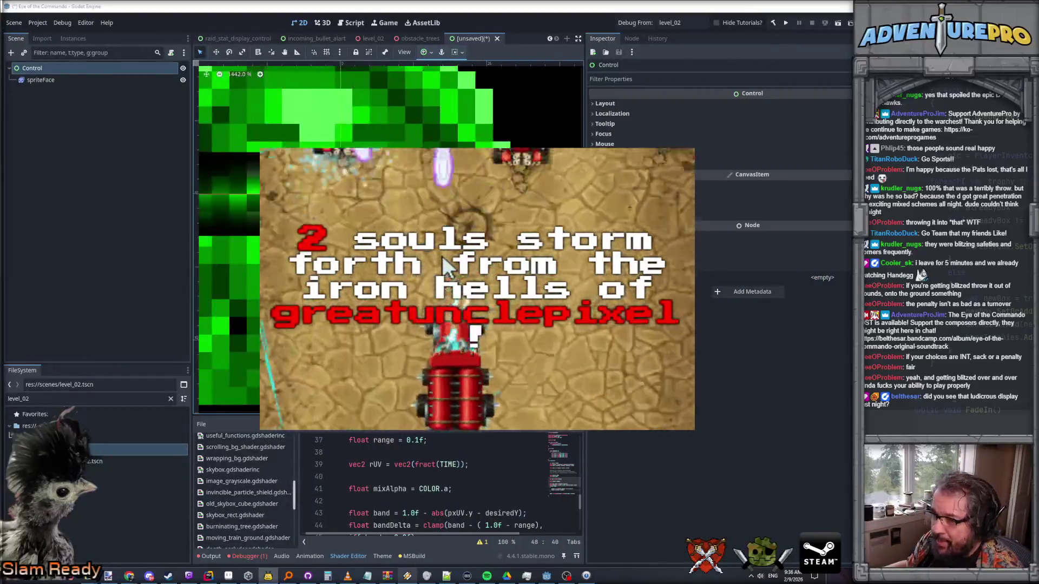
pyautogui.scroll(-2, 443, 259)
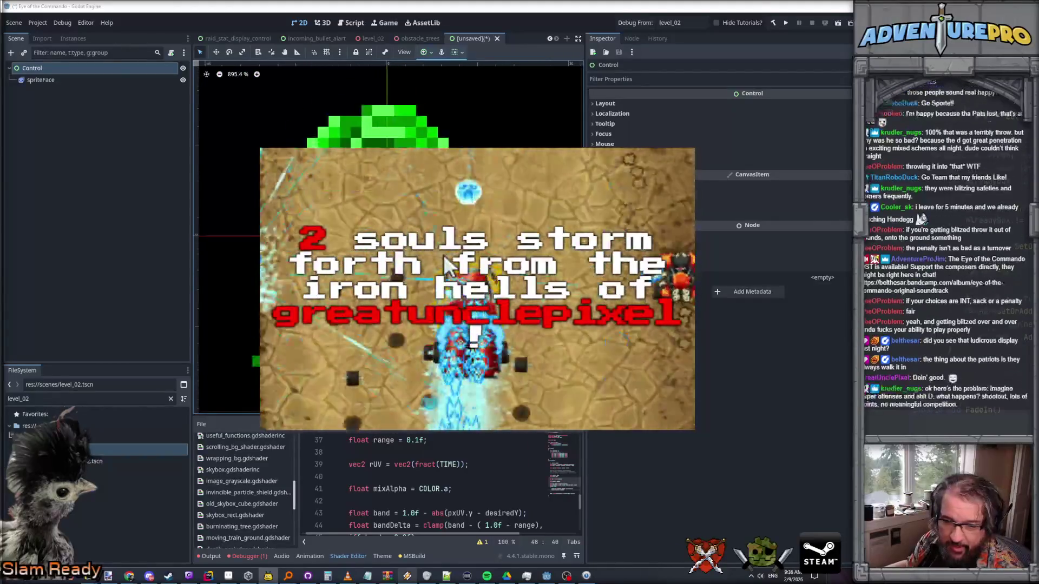
pyautogui.scroll(-1, 444, 265)
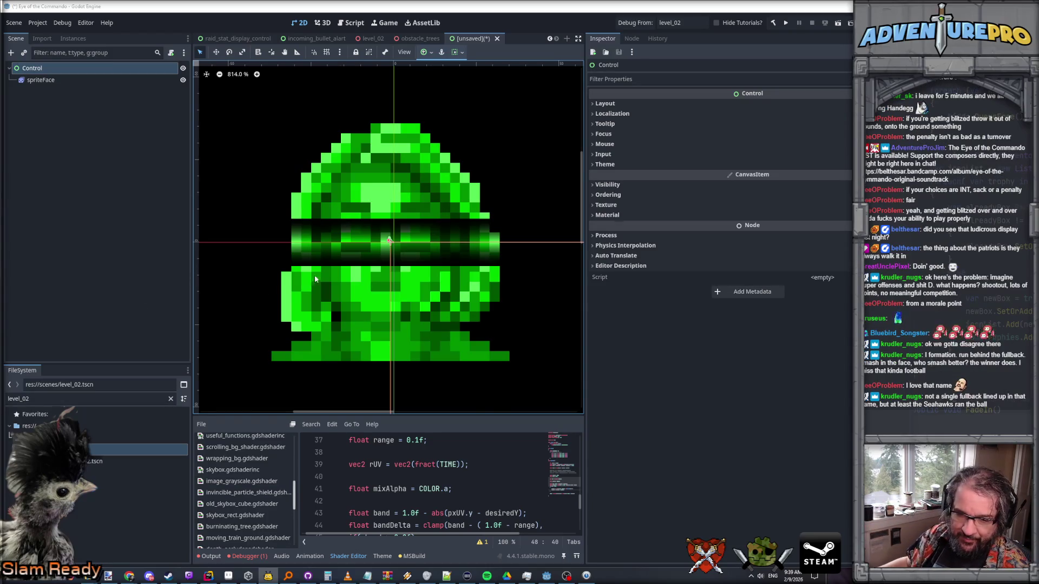
pyautogui.scroll(3, 315, 279)
pyautogui.scroll(-4, 409, 269)
pyautogui.scroll(5, 410, 268)
pyautogui.scroll(-5, 379, 241)
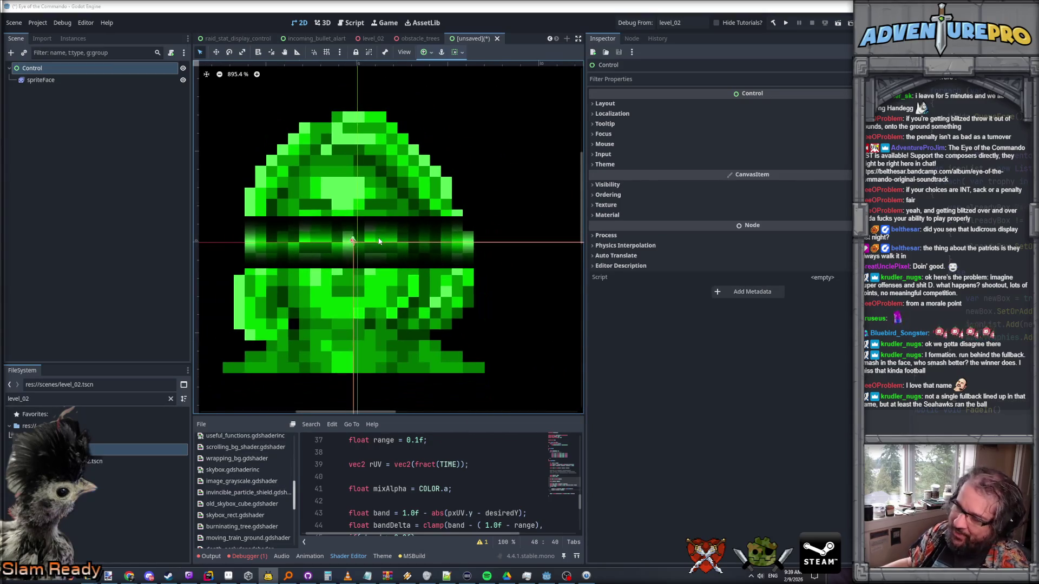
pyautogui.scroll(4, 379, 242)
pyautogui.scroll(3, 378, 241)
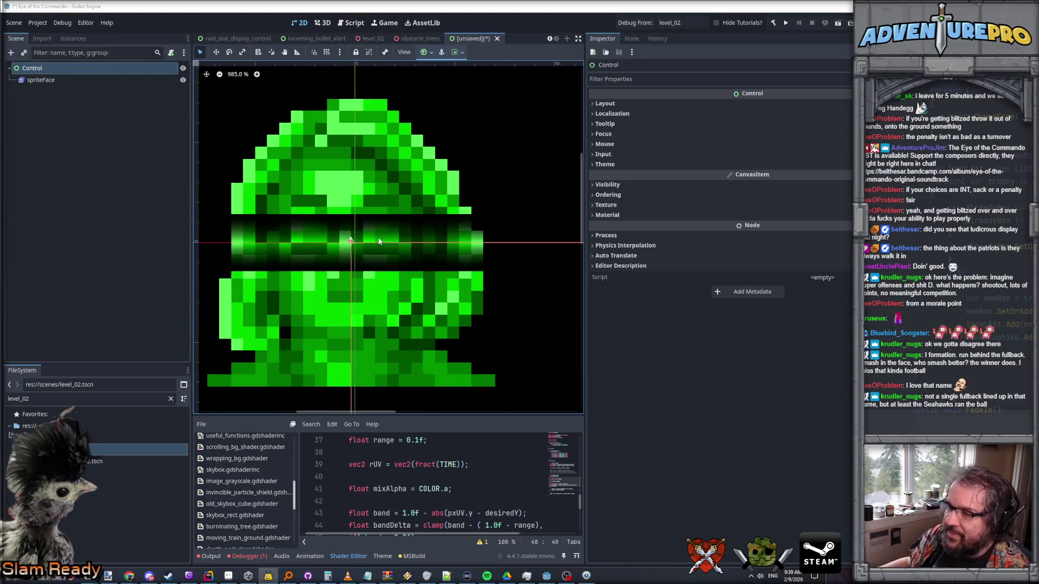
pyautogui.scroll(-3, 378, 242)
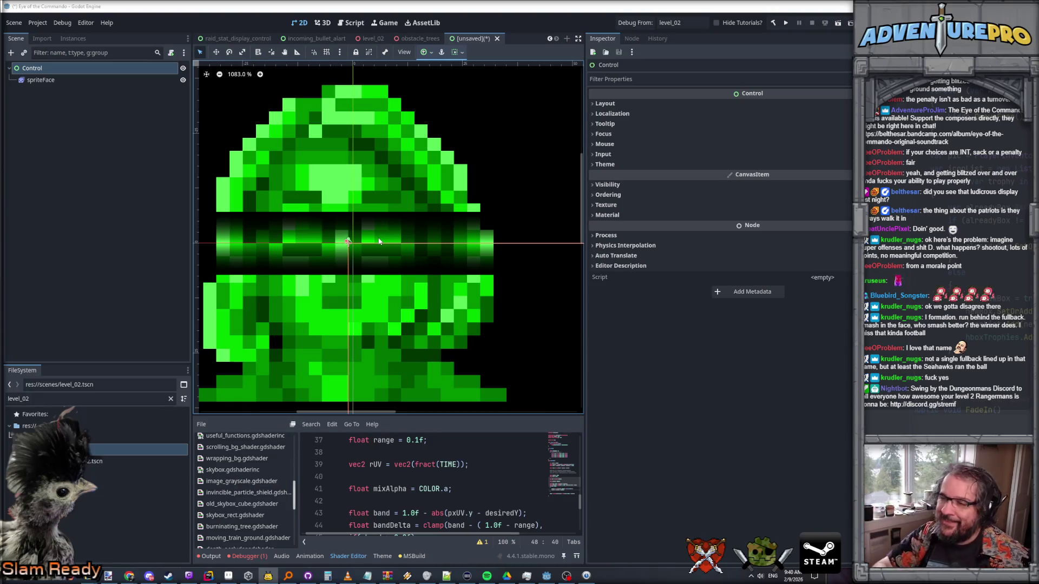
pyautogui.scroll(-5, 379, 241)
pyautogui.scroll(3, 347, 277)
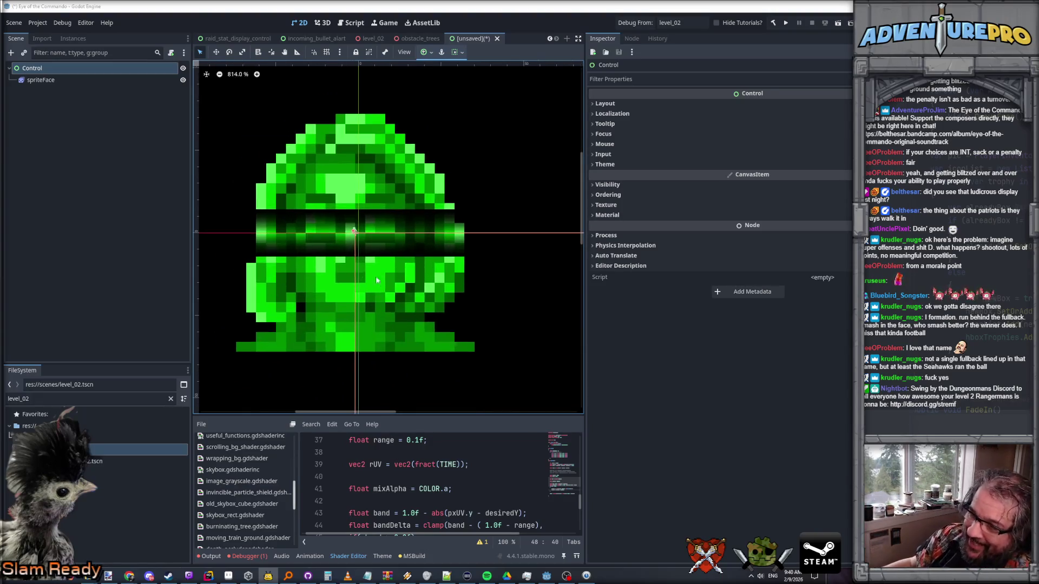
pyautogui.scroll(-1, 347, 276)
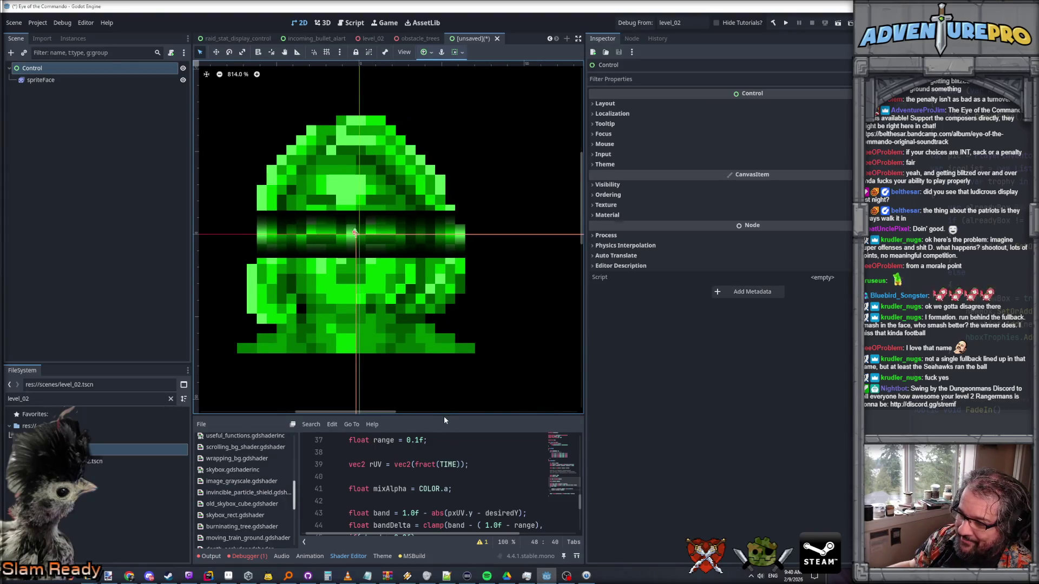
pyautogui.moveTo(443, 414); pyautogui.dragTo(443, 365)
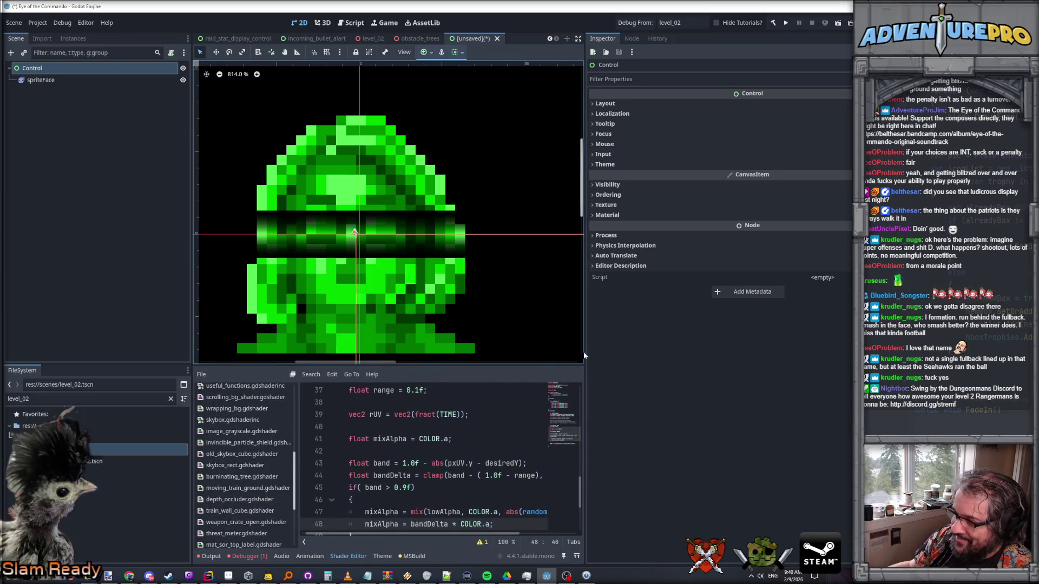
# - Widen the shader editor by dragging the Inspector splitter right, then review the band code
pyautogui.moveTo(586, 354); pyautogui.dragTo(723, 354)
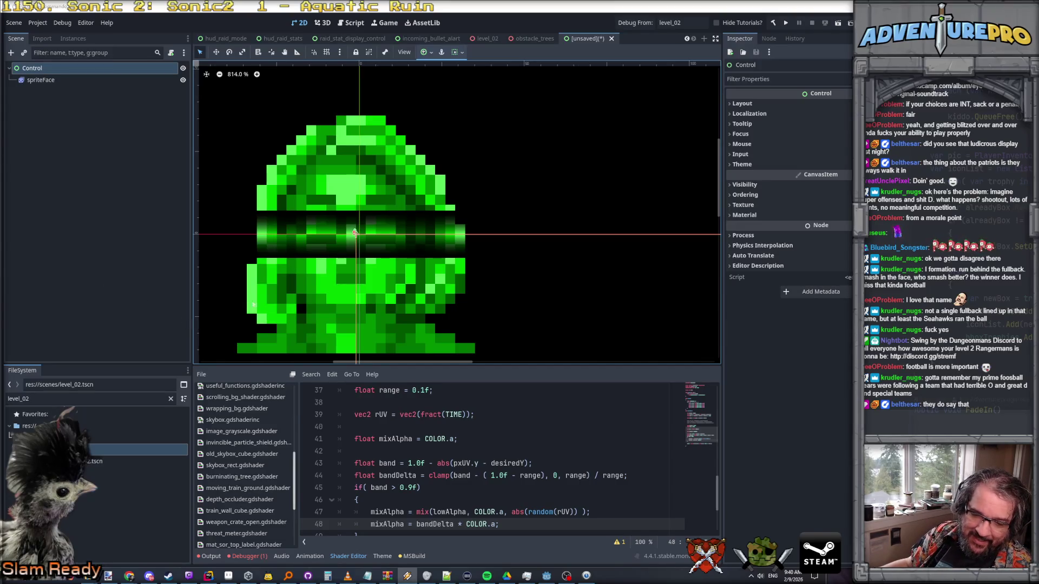
pyautogui.scroll(-4, 332, 277)
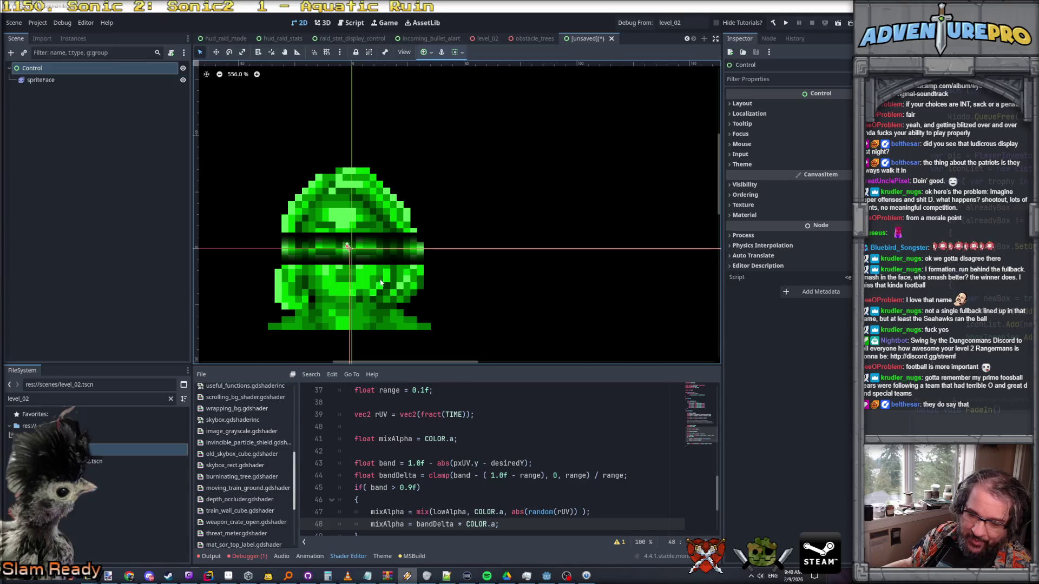
pyautogui.scroll(4, 380, 282)
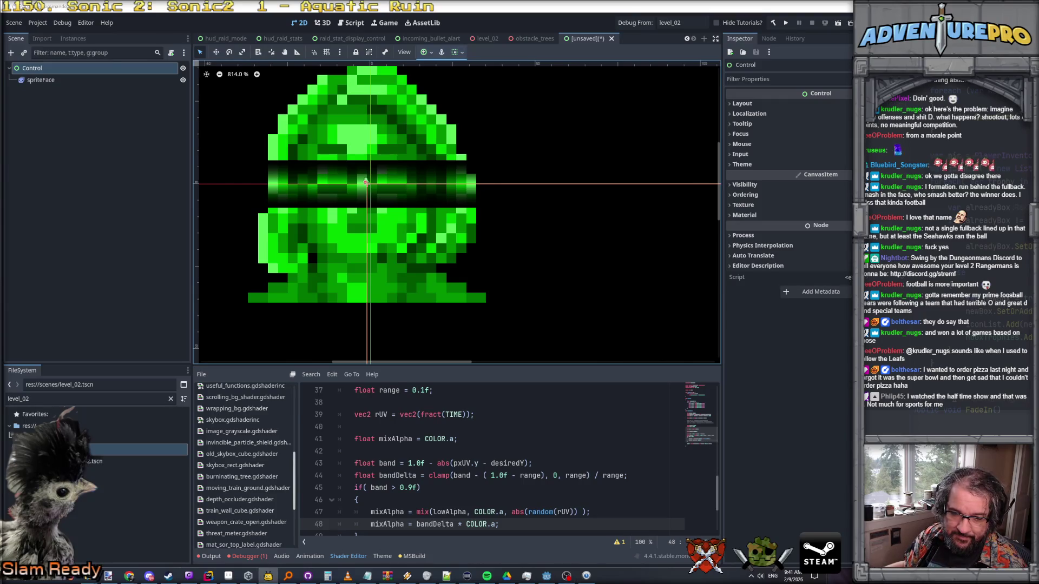
pyautogui.scroll(3, 397, 174)
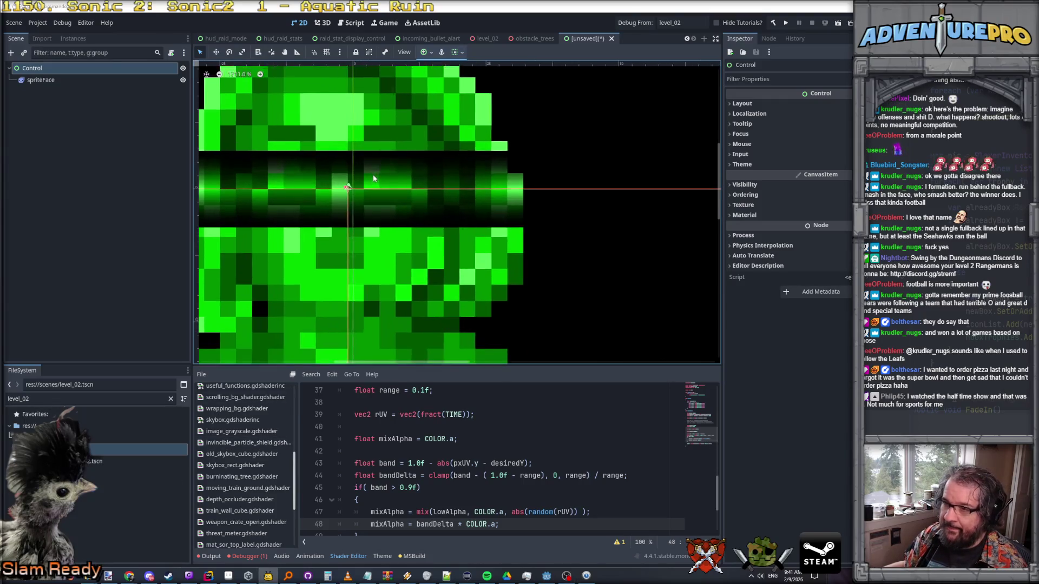
pyautogui.scroll(4, 423, 206)
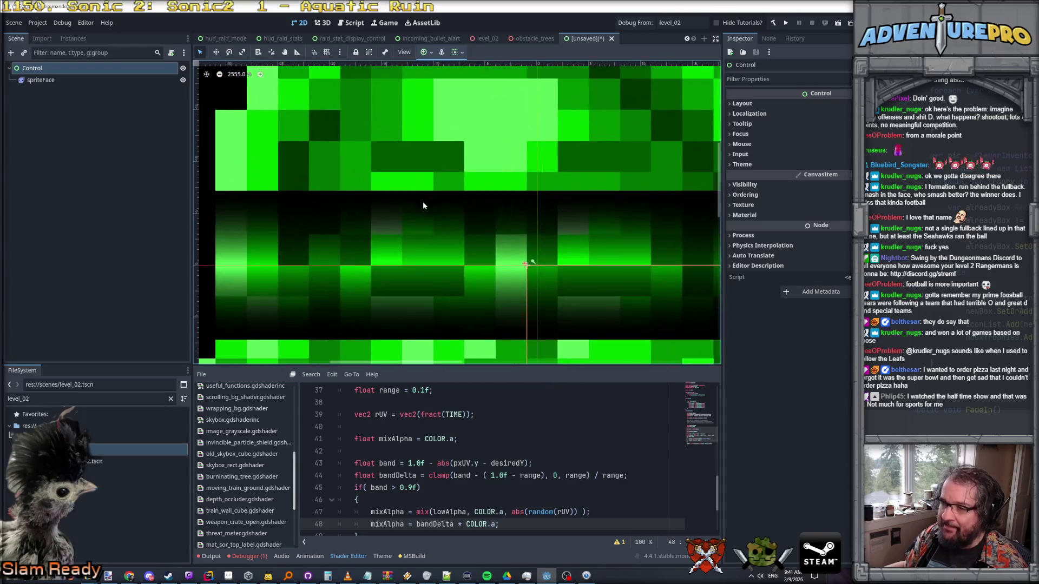
pyautogui.scroll(-6, 394, 229)
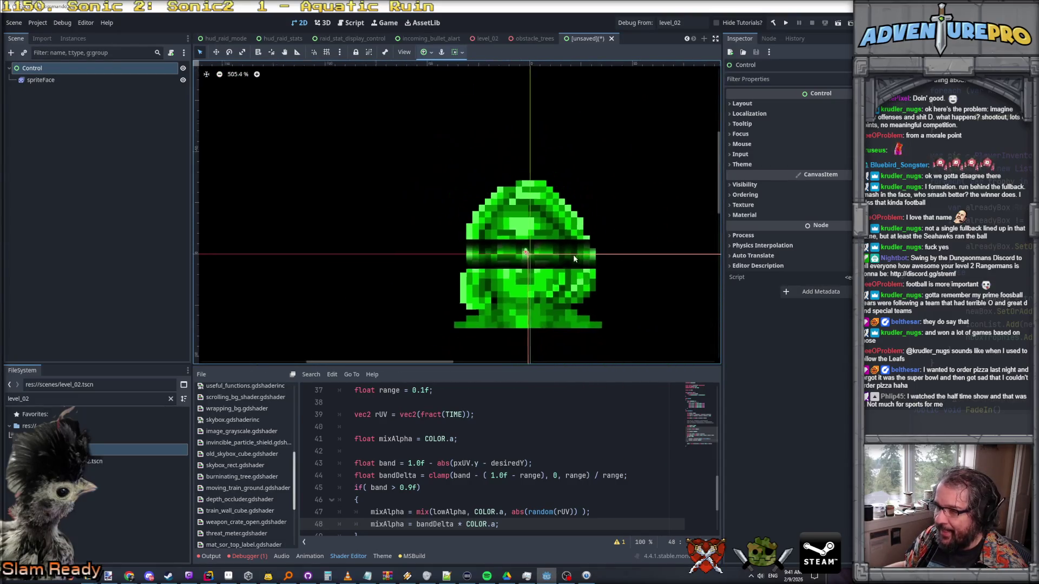
pyautogui.scroll(4, 615, 264)
pyautogui.scroll(-2, 591, 217)
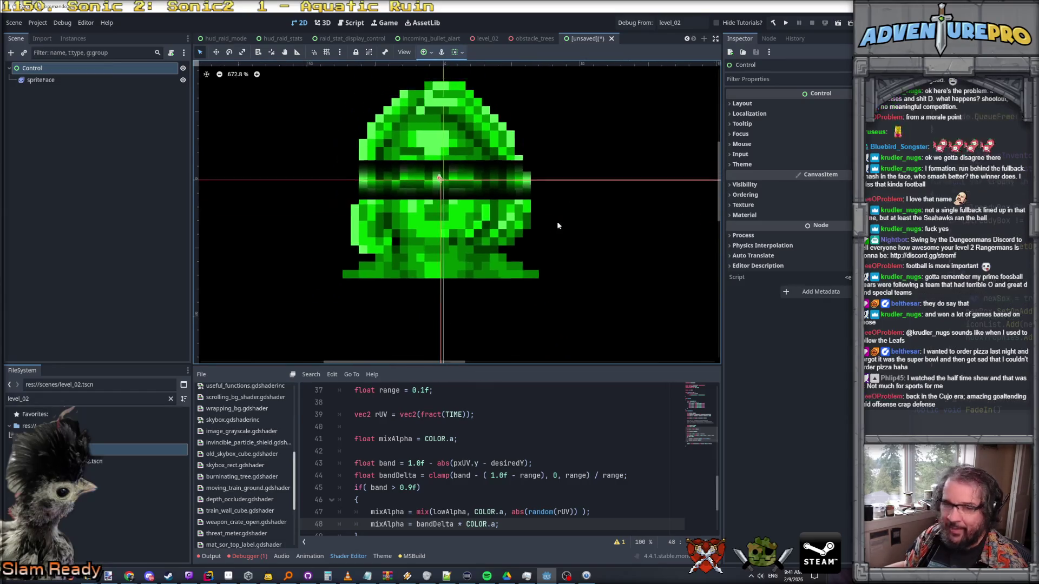
pyautogui.scroll(-1, 558, 225)
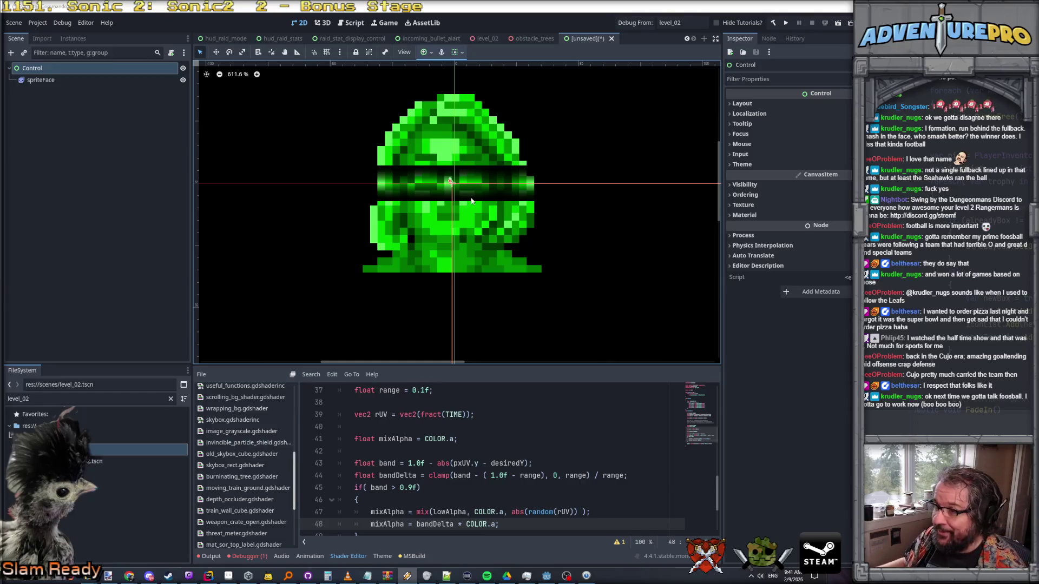
# - Raise the canvas/shader splitter for a taller editor and place the caret on line 47
pyautogui.scroll(-2, 498, 303)
pyautogui.moveTo(494, 364); pyautogui.dragTo(491, 303)
pyautogui.scroll(-1, 436, 400)
pyautogui.scroll(3, 436, 400)
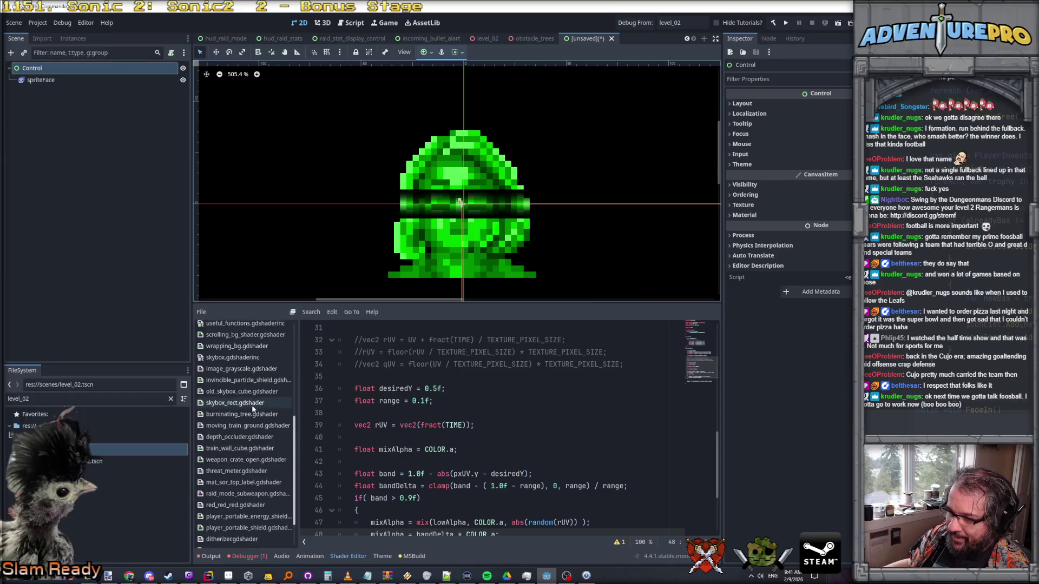
pyautogui.scroll(2, 427, 410)
pyautogui.scroll(-5, 427, 410)
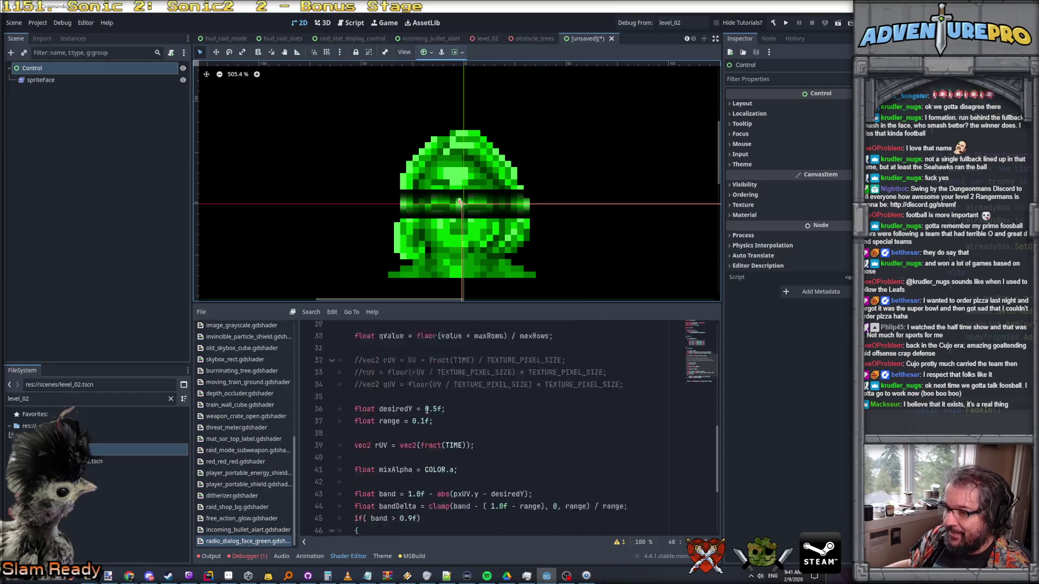
pyautogui.click(437, 413)
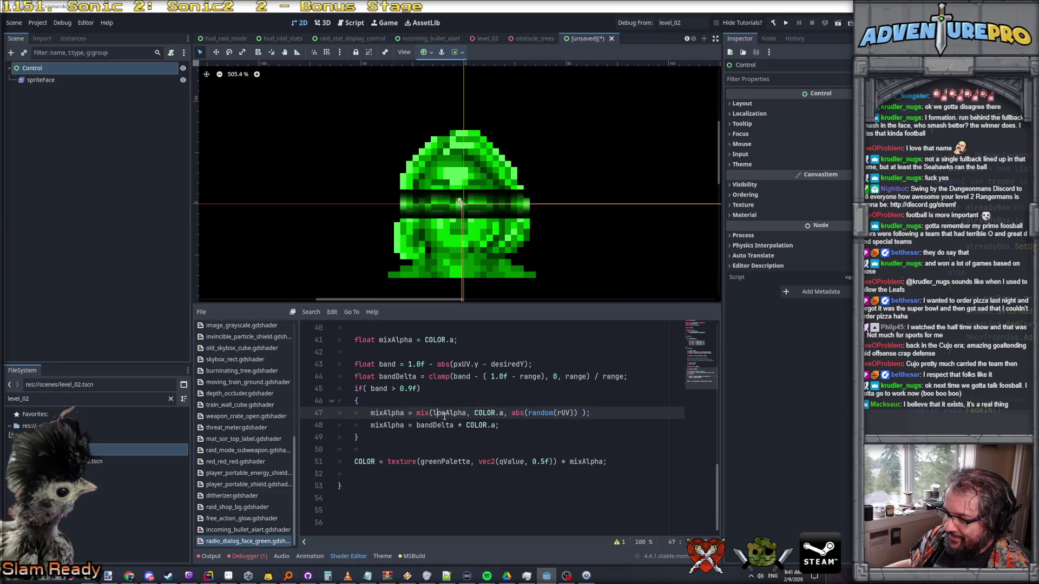
# - Rewrite line 48 as mixAlpha = mix( mixAlpha, COLOR.a, bandDelta) * COLOR.a and save
pyautogui.doubleClick(396, 413)
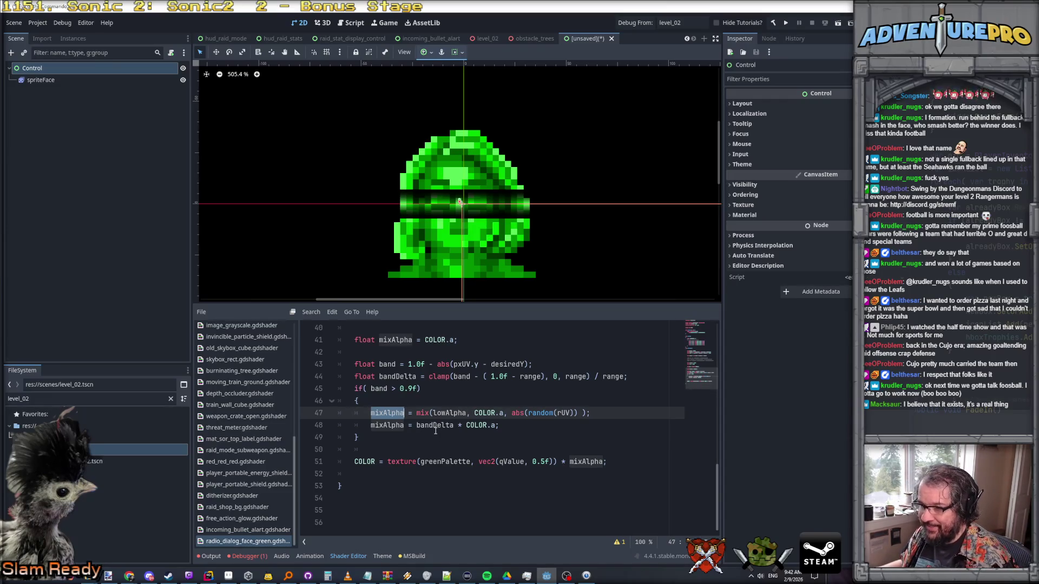
pyautogui.click(432, 426)
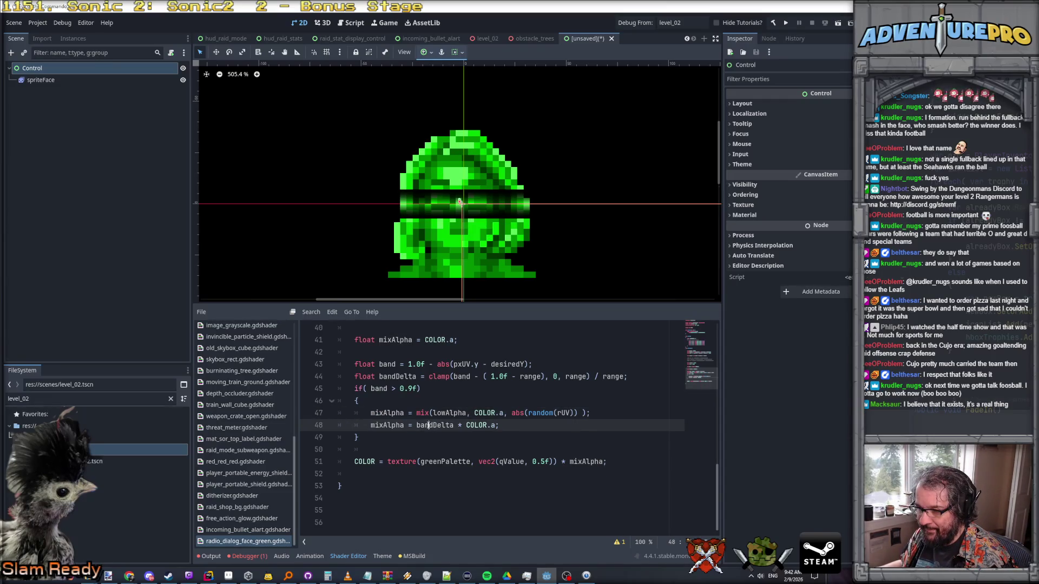
pyautogui.doubleClick(419, 426)
pyautogui.write('mix(')
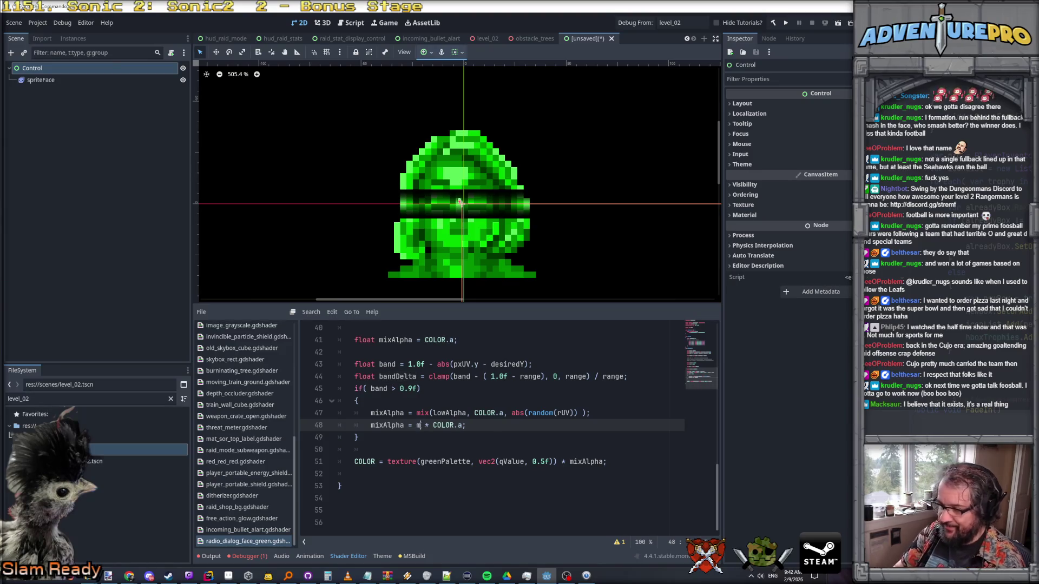
pyautogui.write(' mixAlpha')
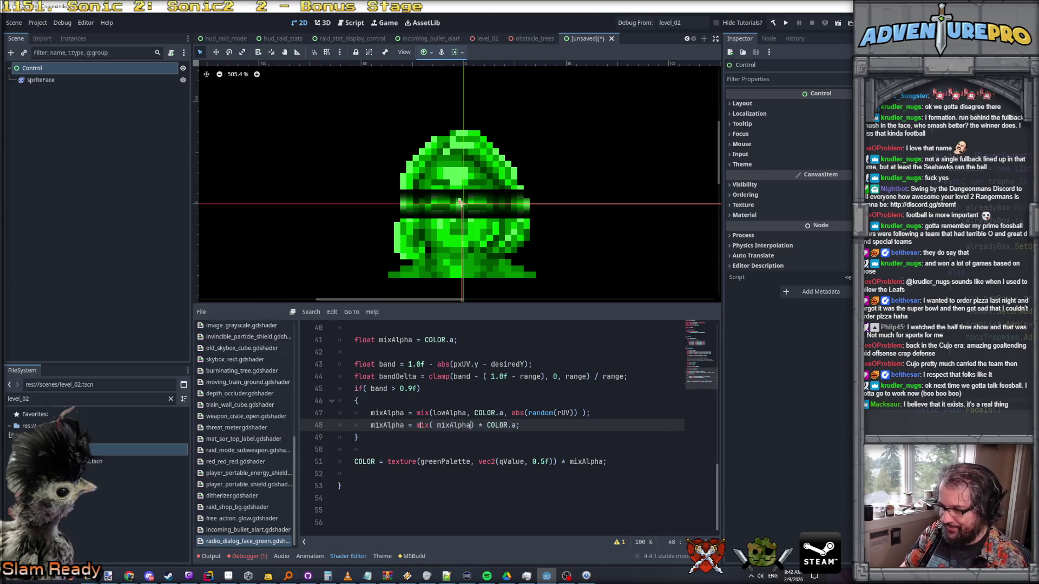
pyautogui.write(',')
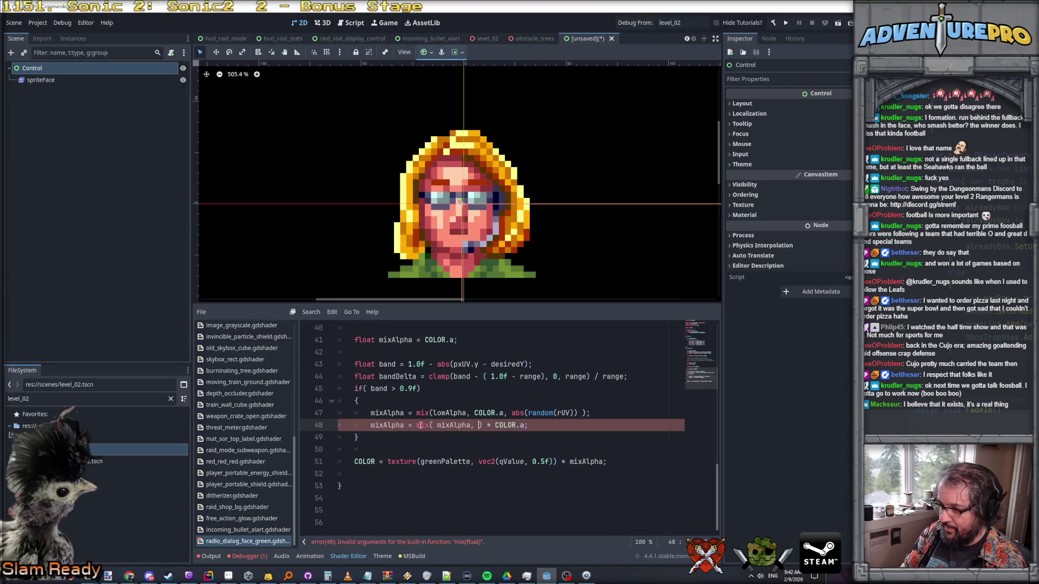
pyautogui.press('Delete')
pyautogui.press('Delete')
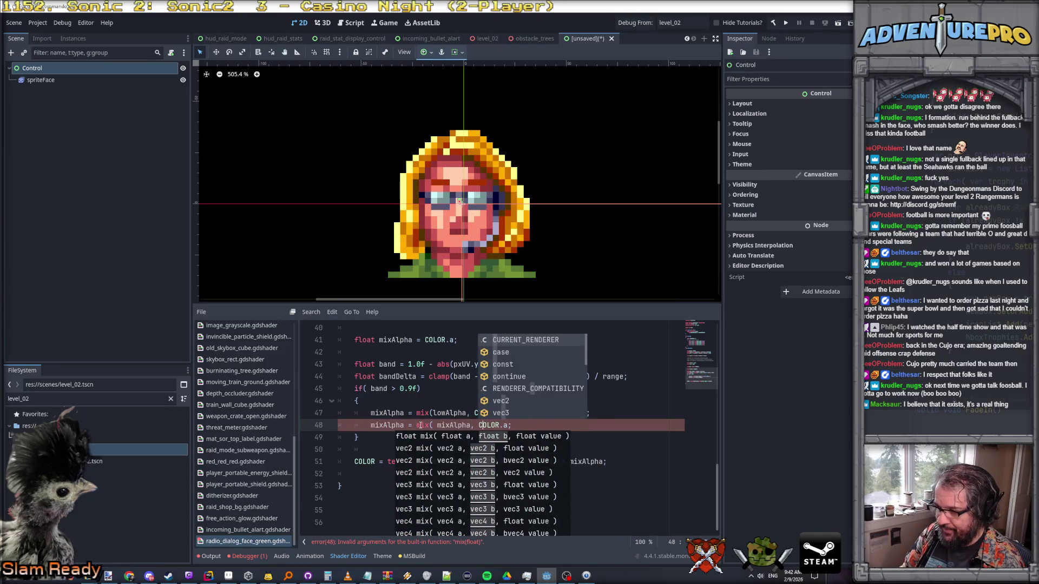
pyautogui.write(', bandDelt')
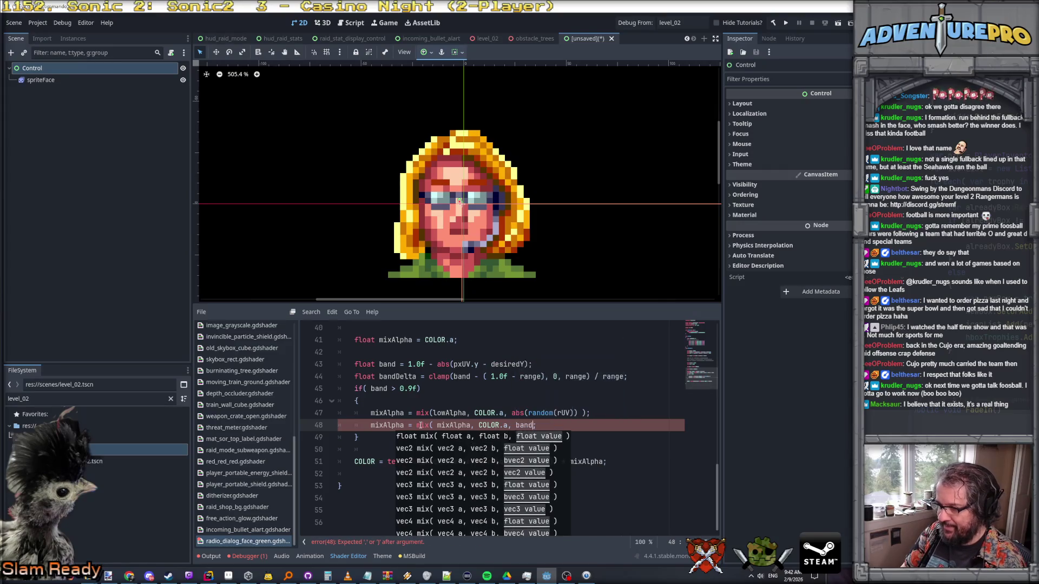
pyautogui.write('a)')
pyautogui.hotkey('ctrl', 's')
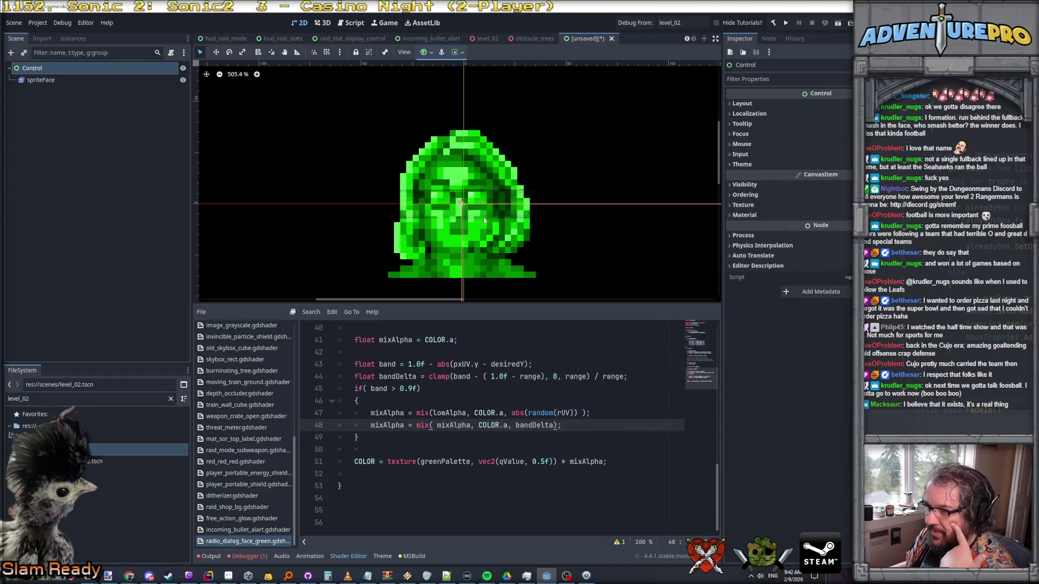
pyautogui.scroll(2, 454, 219)
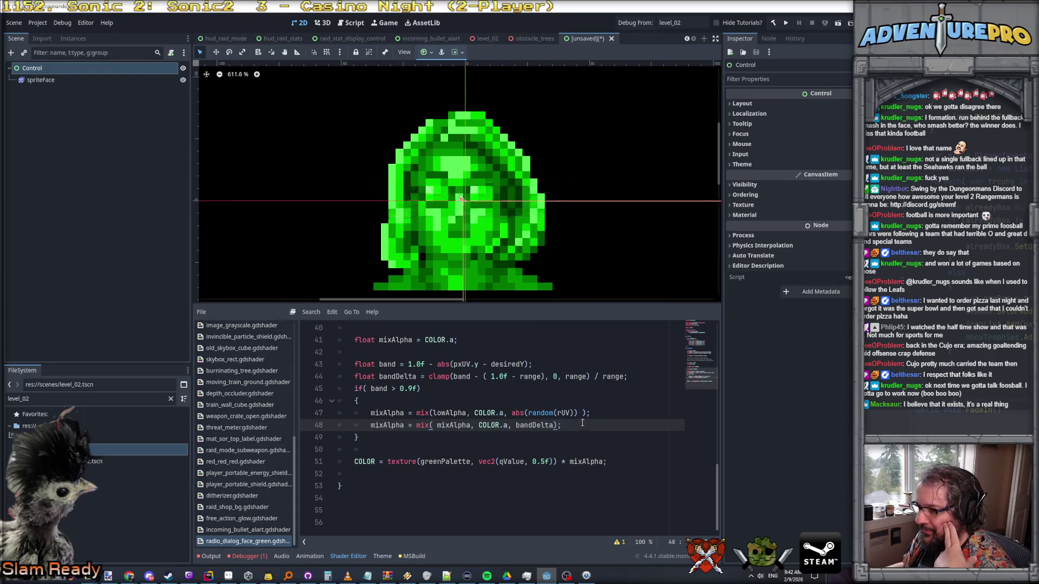
pyautogui.press('BackSpace')
pyautogui.write('COLO')
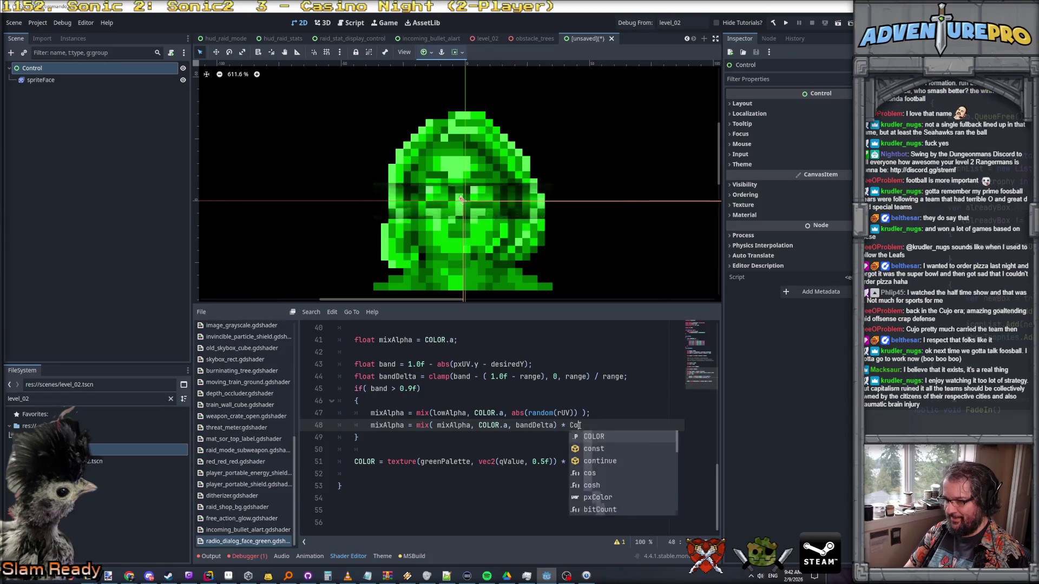
pyautogui.write('R.a;')
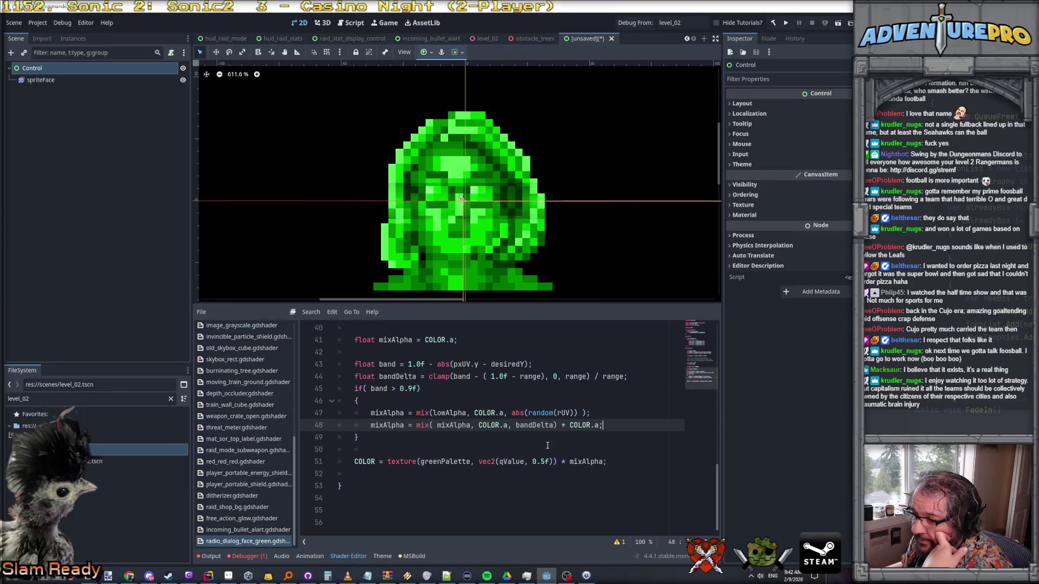
# - Insert a blank line above the if statement after the bandDelta line
pyautogui.click(422, 442)
pyautogui.click(409, 447)
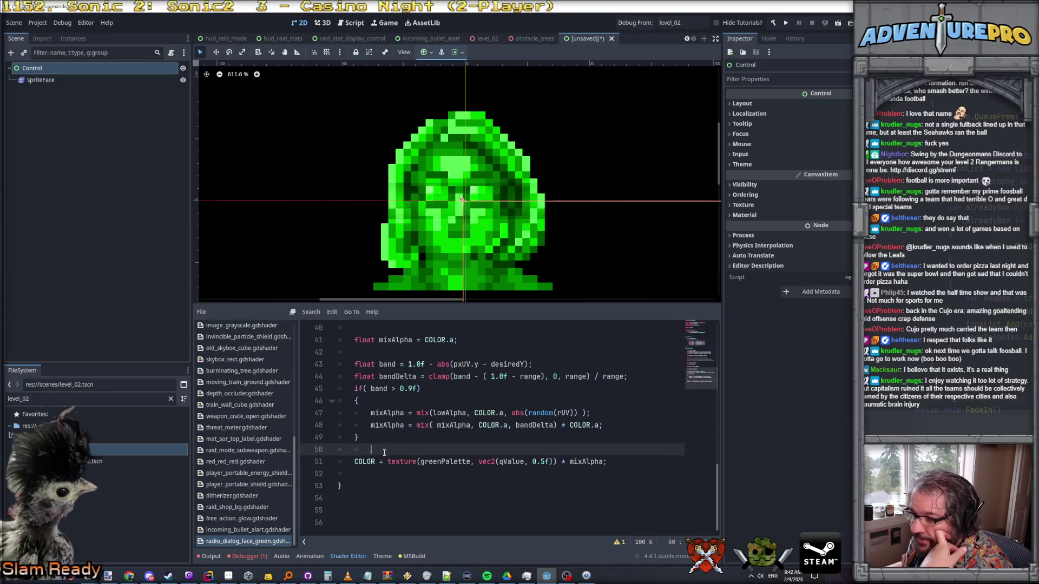
pyautogui.click(434, 388)
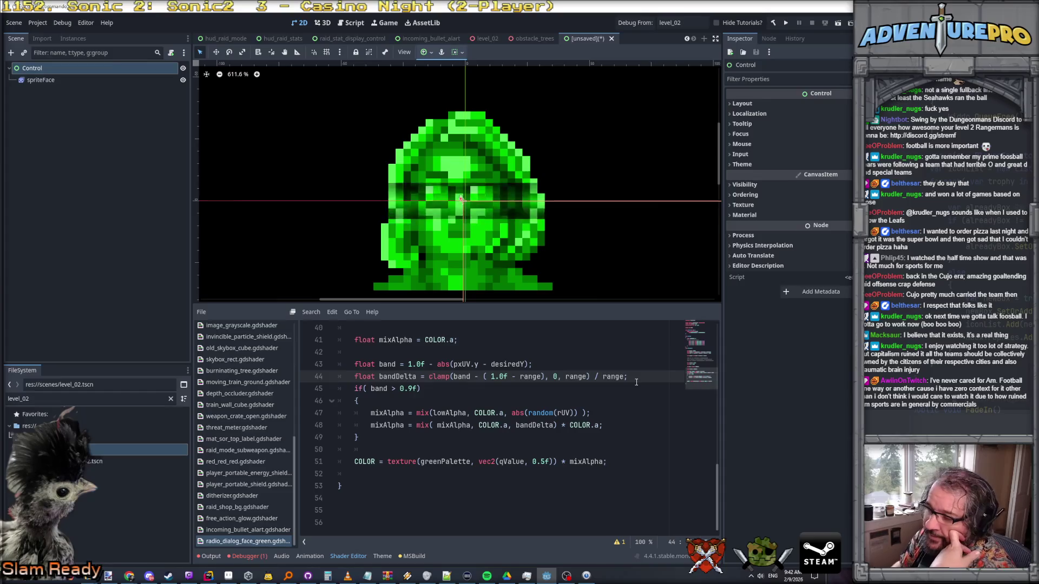
pyautogui.hotkey('ctrl', 'shift', 'Return')
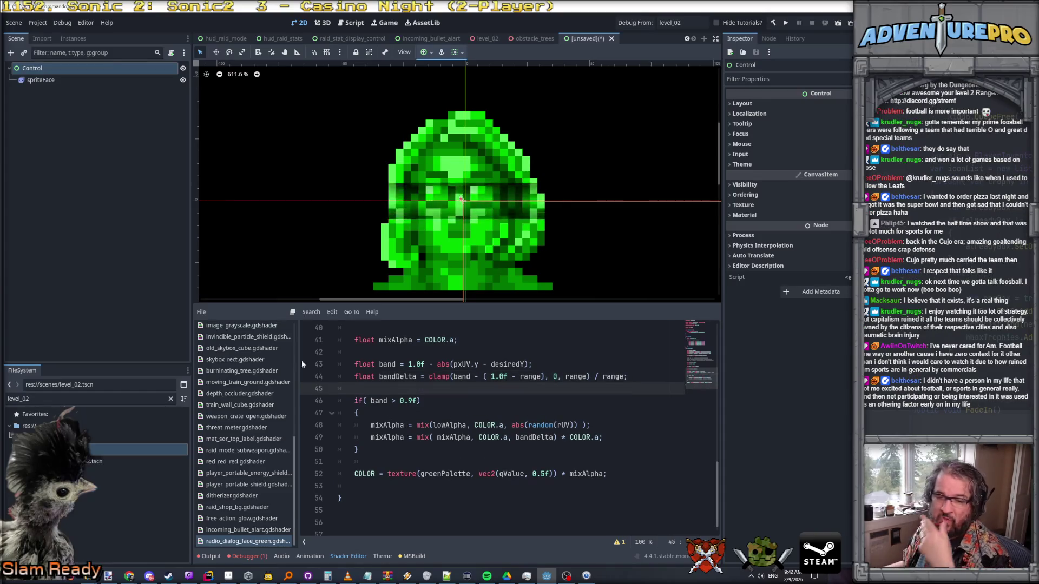
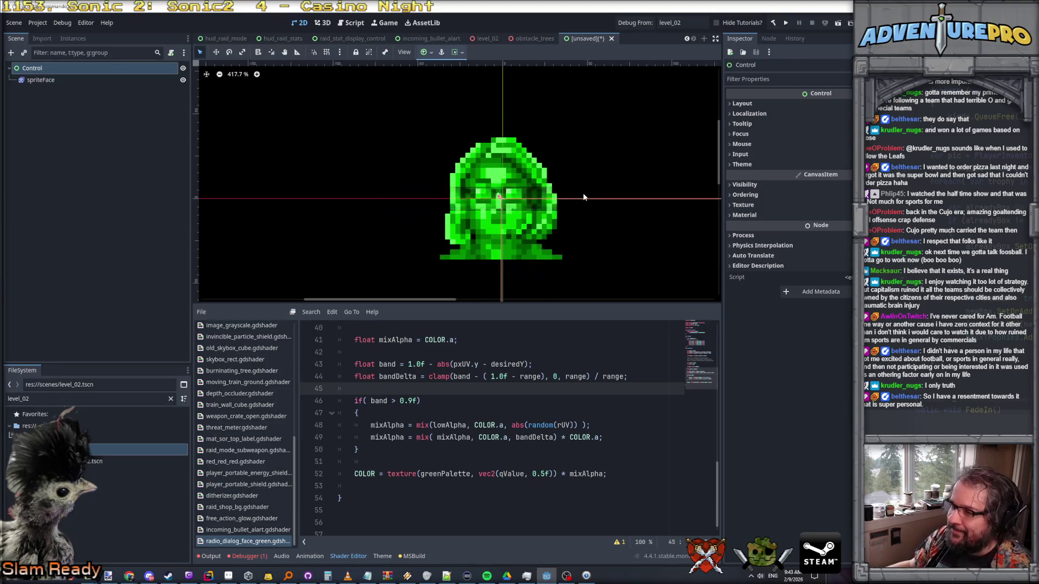
# - Delete abs from line 43 so band = 1.0f - (pxUV.y - desiredY)
pyautogui.scroll(4, 582, 193)
pyautogui.scroll(-3, 583, 193)
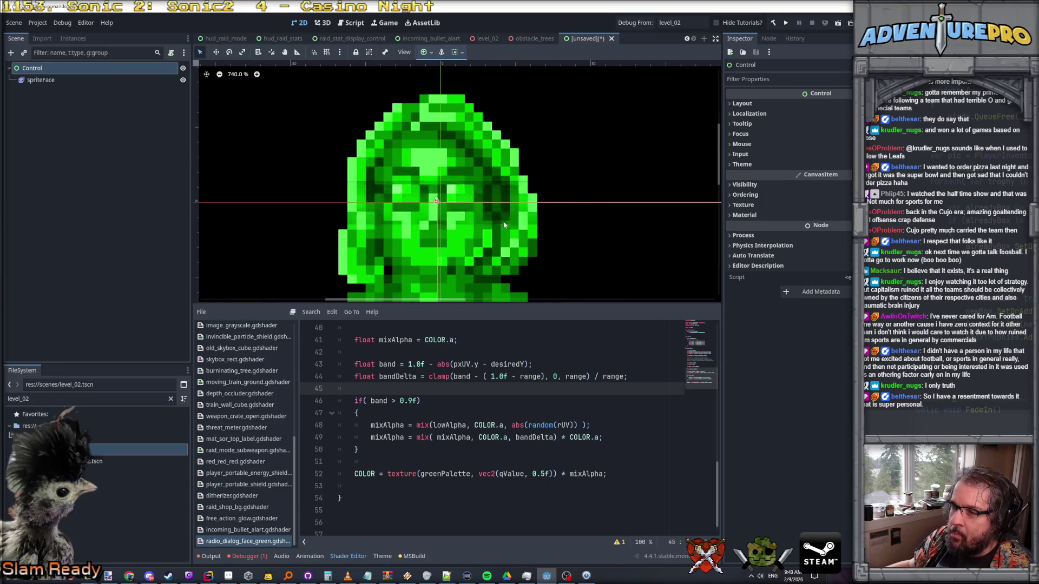
pyautogui.scroll(-3, 487, 228)
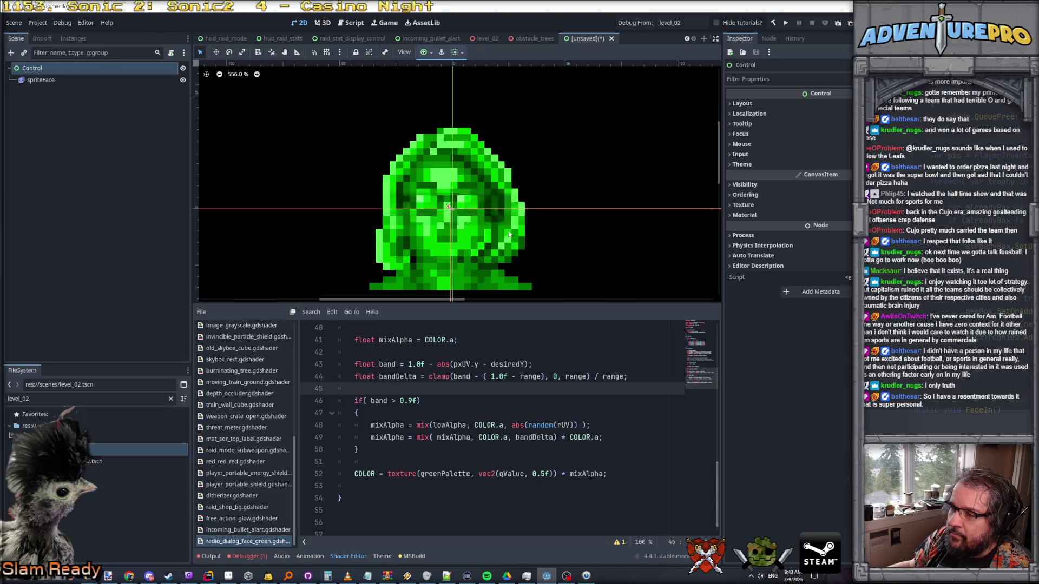
pyautogui.scroll(4, 427, 212)
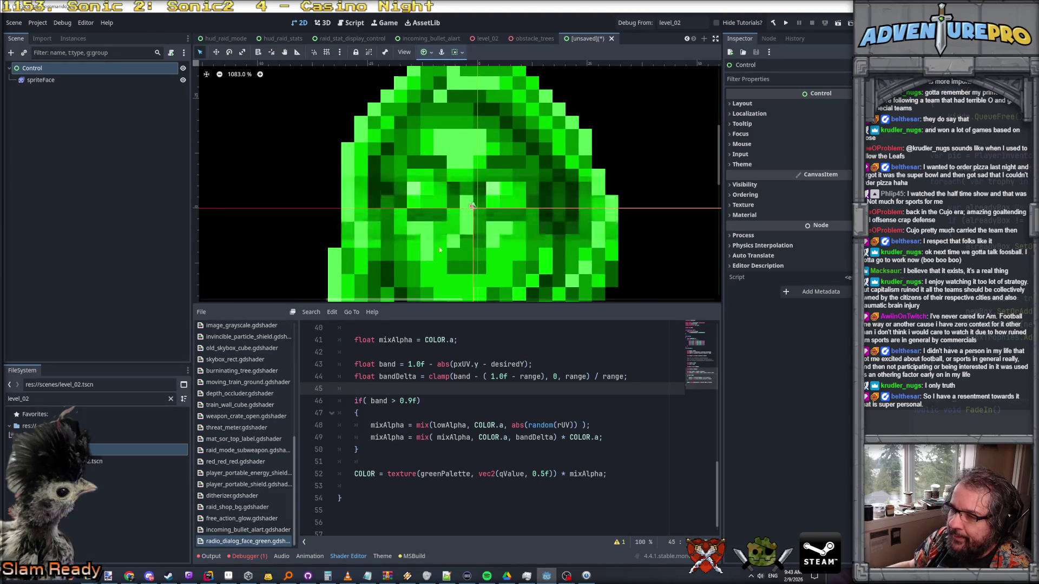
pyautogui.scroll(-1, 450, 350)
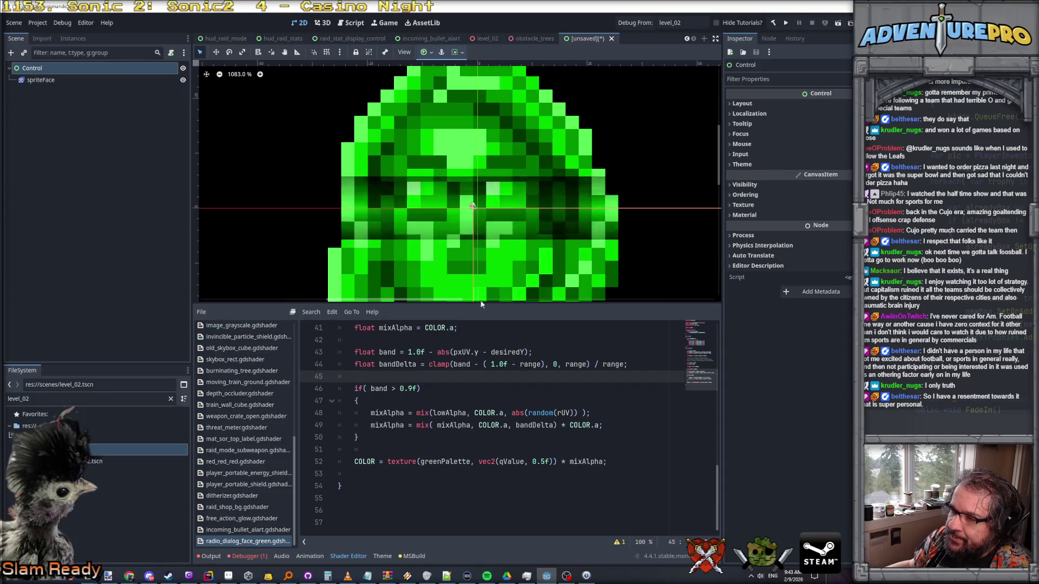
pyautogui.press('Down')
pyautogui.press('Down')
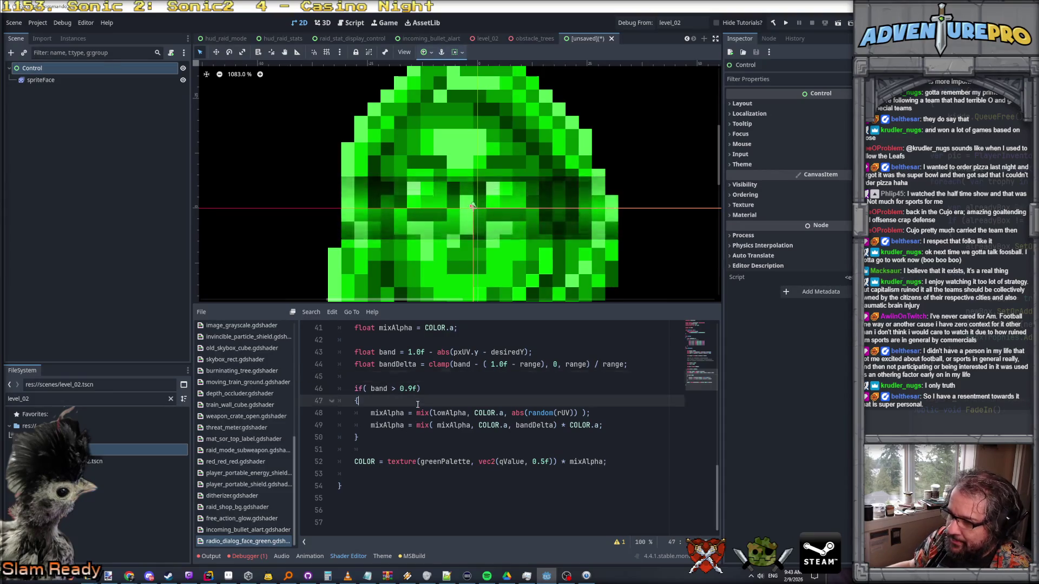
pyautogui.scroll(2, 448, 461)
pyautogui.click(454, 427)
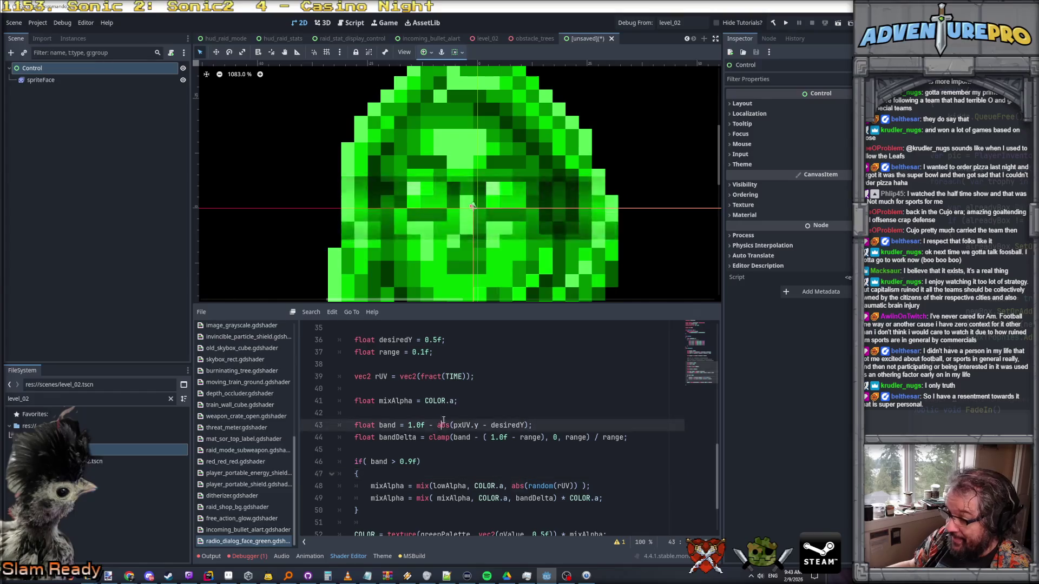
pyautogui.click(463, 417)
pyautogui.doubleClick(443, 425)
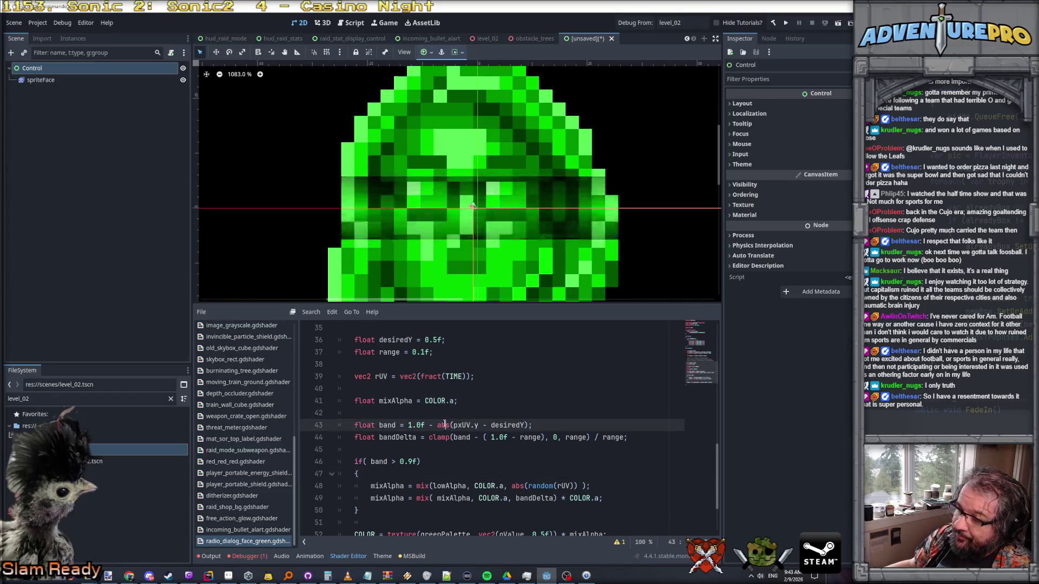
pyautogui.press('BackSpace')
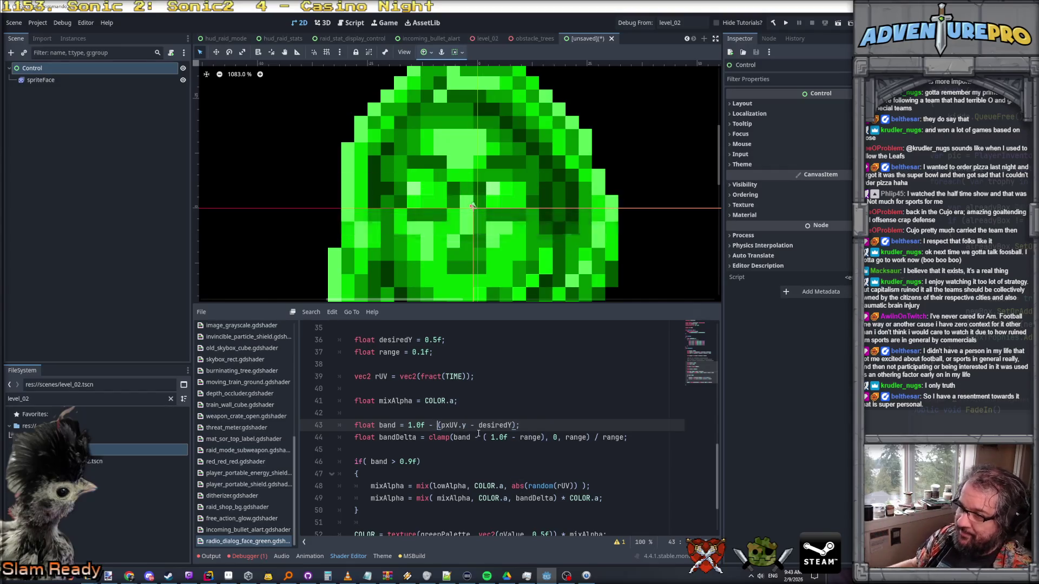
# - Select the 1.0f - part of the formula and inspect the band in the viewport
pyautogui.scroll(-1, 478, 433)
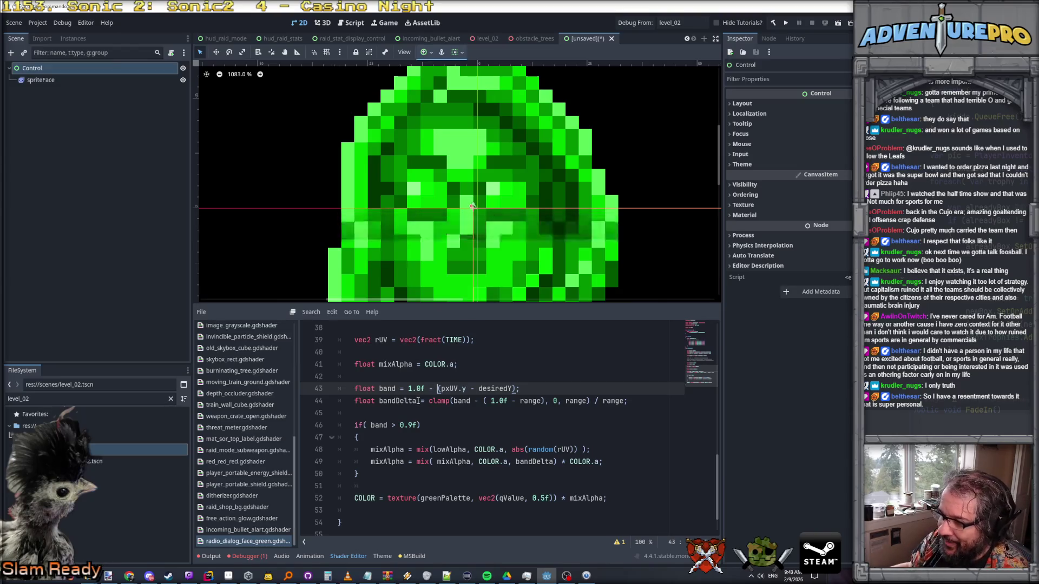
pyautogui.moveTo(409, 388); pyautogui.dragTo(438, 389)
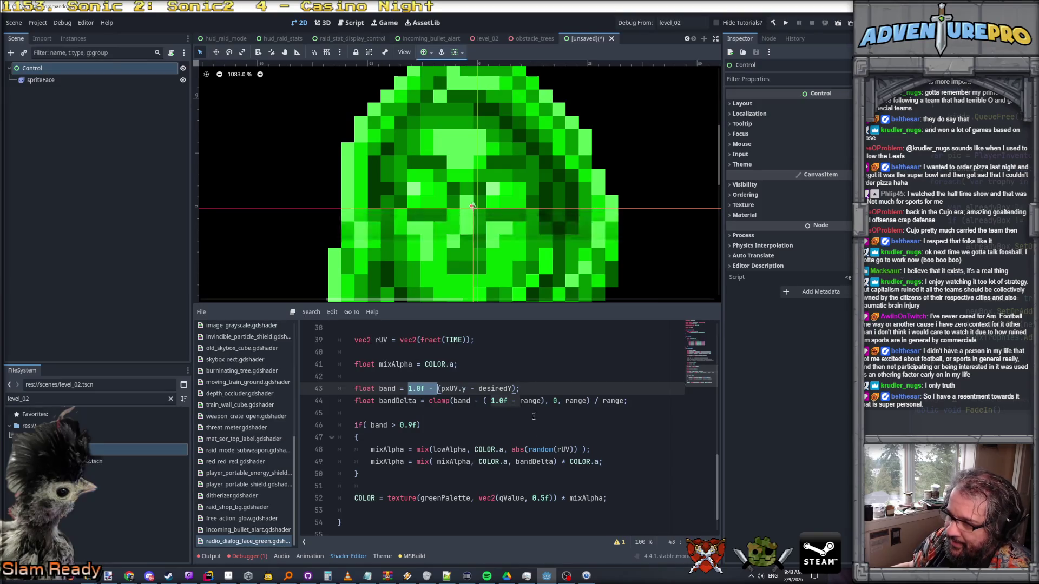
pyautogui.hscroll(5, 439, 301)
pyautogui.hscroll(-5, 463, 254)
pyautogui.scroll(-5, 406, 274)
pyautogui.scroll(3, 449, 205)
pyautogui.scroll(3, 520, 211)
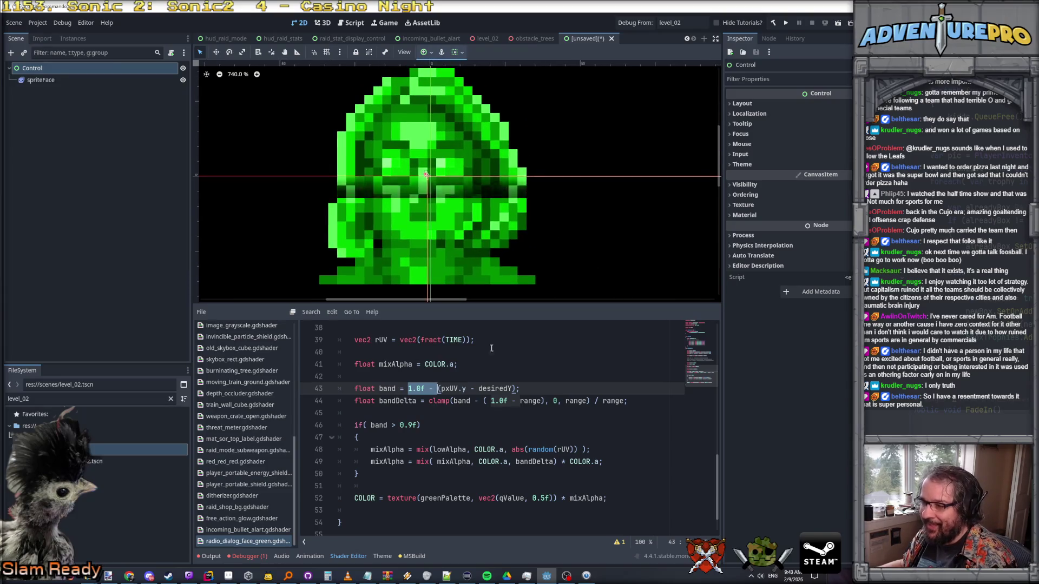
pyautogui.click(416, 425)
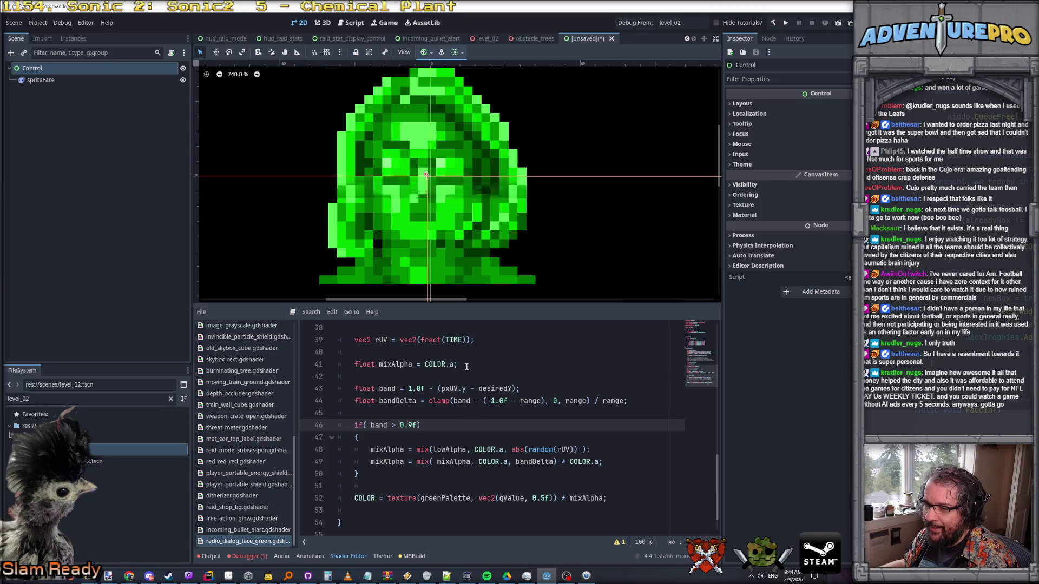
pyautogui.scroll(-3, 365, 197)
pyautogui.scroll(1, 371, 207)
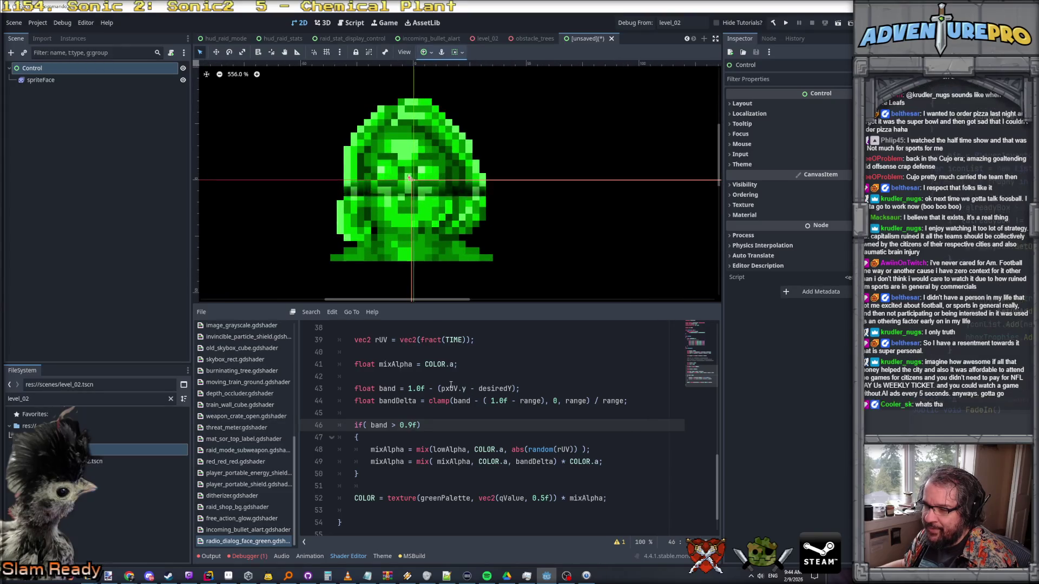
pyautogui.scroll(1, 471, 380)
pyautogui.scroll(-3, 471, 381)
pyautogui.scroll(6, 471, 380)
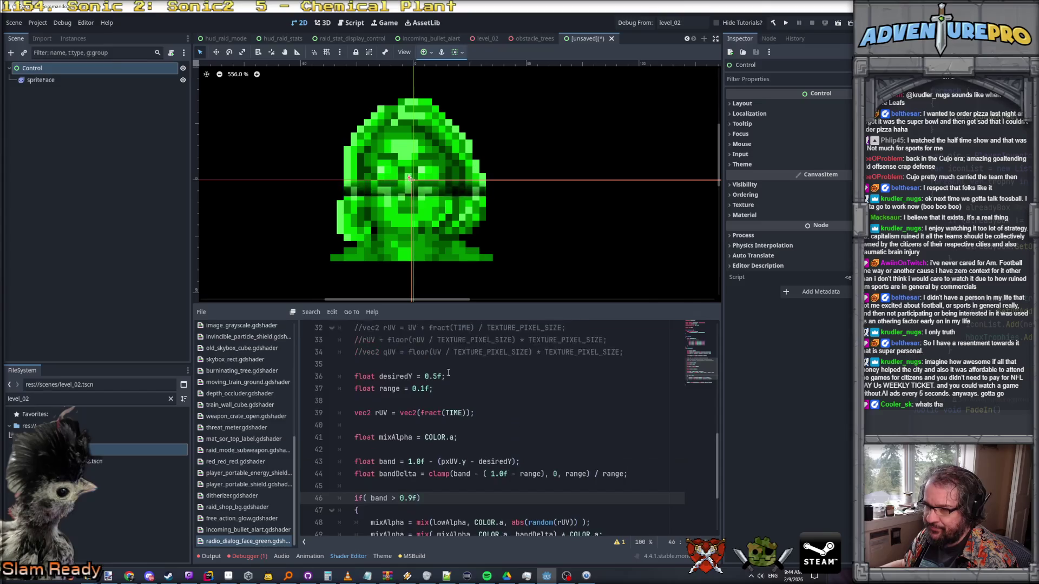
pyautogui.click(437, 377)
pyautogui.scroll(-2, 428, 358)
pyautogui.scroll(2, 428, 358)
pyautogui.scroll(-2, 428, 358)
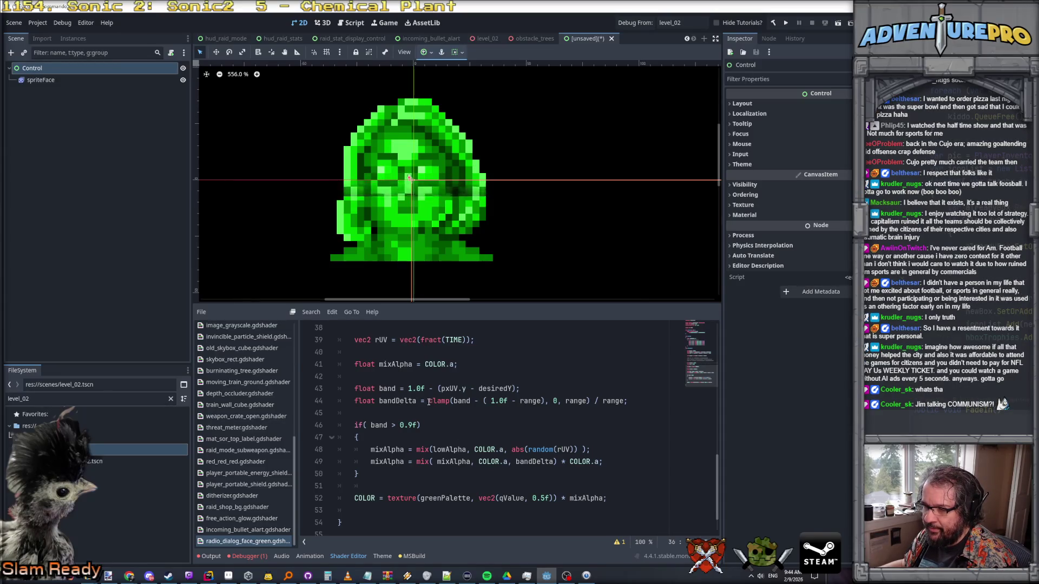
# - Wrap the bandDelta clamp-and-divide expression in 1.0f - ( ... )
pyautogui.click(425, 401)
pyautogui.write('1.0f -')
pyautogui.press('Delete')
pyautogui.write('(')
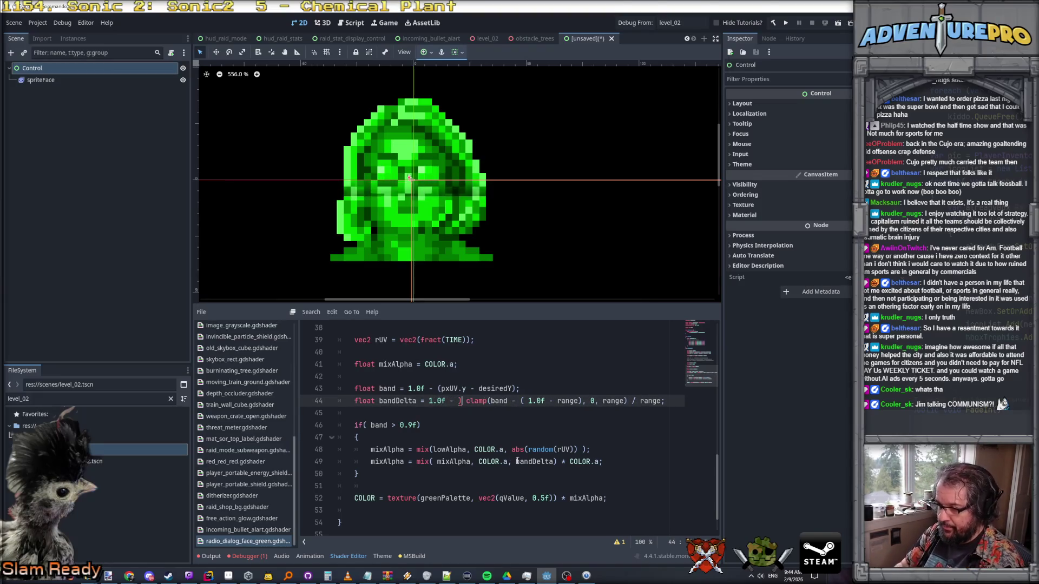
pyautogui.press('End')
pyautogui.press('Left')
pyautogui.write(')')
pyautogui.press('Down')
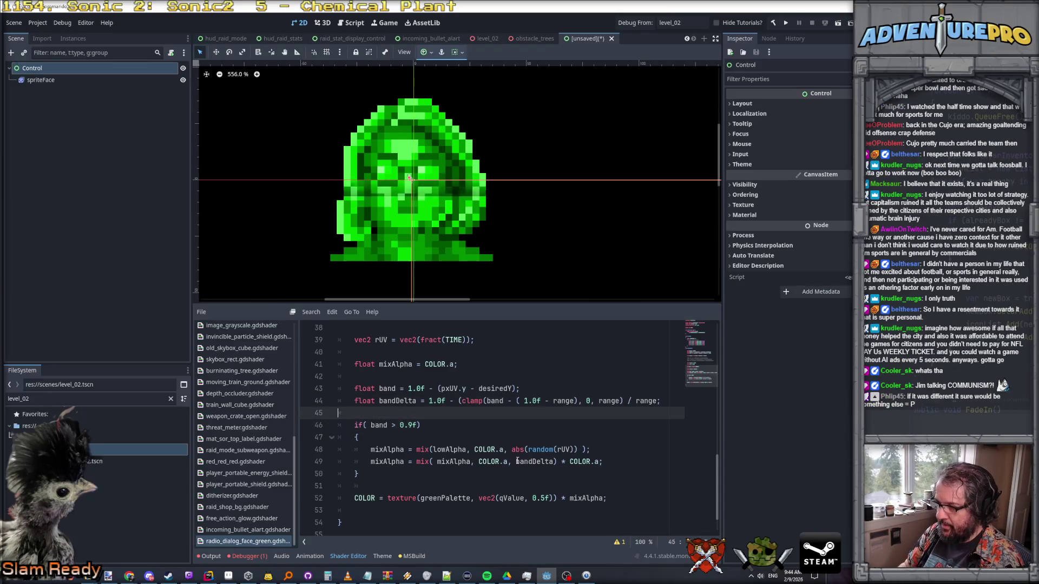
pyautogui.press('Up')
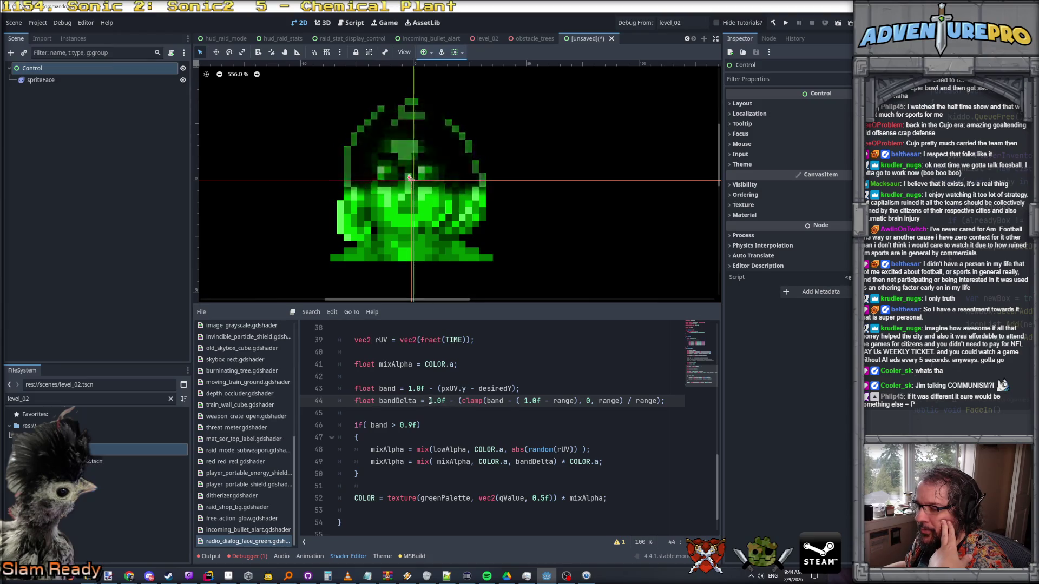
# - Delete the 1.0f - inversion so only the enclosing brackets remain
pyautogui.moveTo(464, 400); pyautogui.dragTo(458, 401)
pyautogui.press('BackSpace')
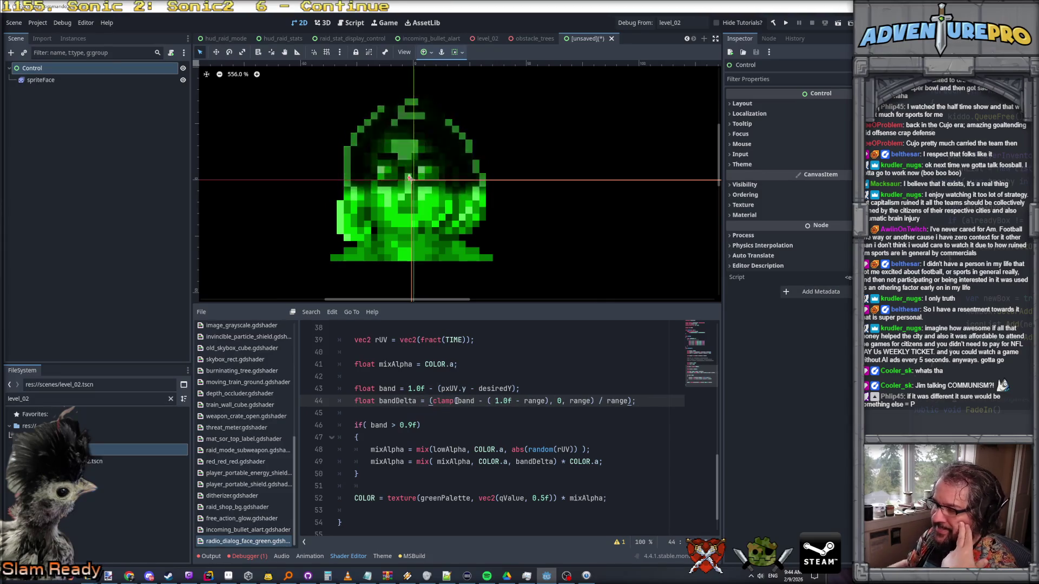
pyautogui.scroll(6, 389, 200)
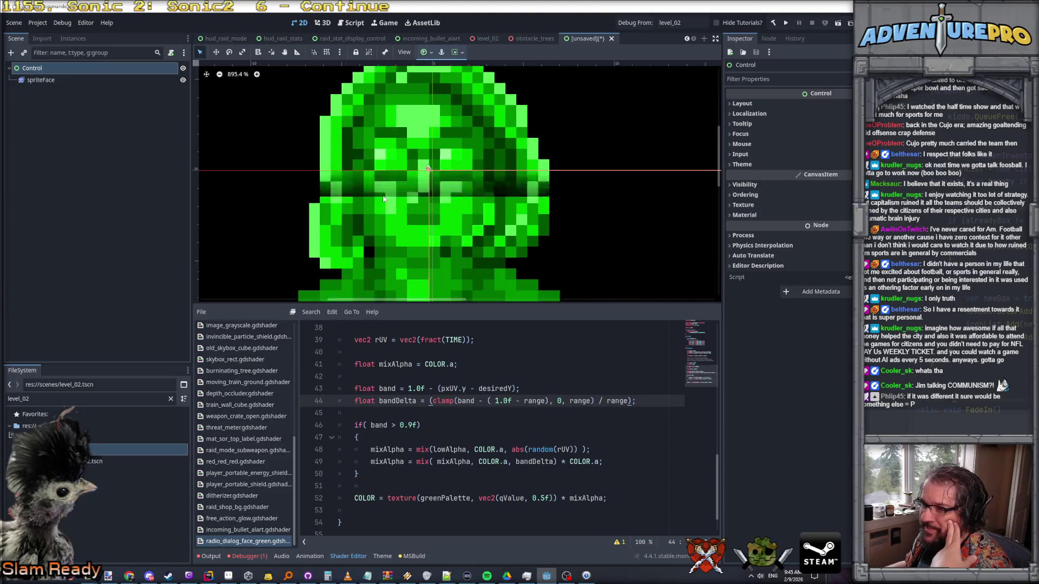
pyautogui.scroll(-2, 373, 203)
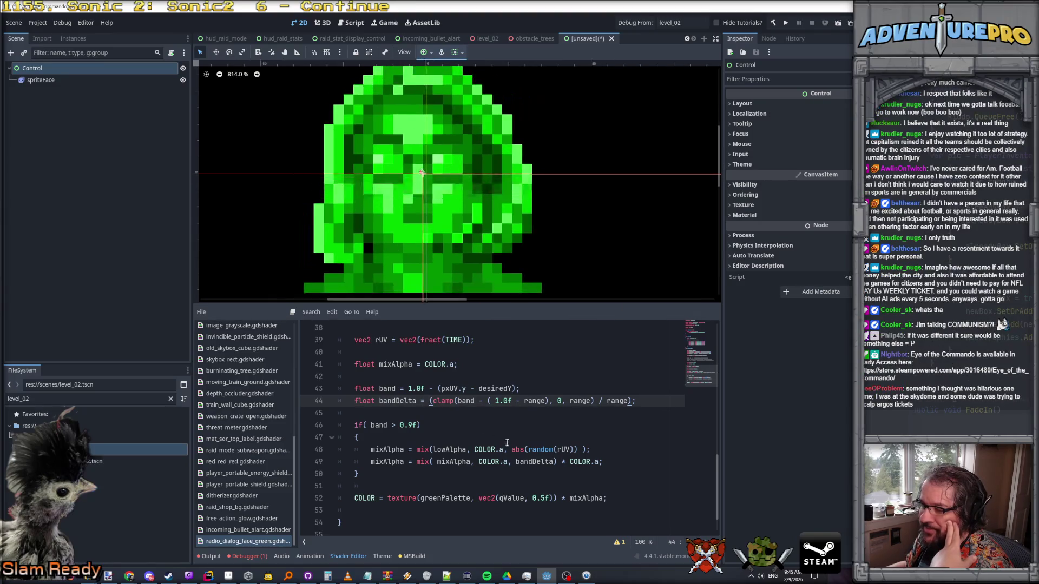
pyautogui.click(558, 465)
# - Move COLOR.a ahead of mixAlpha in the second mix call's arguments
pyautogui.moveTo(477, 461); pyautogui.dragTo(512, 461)
pyautogui.hotkey('ctrl', 'c')
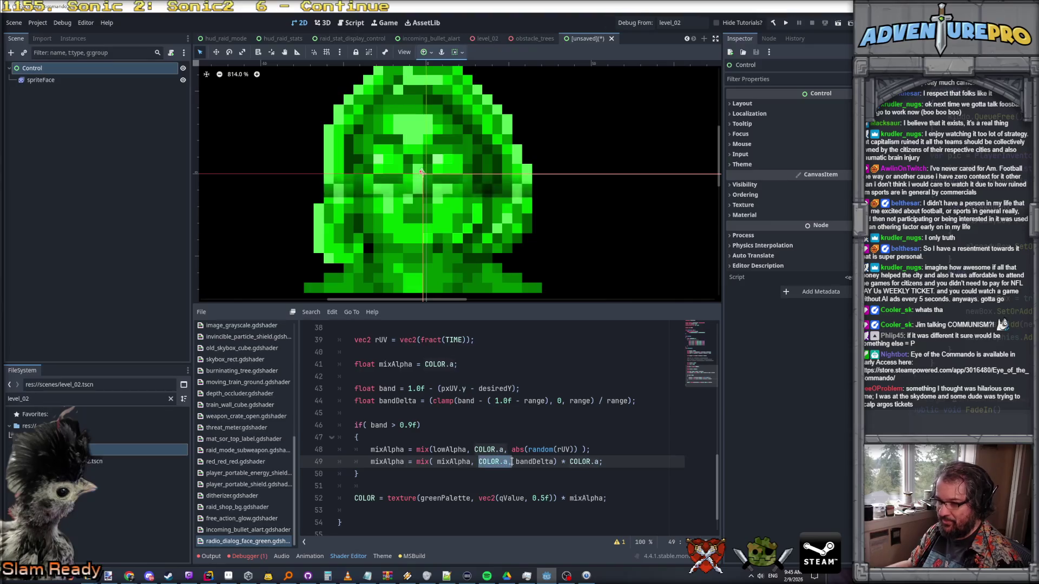
pyautogui.press('BackSpace')
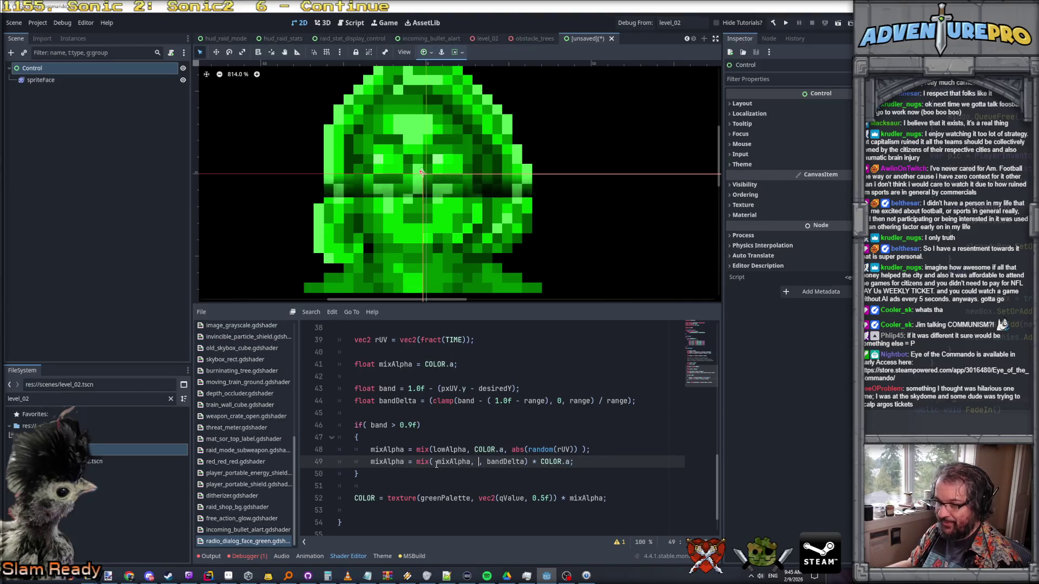
pyautogui.click(437, 461)
pyautogui.hotkey('ctrl', 'v')
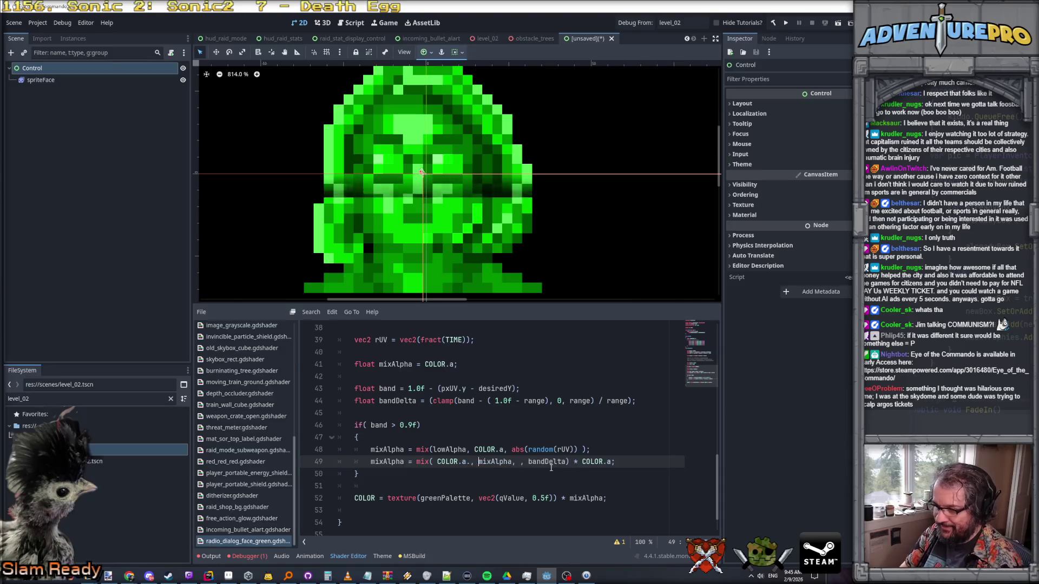
pyautogui.press('BackSpace')
pyautogui.press('BackSpace')
pyautogui.press('BackSpace')
pyautogui.write(',')
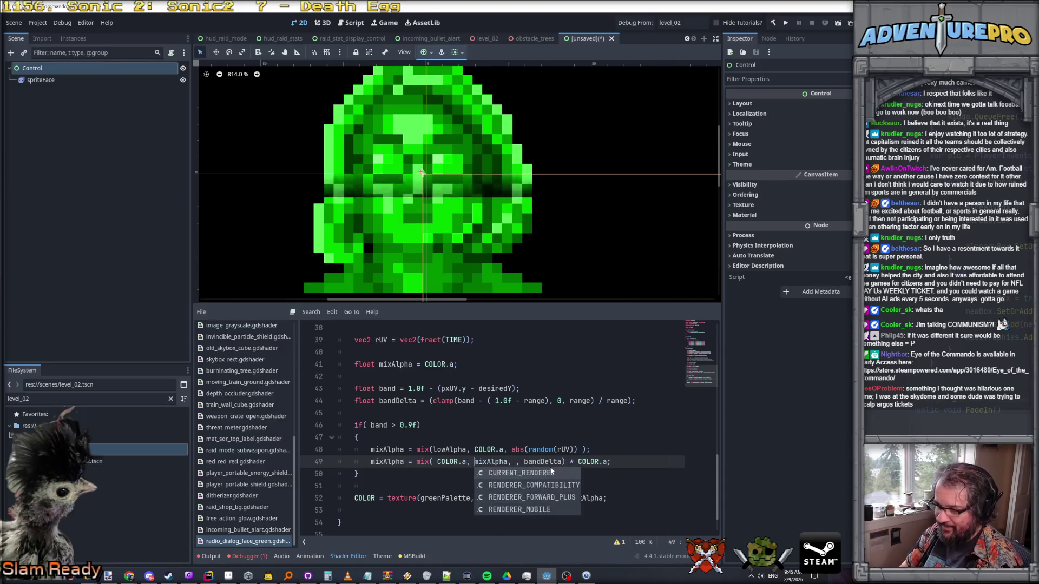
# - Check mix's argument order and pick up bandDelta to replace band in the condition
pyautogui.click(513, 463)
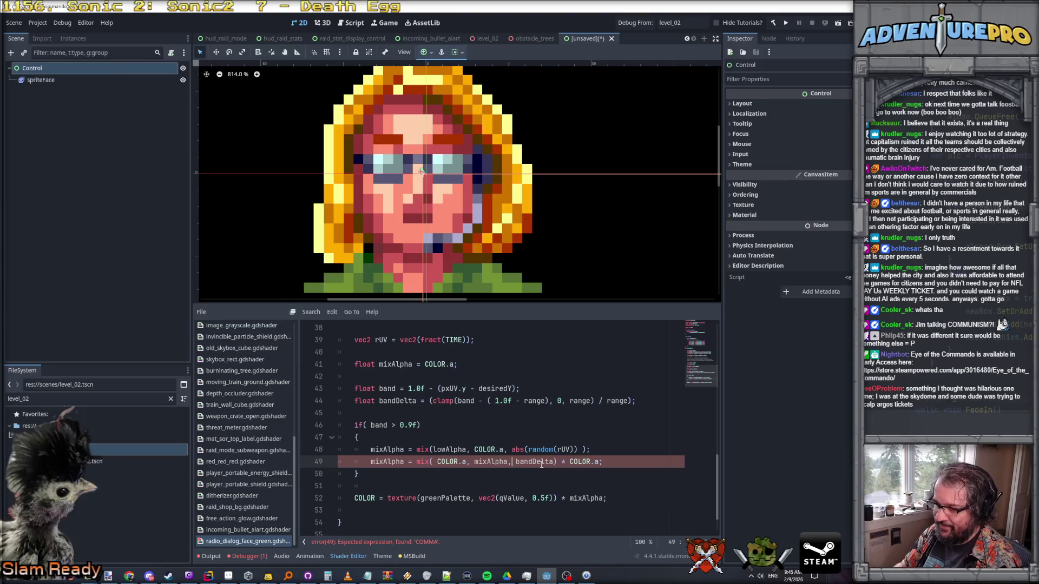
pyautogui.hotkey('ctrl', 'space')
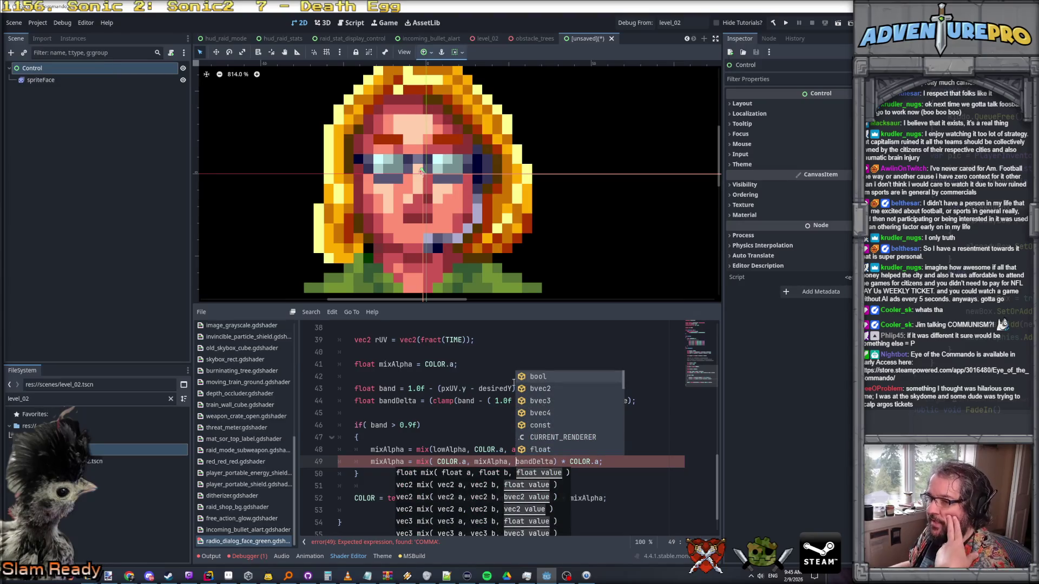
pyautogui.scroll(-2, 461, 268)
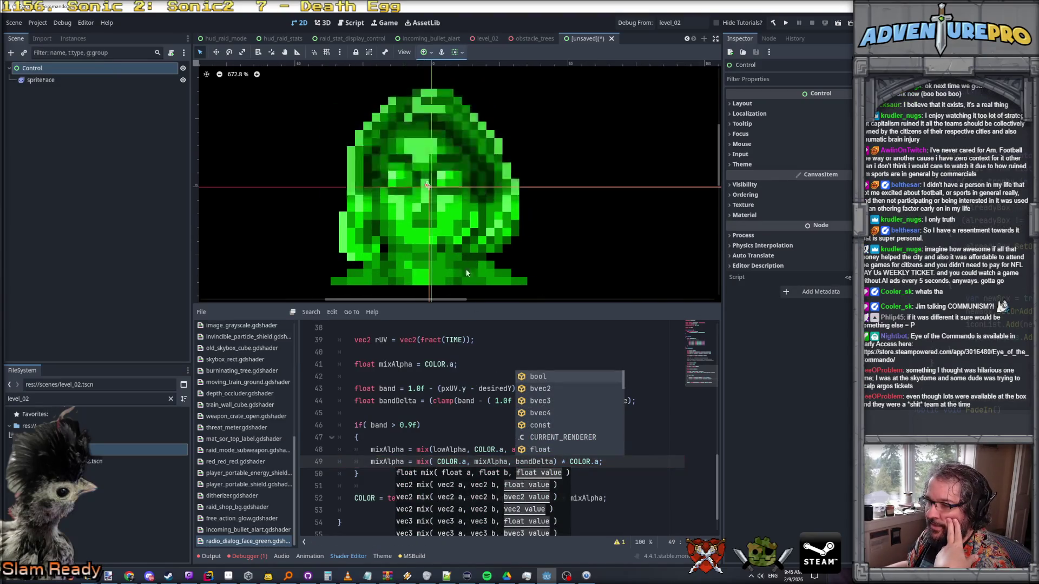
pyautogui.click(477, 425)
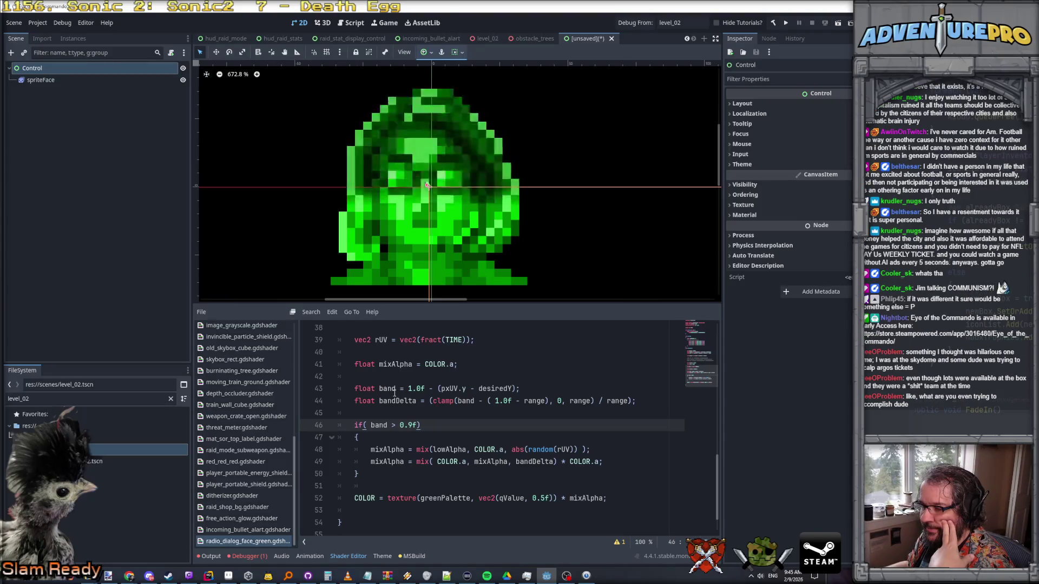
pyautogui.doubleClick(398, 401)
pyautogui.hotkey('ctrl', 'c')
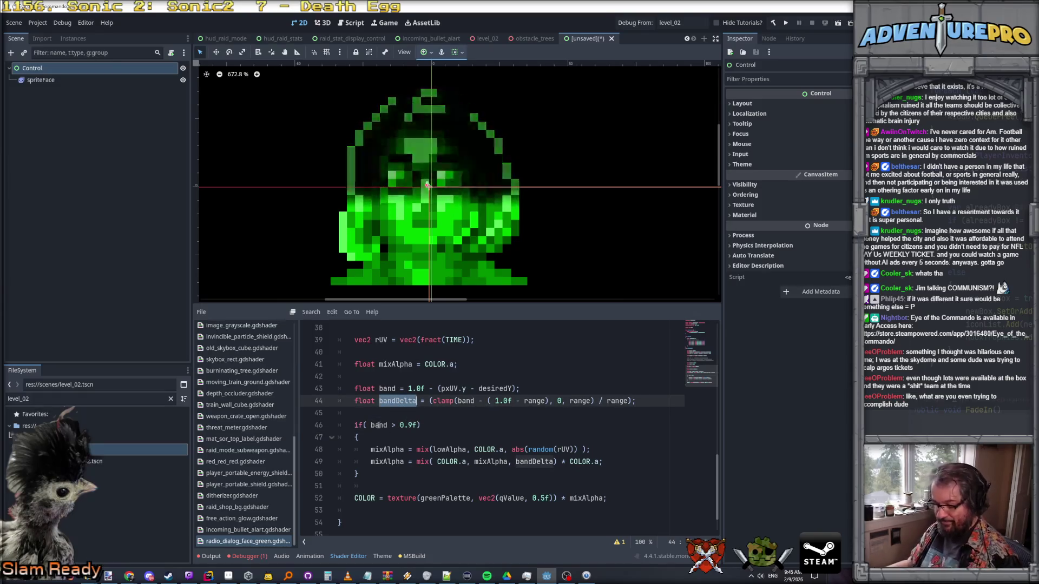
pyautogui.doubleClick(379, 425)
# - Change the if condition to bandDelta > 0.0f instead of band > 0.9f
pyautogui.hotkey('ctrl', 'v')
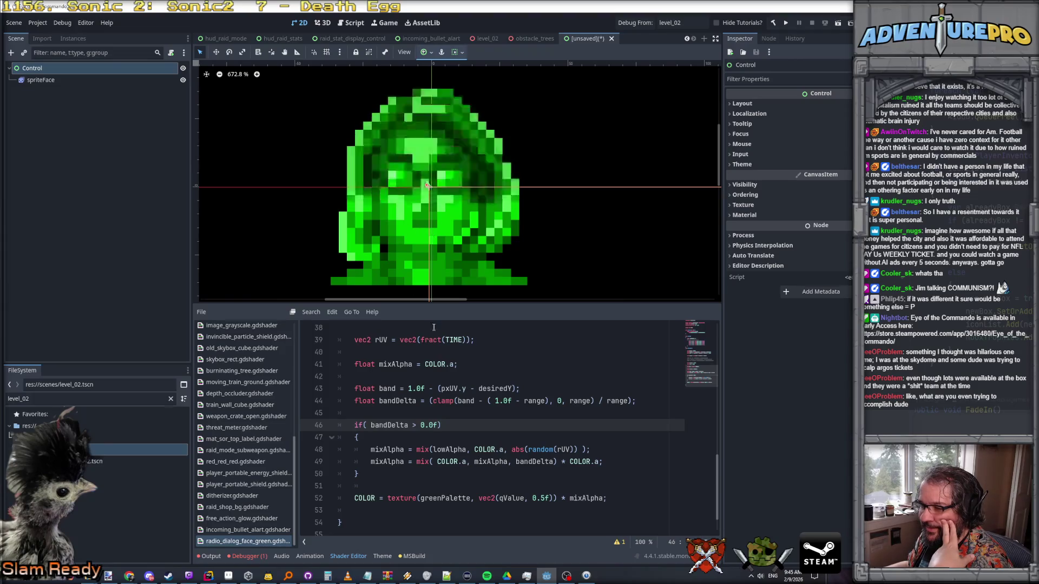
pyautogui.click(445, 402)
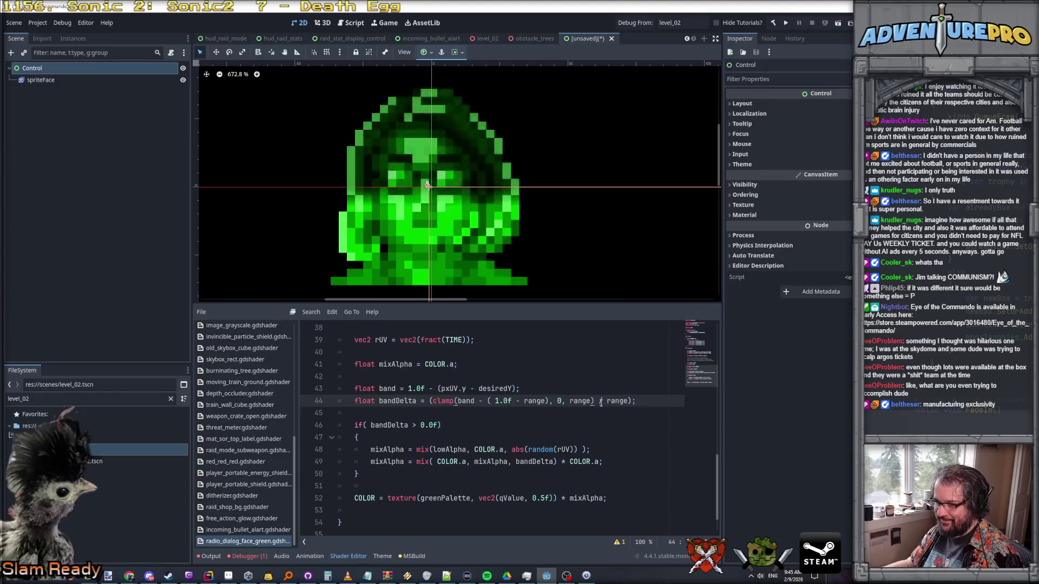
pyautogui.click(420, 425)
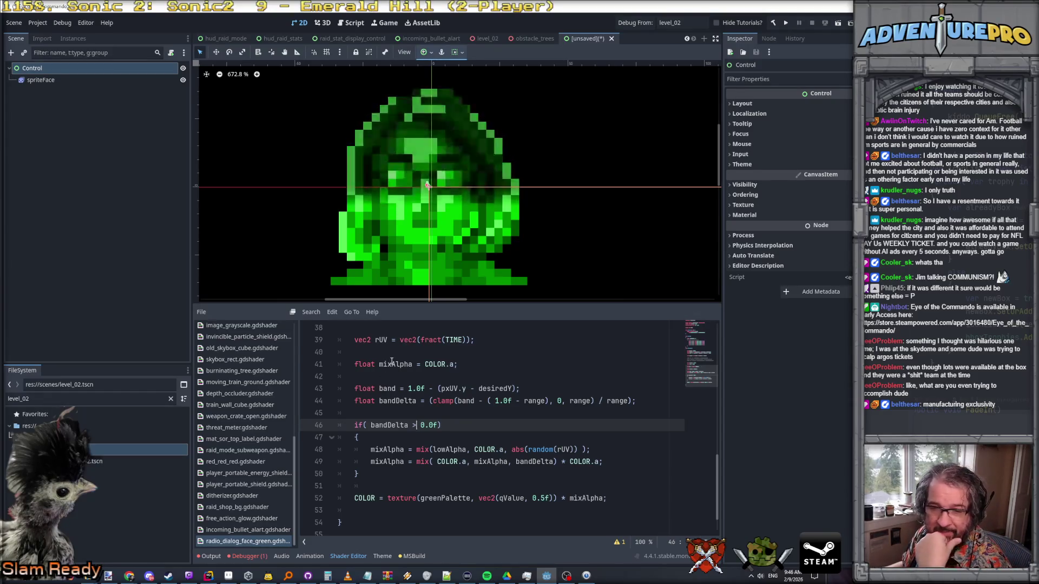
pyautogui.scroll(-3, 436, 226)
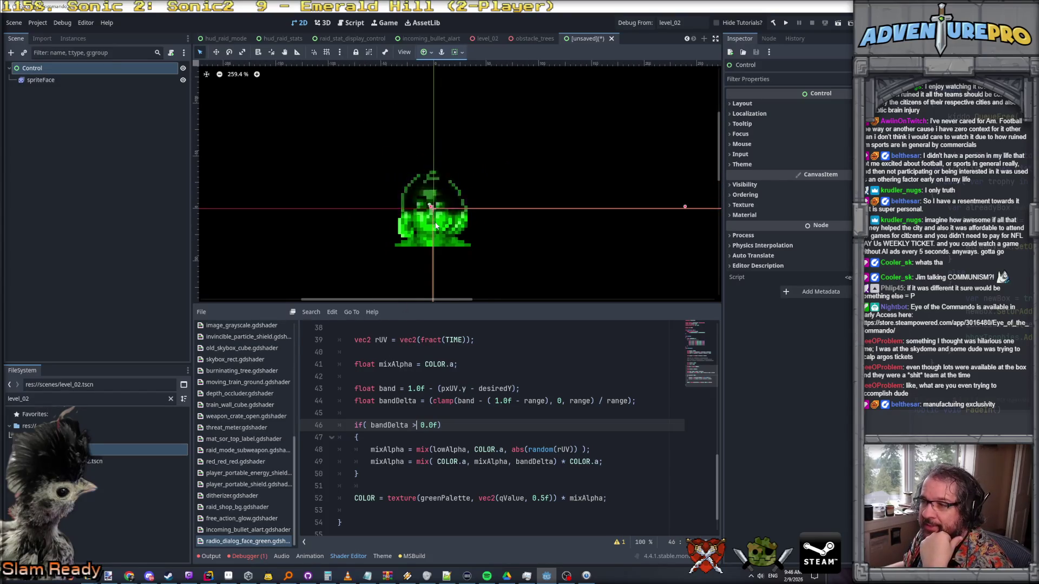
pyautogui.scroll(3, 436, 226)
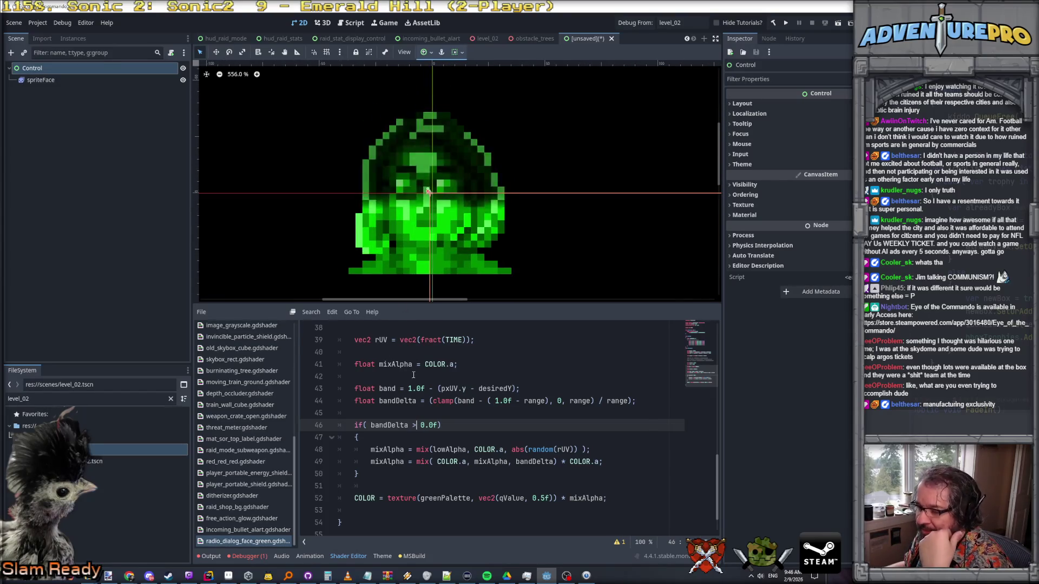
pyautogui.scroll(2, 414, 389)
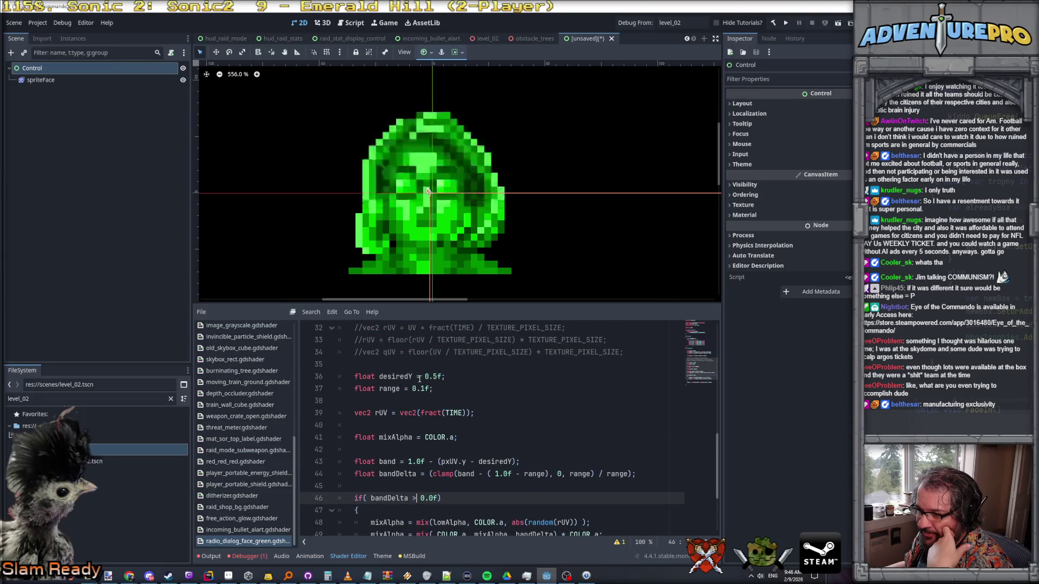
pyautogui.scroll(-1, 436, 357)
pyautogui.click(424, 352)
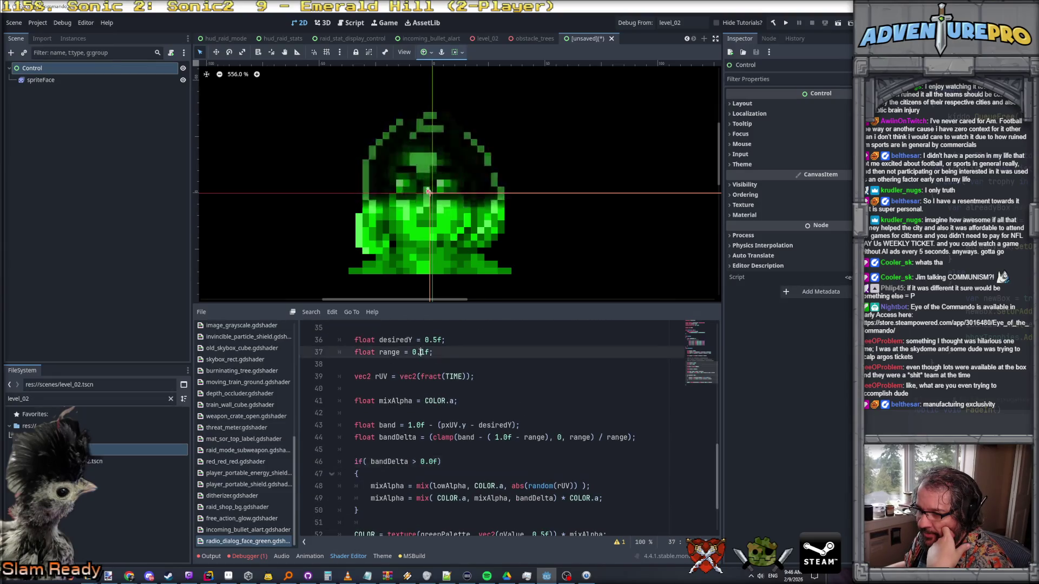
pyautogui.scroll(1, 393, 198)
pyautogui.scroll(7, 394, 198)
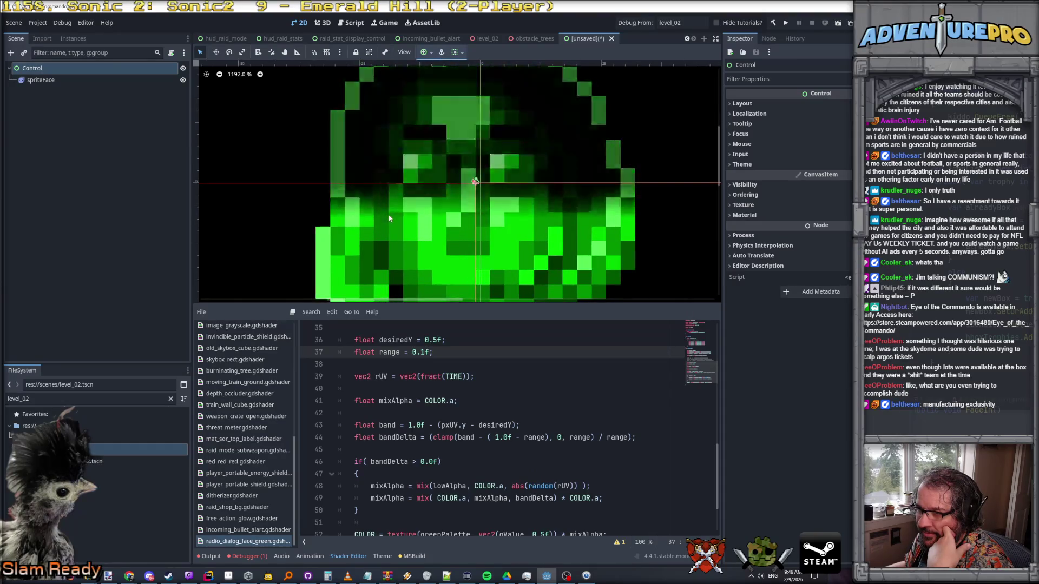
pyautogui.scroll(4, 357, 220)
pyautogui.scroll(-18, 357, 219)
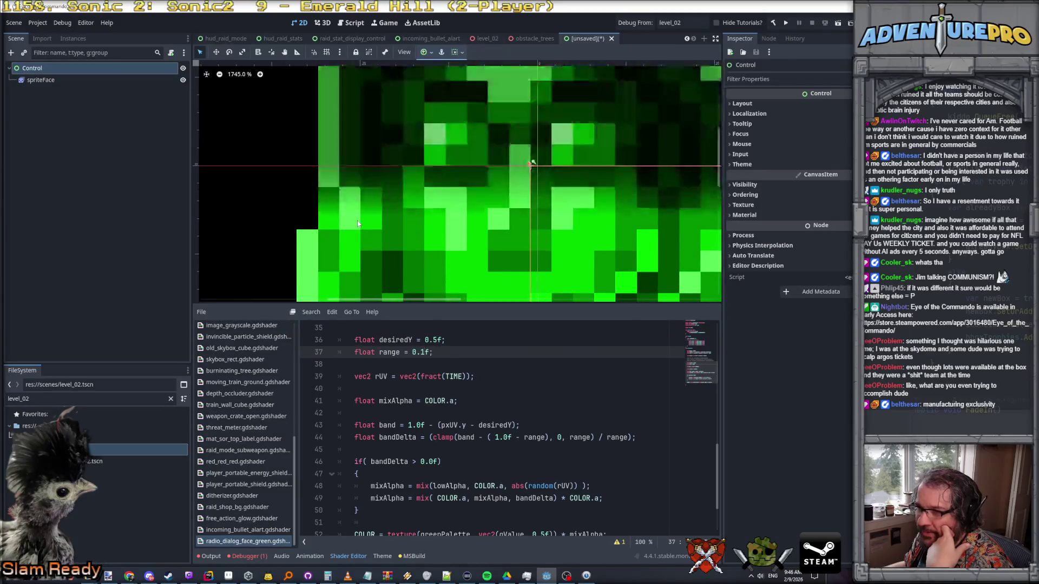
pyautogui.scroll(4, 357, 222)
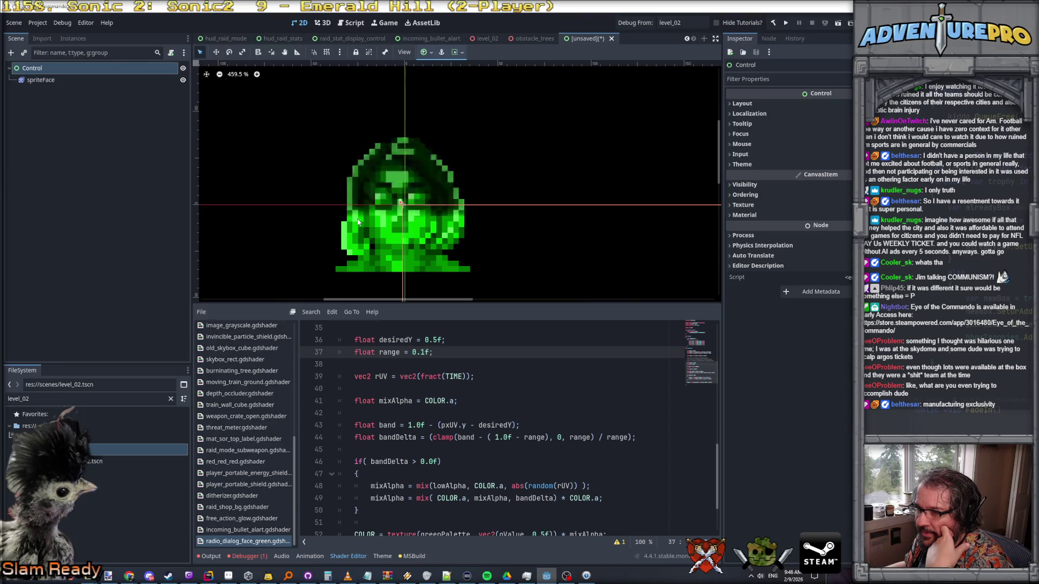
pyautogui.press('Left')
pyautogui.press('Left')
pyautogui.press('Left')
pyautogui.click(579, 437)
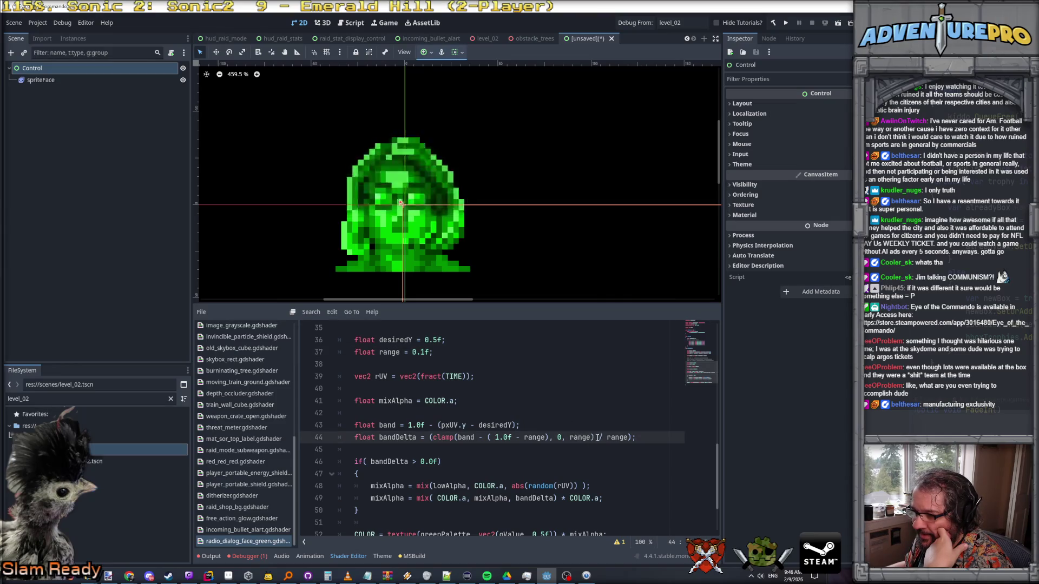
pyautogui.click(463, 436)
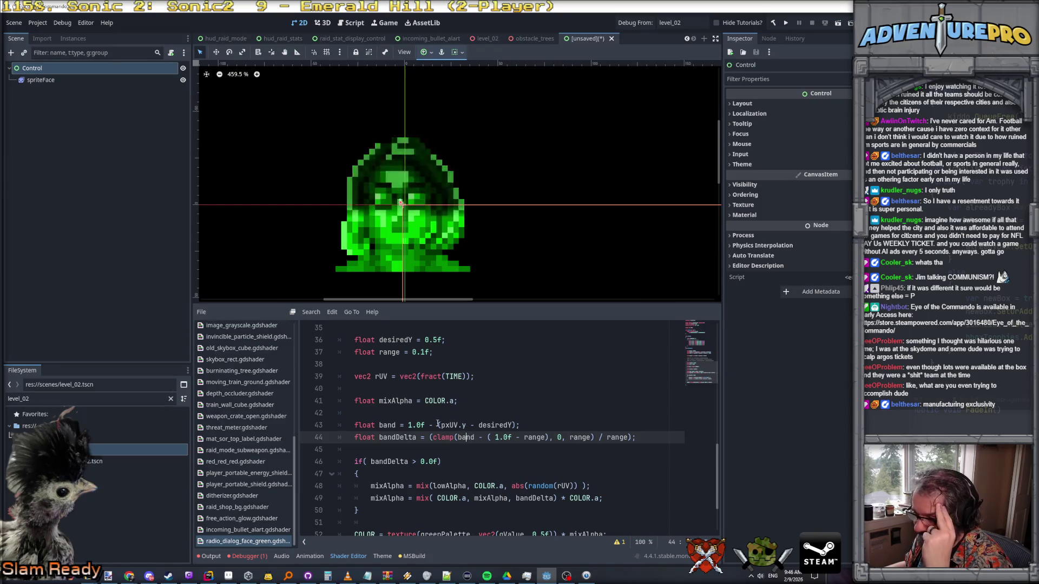
pyautogui.click(513, 425)
pyautogui.click(515, 437)
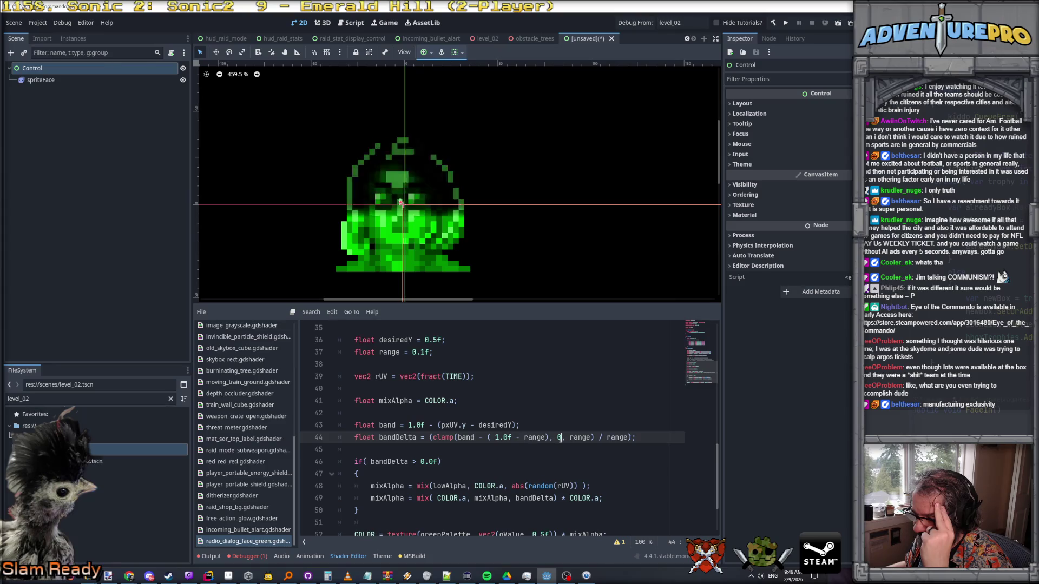
pyautogui.click(504, 437)
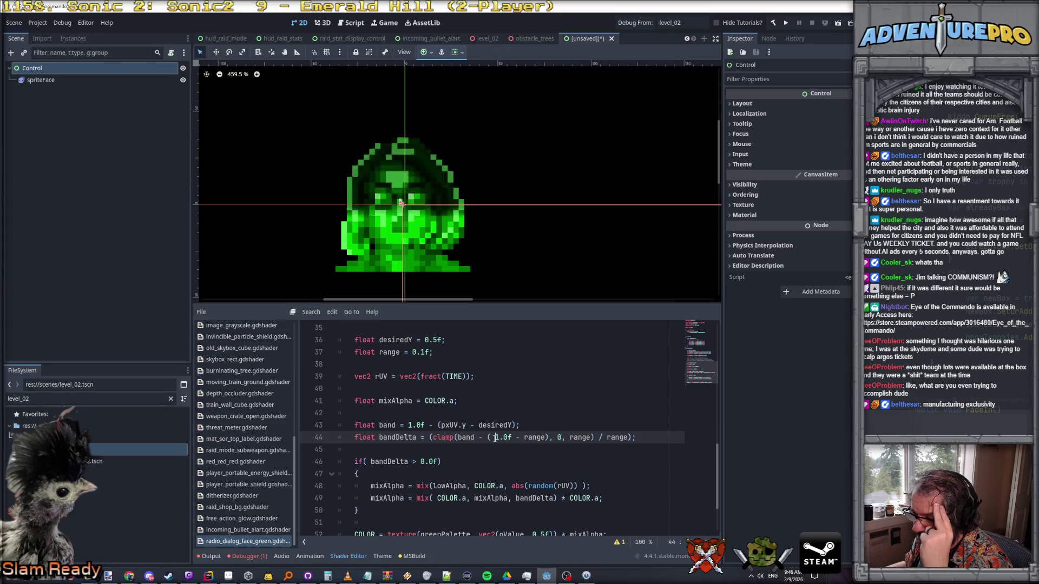
pyautogui.press('Right')
pyautogui.press('Right')
pyautogui.click(485, 437)
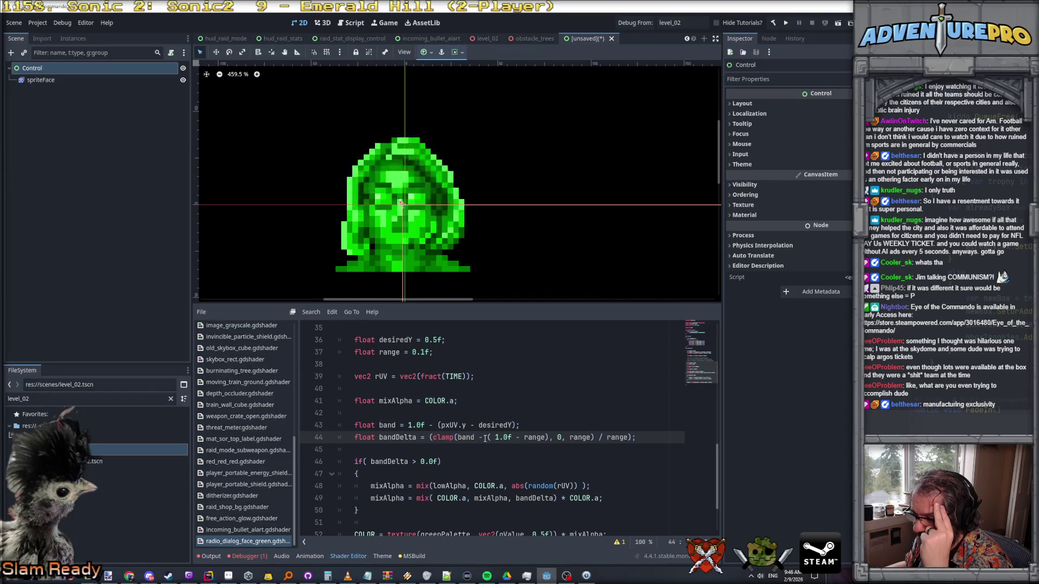
pyautogui.doubleClick(466, 437)
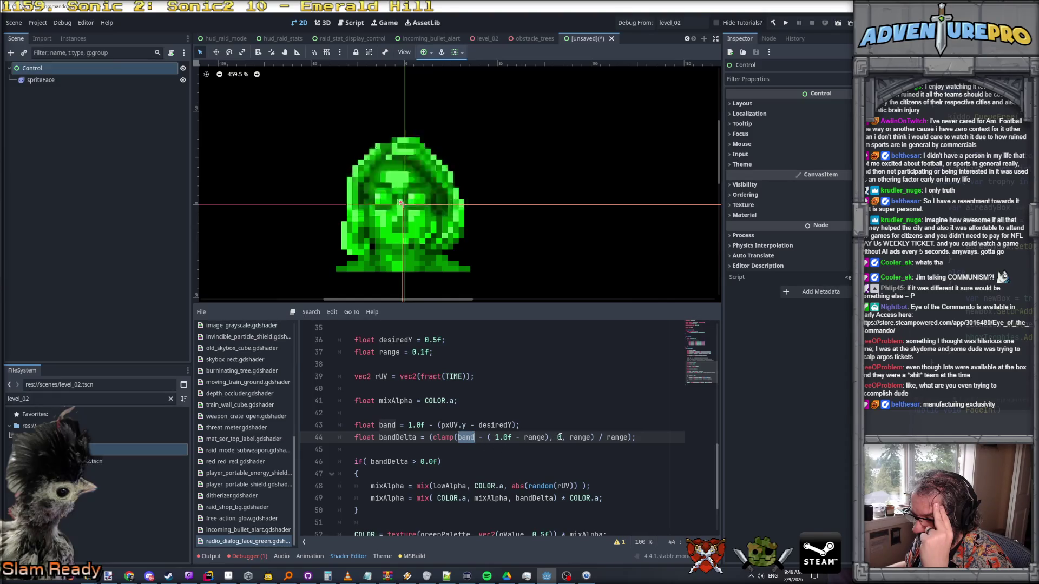
pyautogui.click(559, 437)
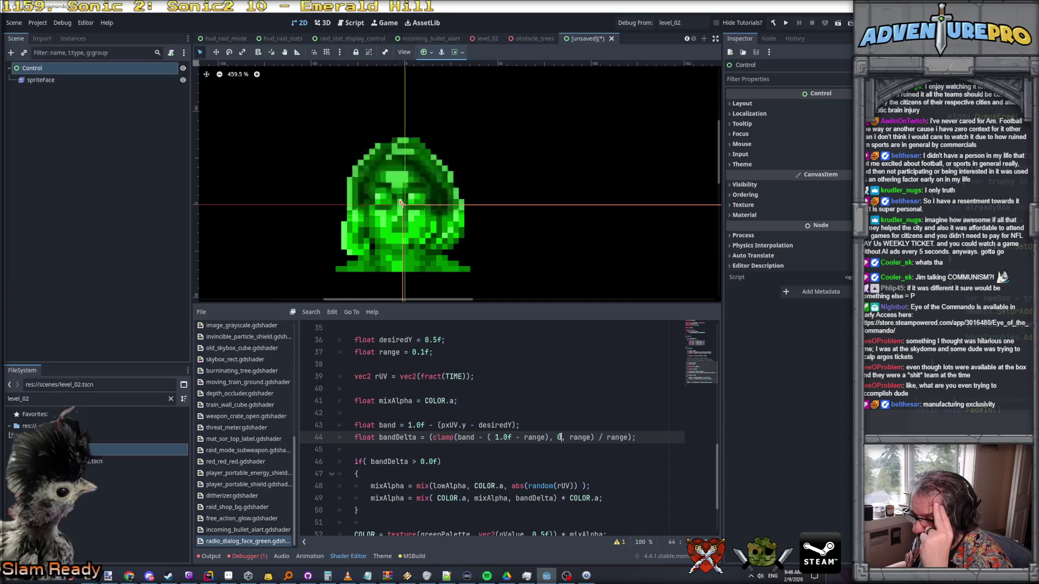
pyautogui.doubleClick(578, 437)
pyautogui.click(577, 437)
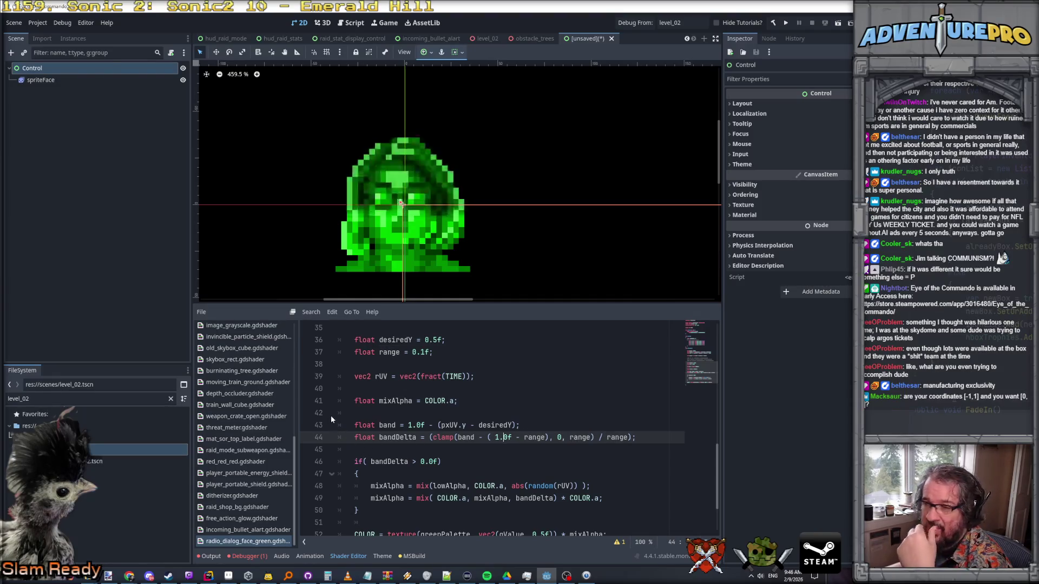
pyautogui.scroll(4, 415, 227)
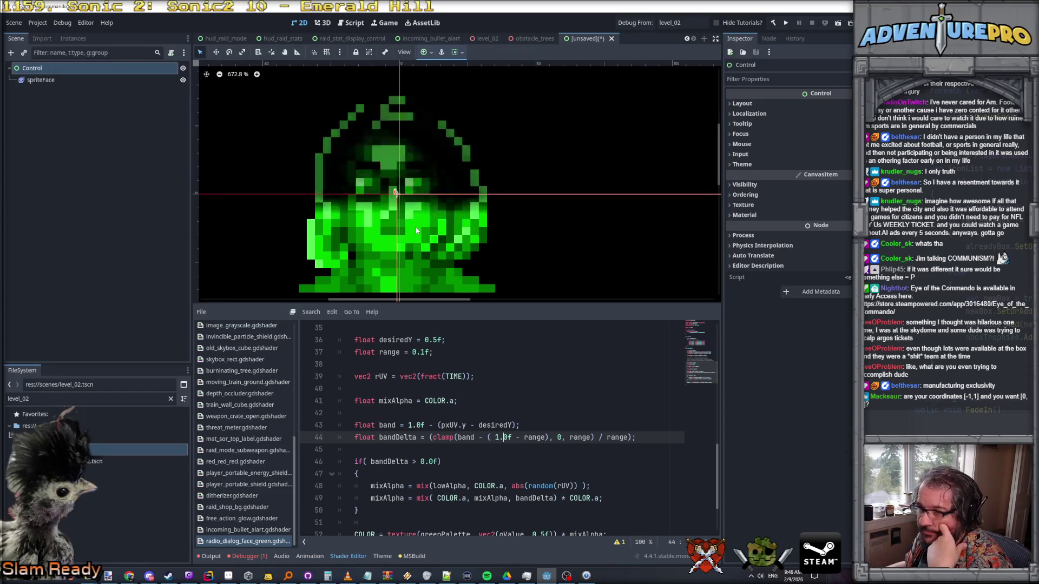
# - Start wrapping the band distance (pxUV.y - desiredY) in abs
pyautogui.click(438, 425)
pyautogui.write('abs')
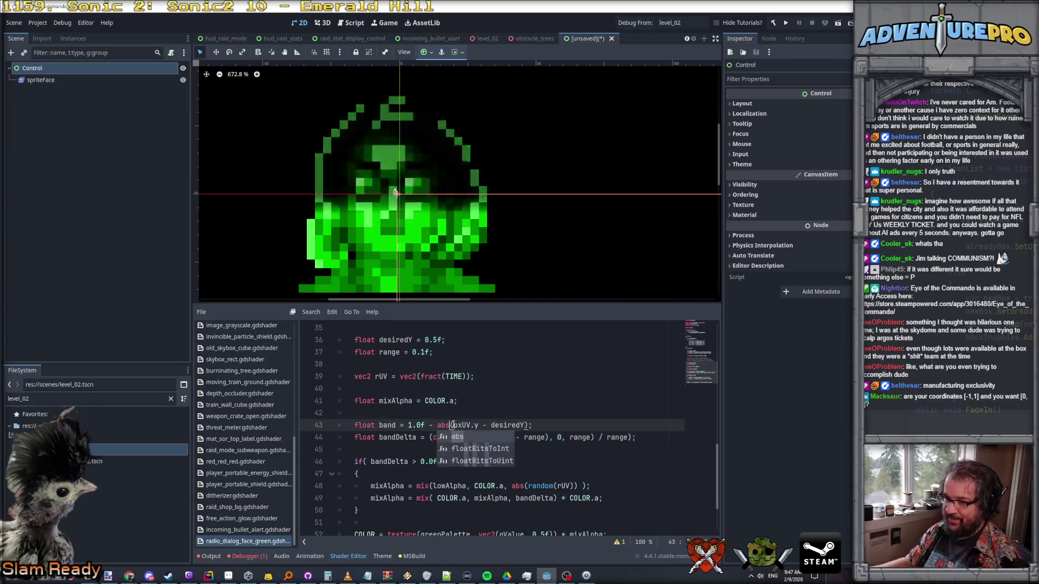
pyautogui.click(507, 402)
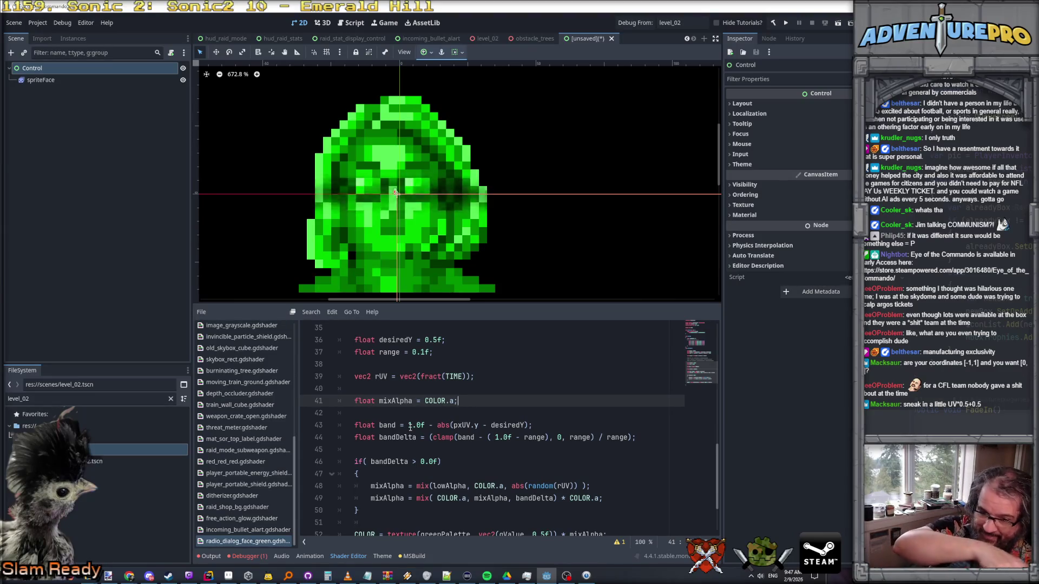
pyautogui.click(476, 425)
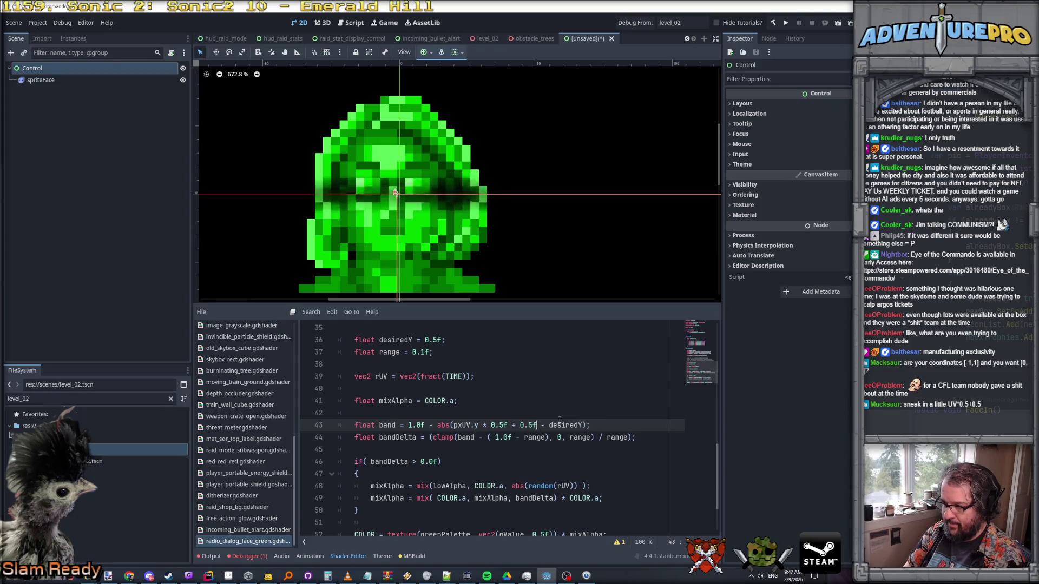
pyautogui.write('_')
pyautogui.press('Escape')
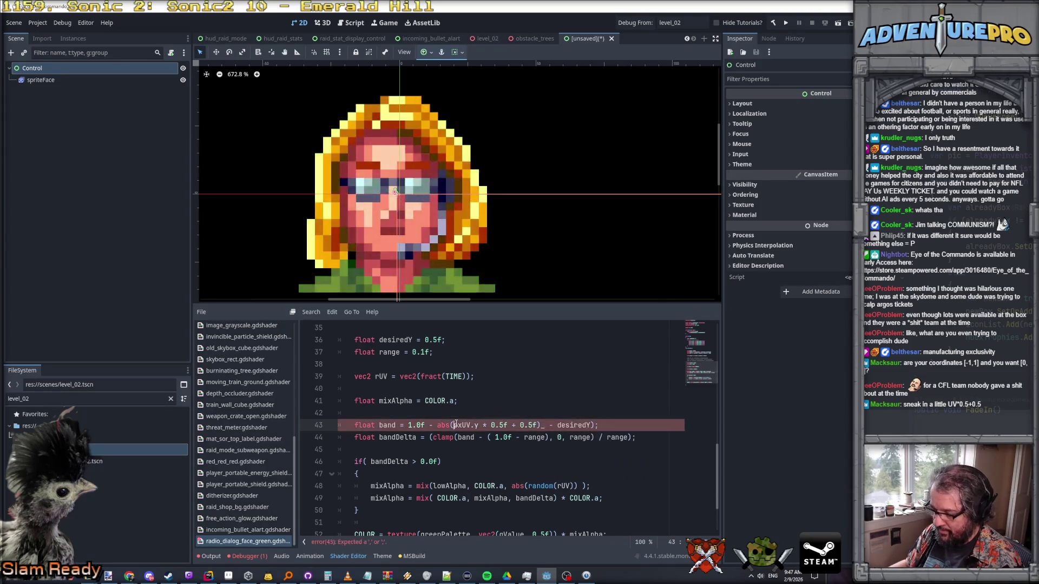
pyautogui.press('Home')
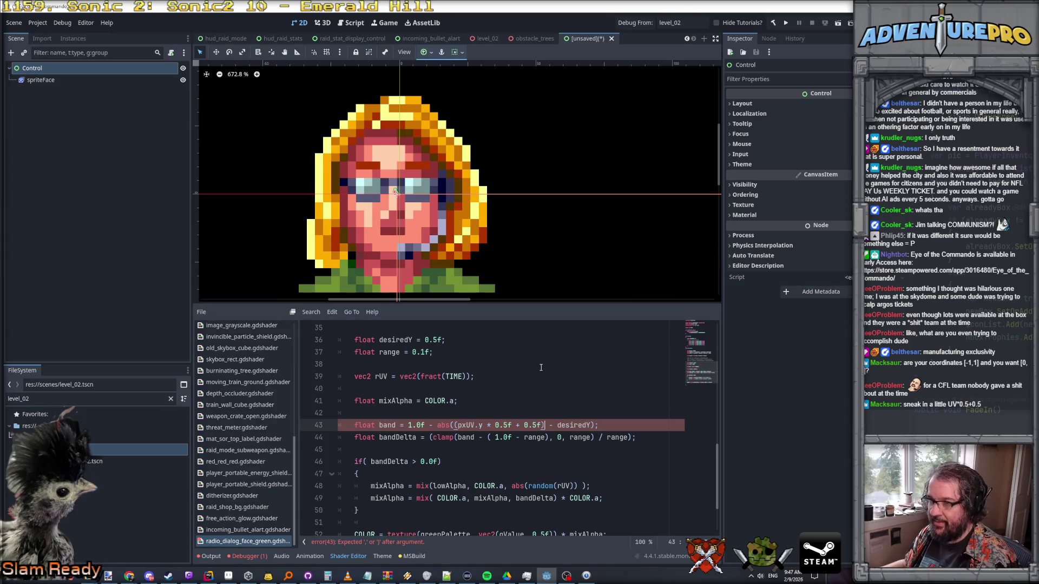
# - Undo the stray parenthesis and retype abs so band = 1.0f - abs(pxUV.y - desiredY)
pyautogui.scroll(-2, 540, 367)
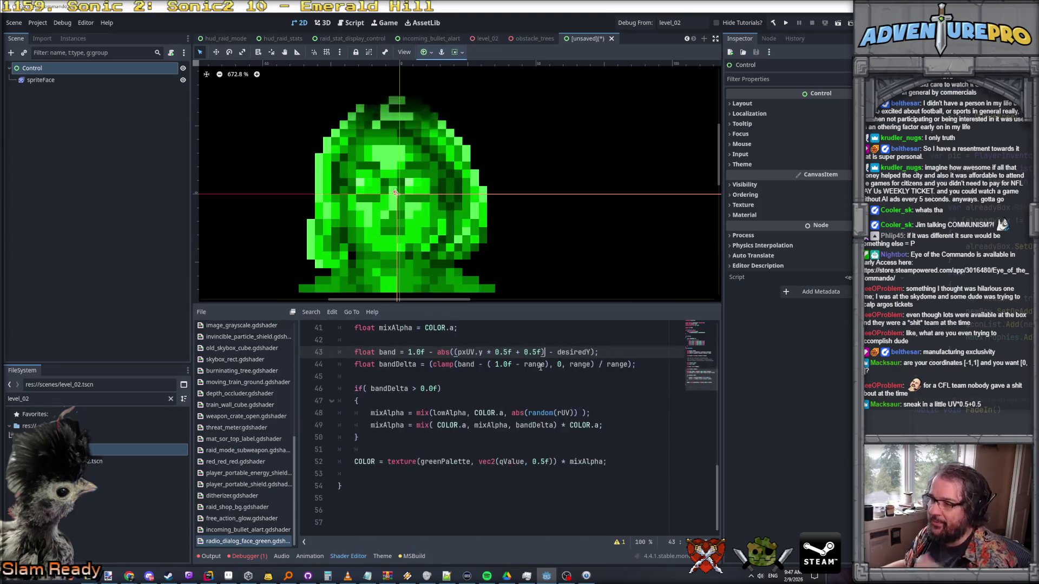
pyautogui.scroll(2, 540, 368)
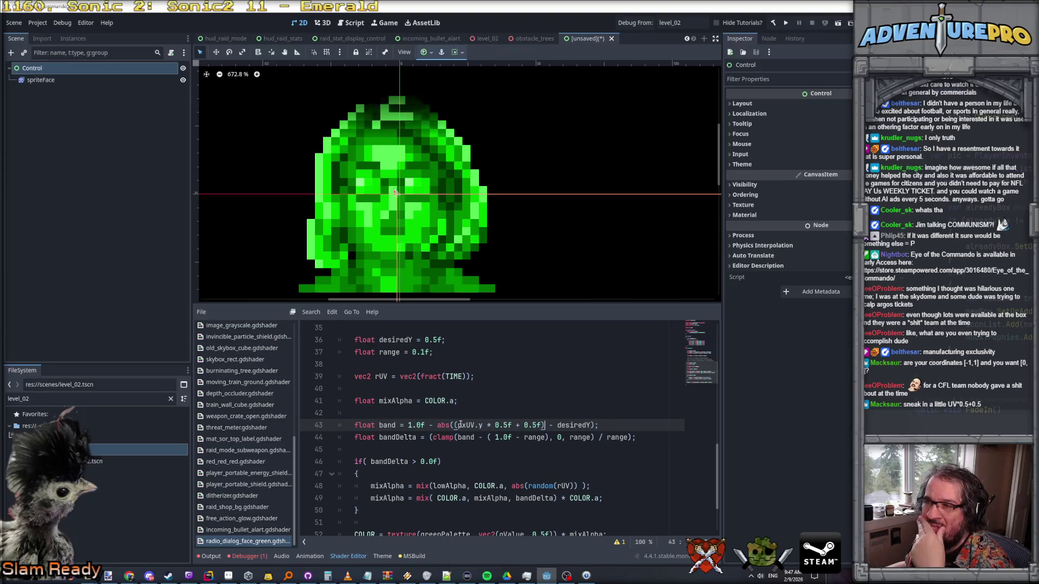
pyautogui.scroll(-1, 525, 384)
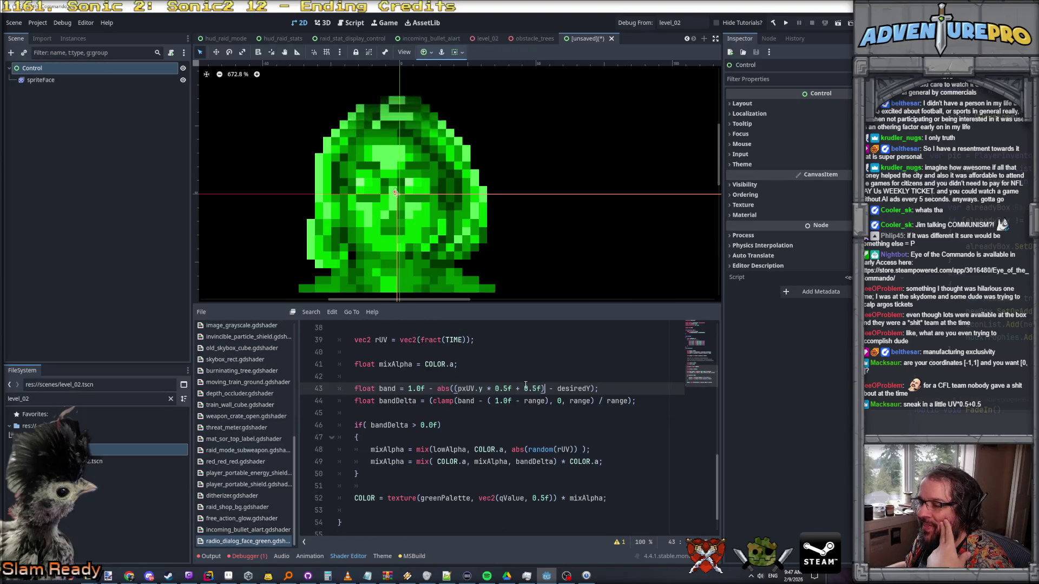
pyautogui.scroll(1, 531, 393)
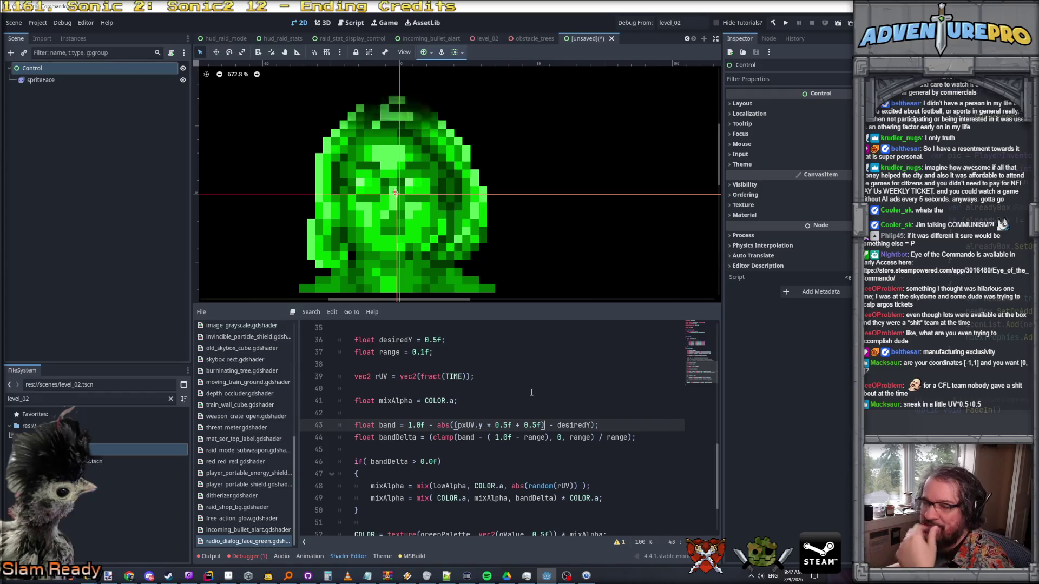
pyautogui.click(519, 416)
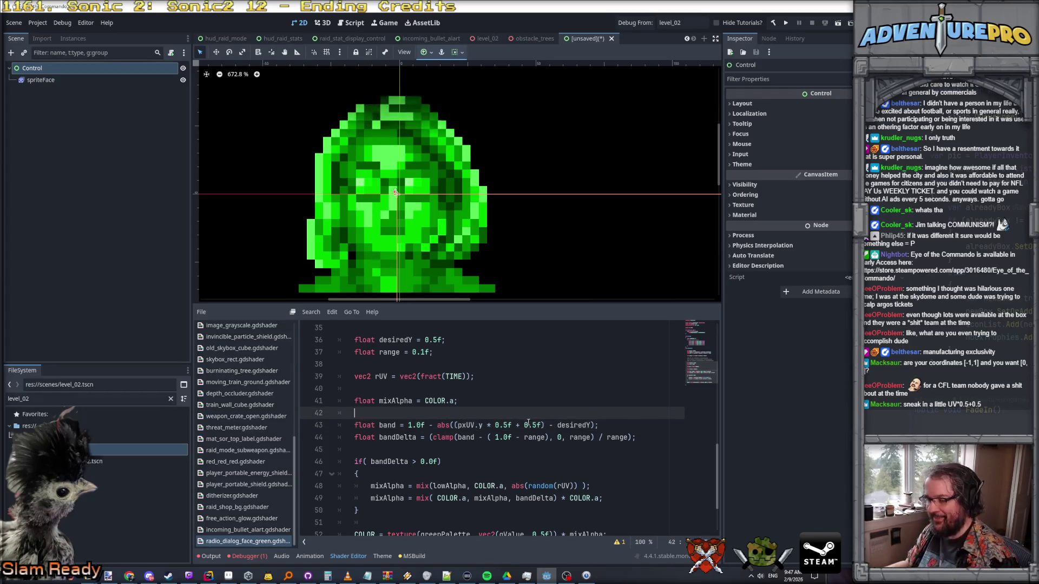
pyautogui.hotkey('ctrl', 'z')
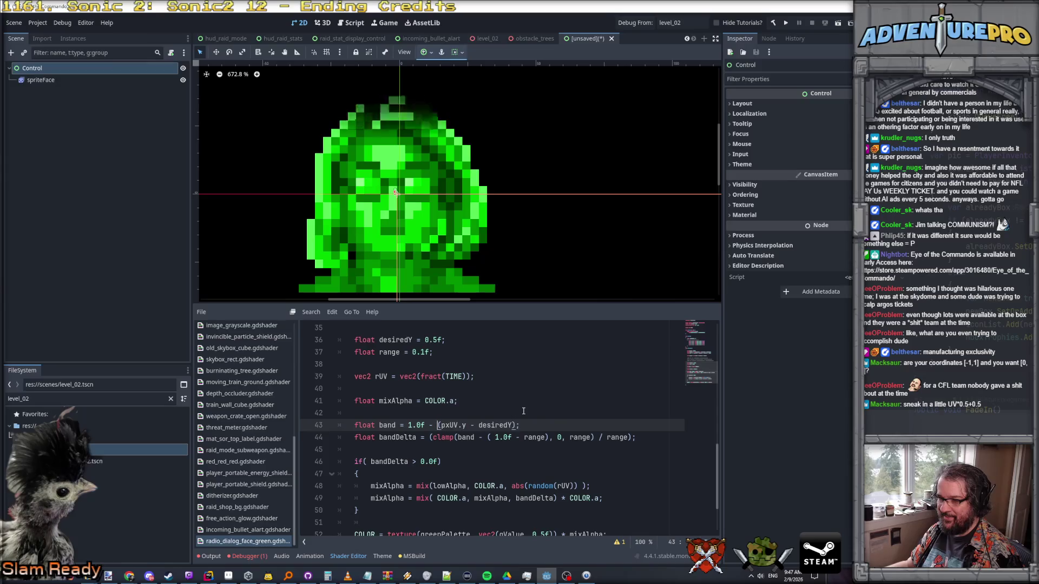
pyautogui.write('abs')
pyautogui.click(521, 411)
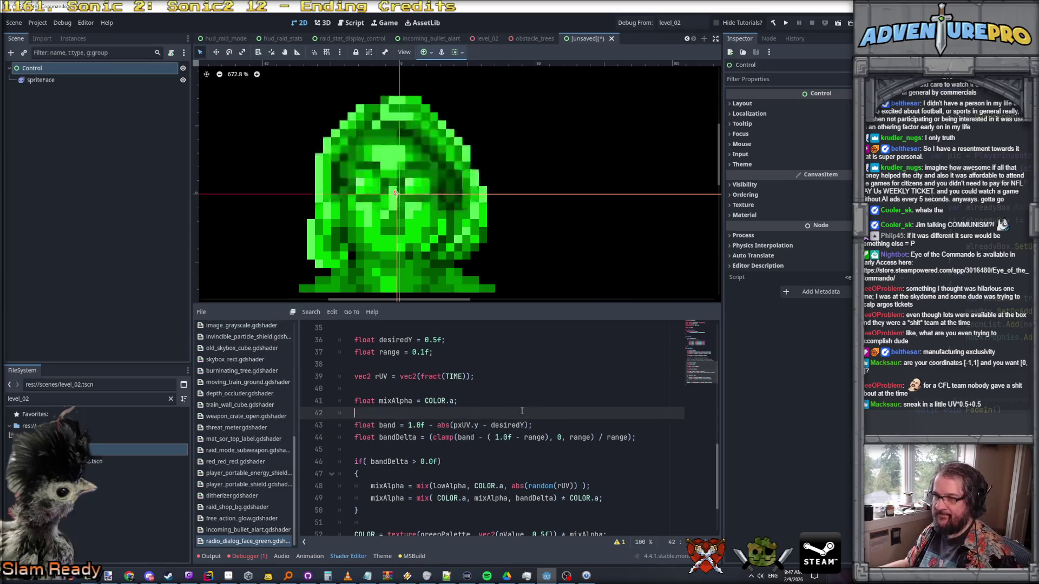
pyautogui.scroll(2, 415, 218)
pyautogui.click(408, 425)
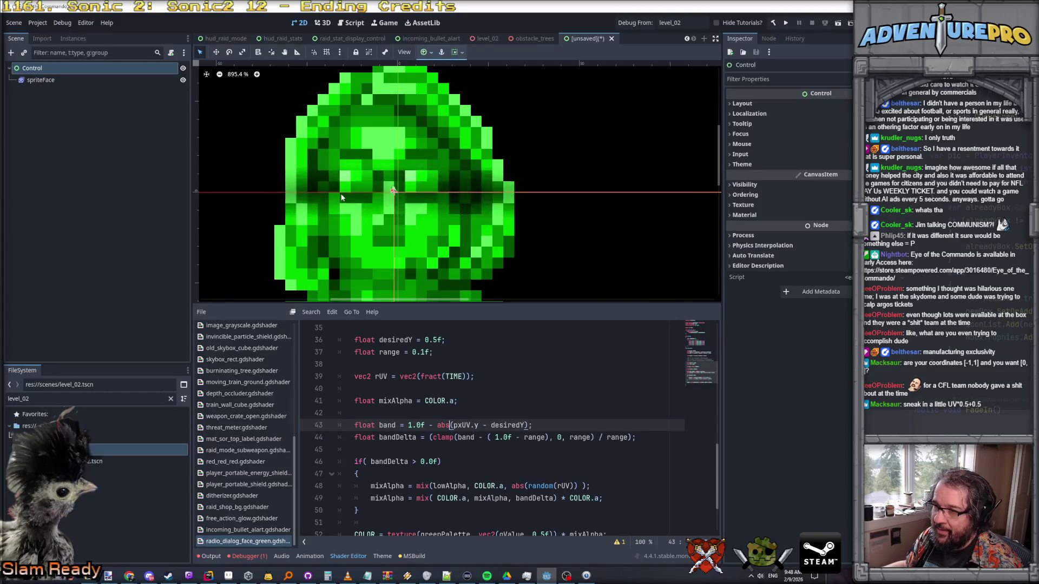
pyautogui.click(466, 400)
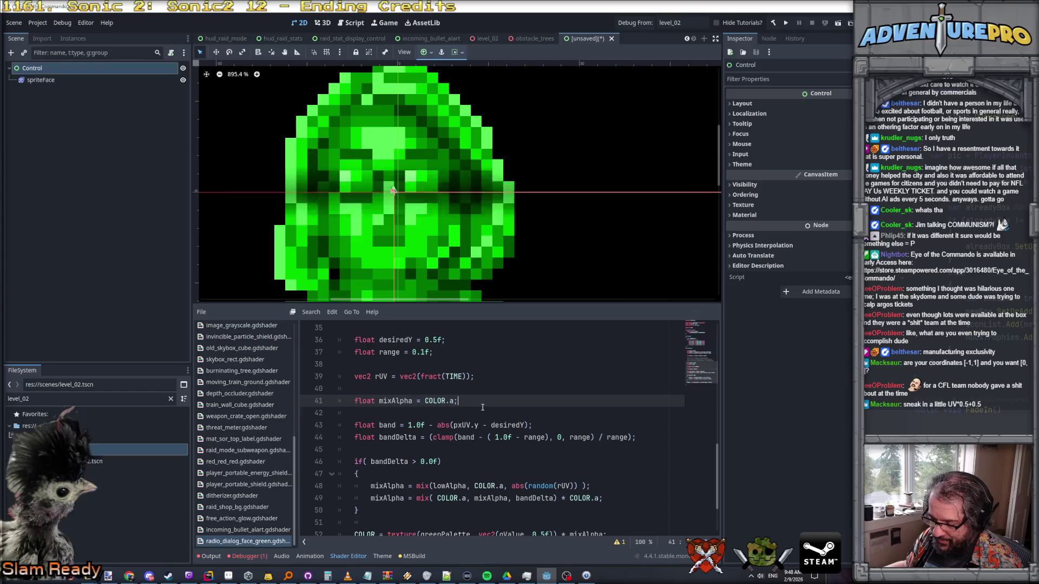
# - Replace desiredY's 0.5f on line 36 with fract(TIME)
pyautogui.click(426, 340)
pyautogui.doubleClick(425, 352)
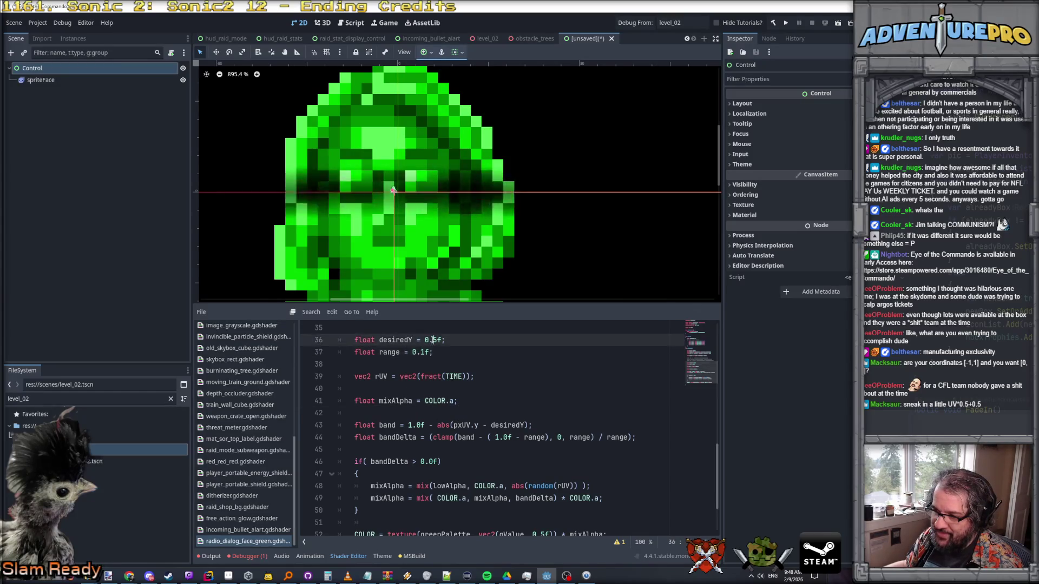
pyautogui.moveTo(421, 340); pyautogui.dragTo(467, 339)
pyautogui.write('fra')
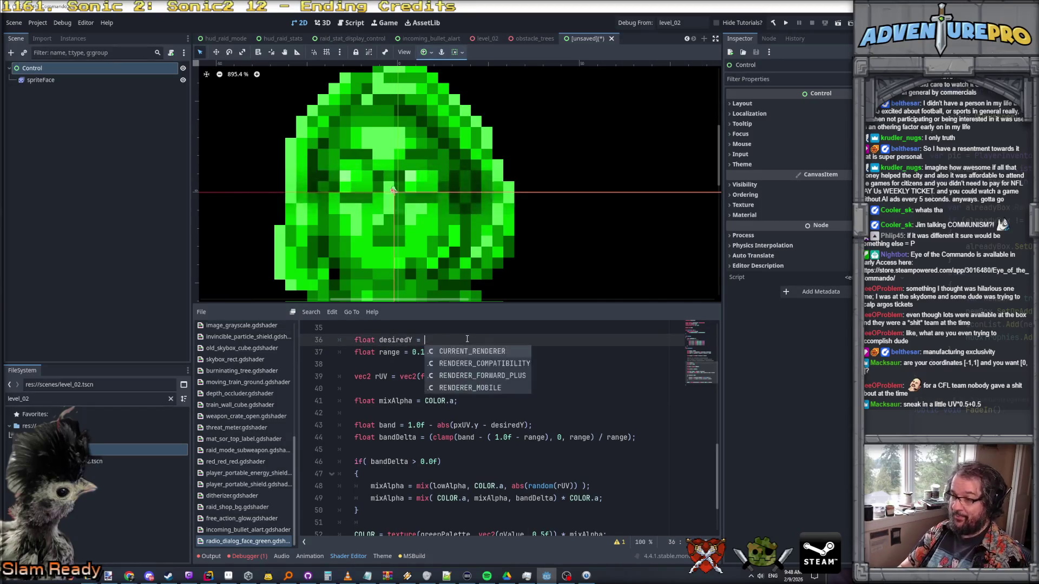
pyautogui.write('ct(TIME);')
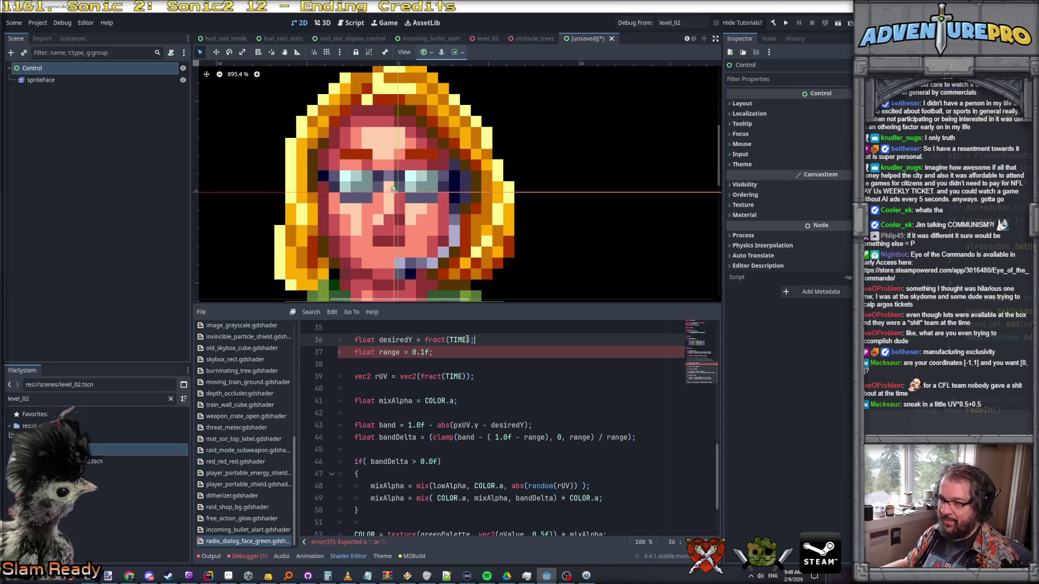
# - Zoom and pan the 2D viewport to watch the band sweep down the face
pyautogui.scroll(-6, 491, 257)
pyautogui.scroll(-3, 491, 257)
pyautogui.scroll(3, 470, 202)
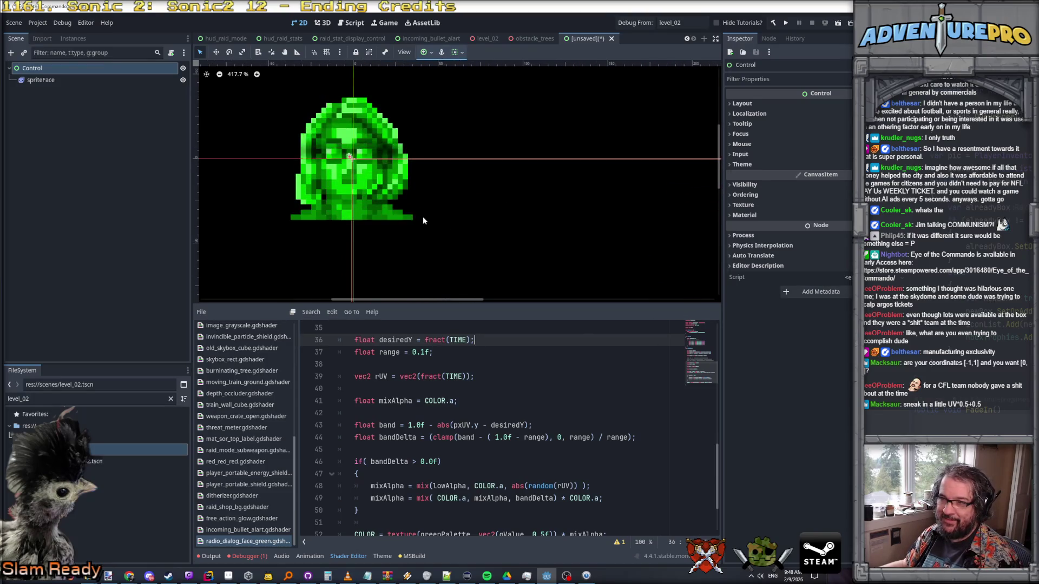
pyautogui.scroll(-2, 423, 217)
pyautogui.scroll(-2, 423, 218)
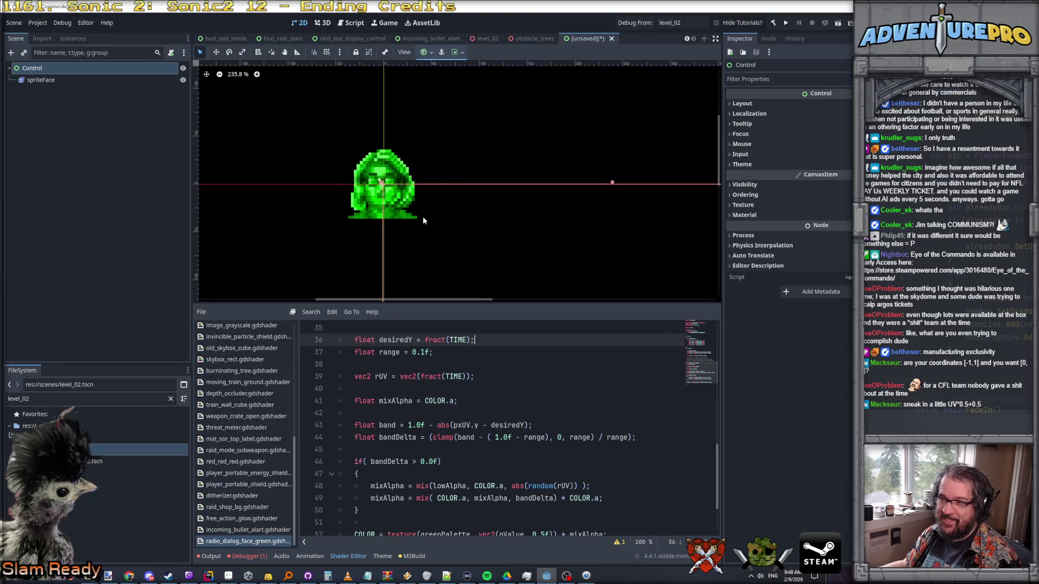
pyautogui.scroll(5, 391, 207)
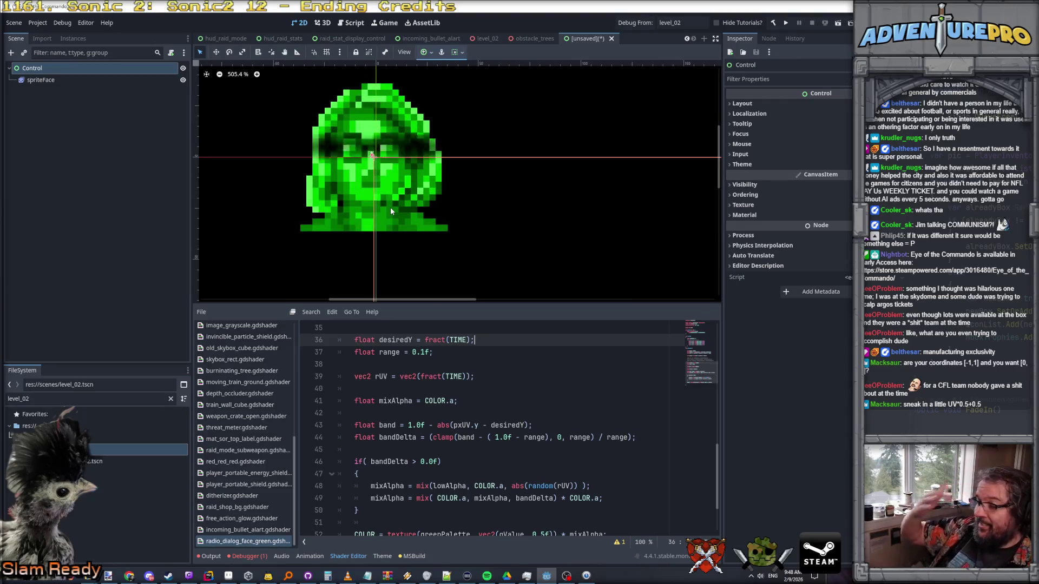
pyautogui.scroll(-1, 422, 184)
pyautogui.scroll(-2, 423, 184)
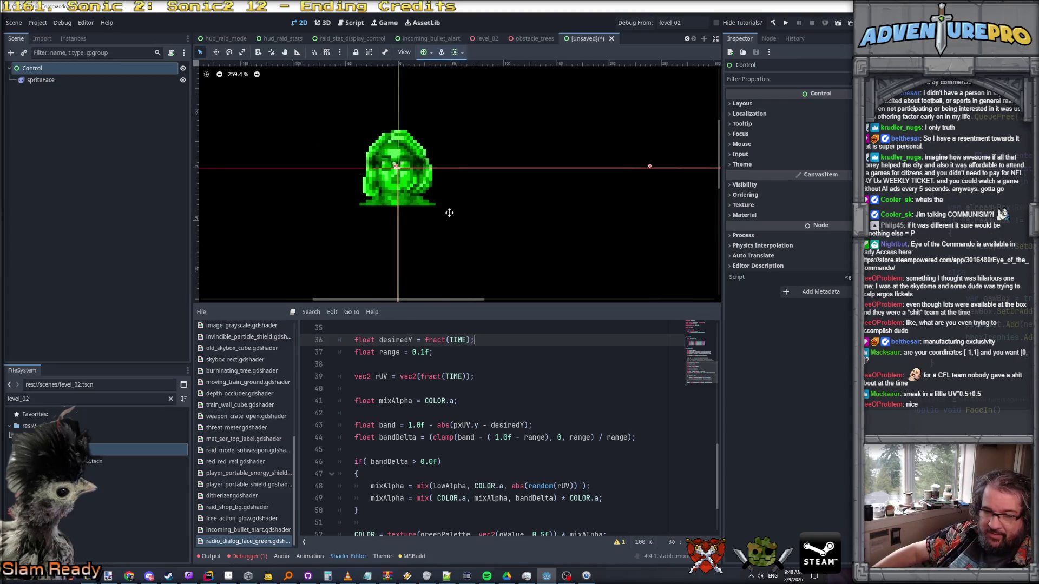
pyautogui.moveTo(449, 213); pyautogui.dragTo(497, 238)
pyautogui.scroll(2, 496, 230)
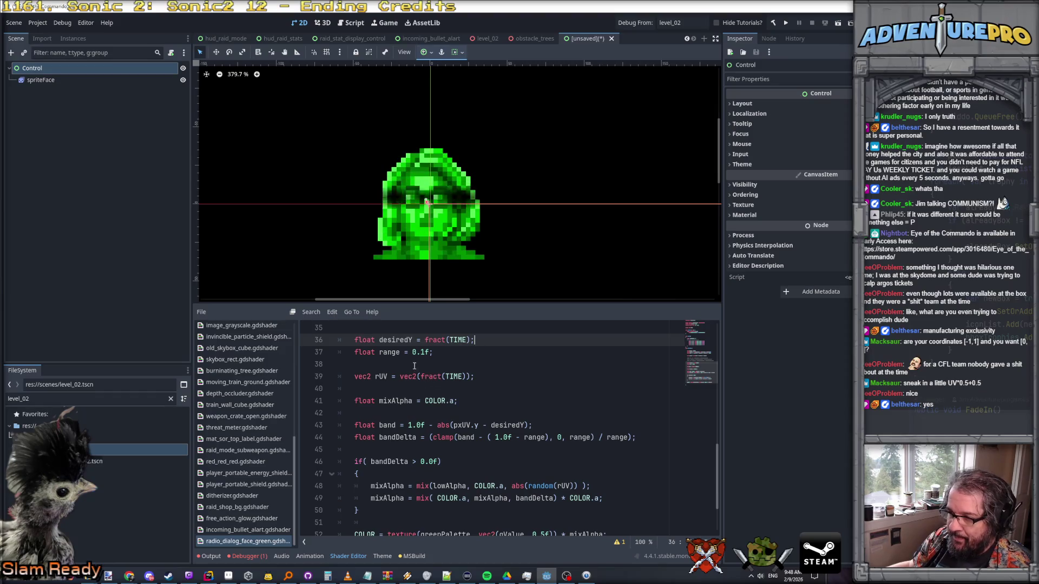
# - Set desiredY back to 0.5f, leaving fract(TIME) as a trailing comment
pyautogui.write('0.5f; //')
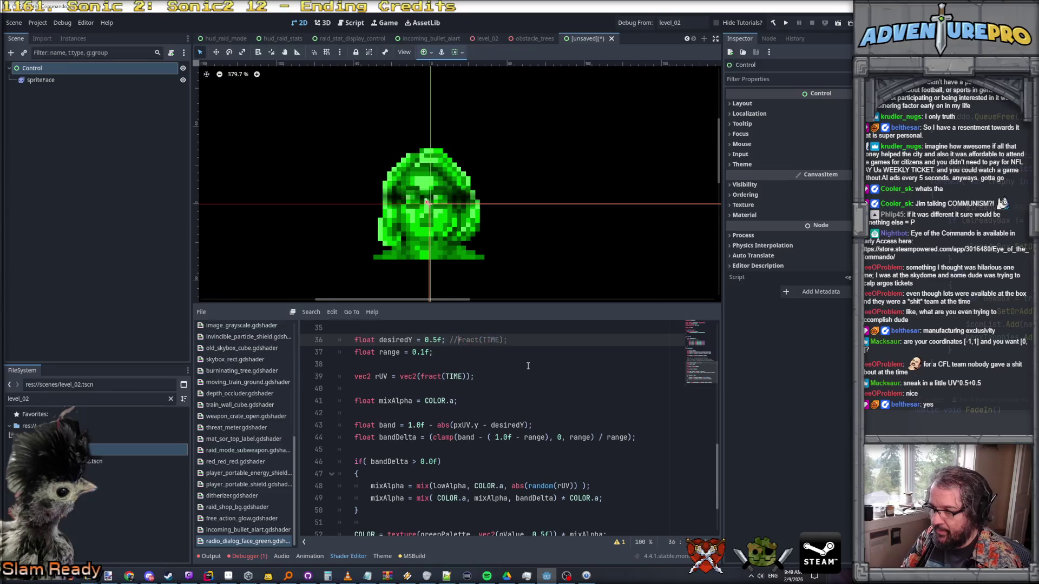
pyautogui.scroll(6, 453, 195)
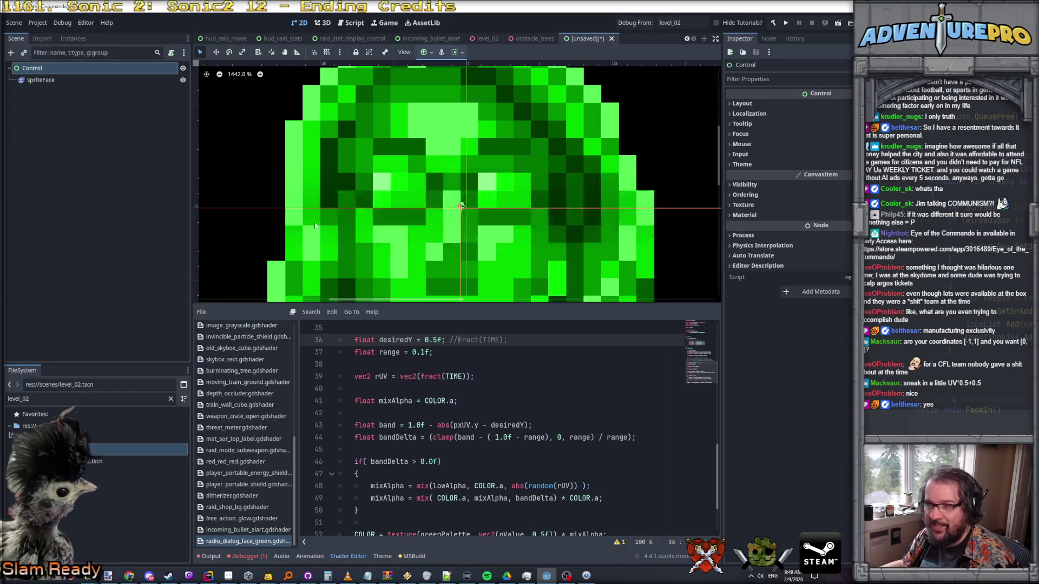
pyautogui.scroll(-2, 455, 411)
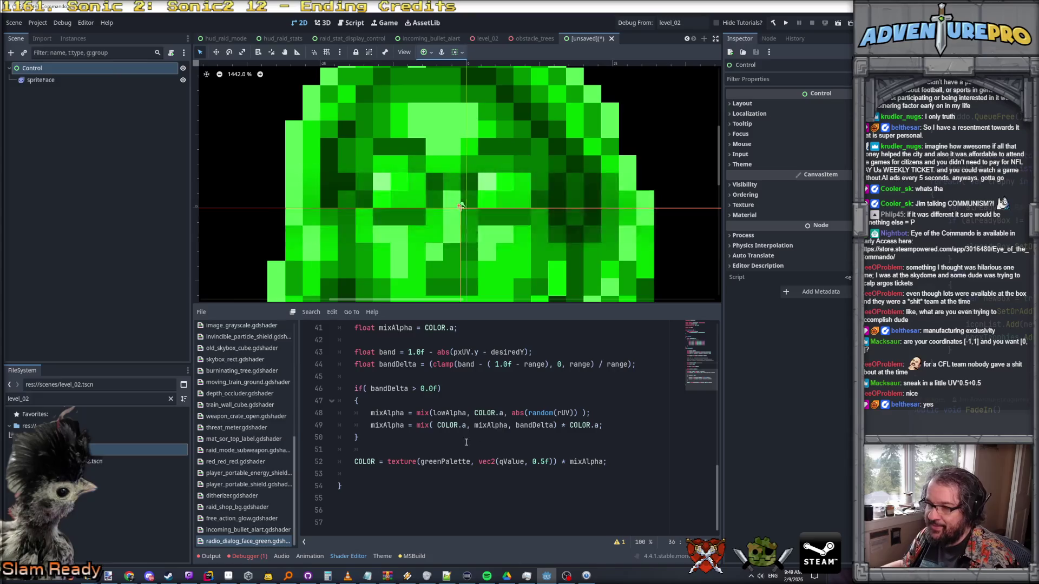
pyautogui.scroll(1, 443, 457)
pyautogui.scroll(-1, 442, 457)
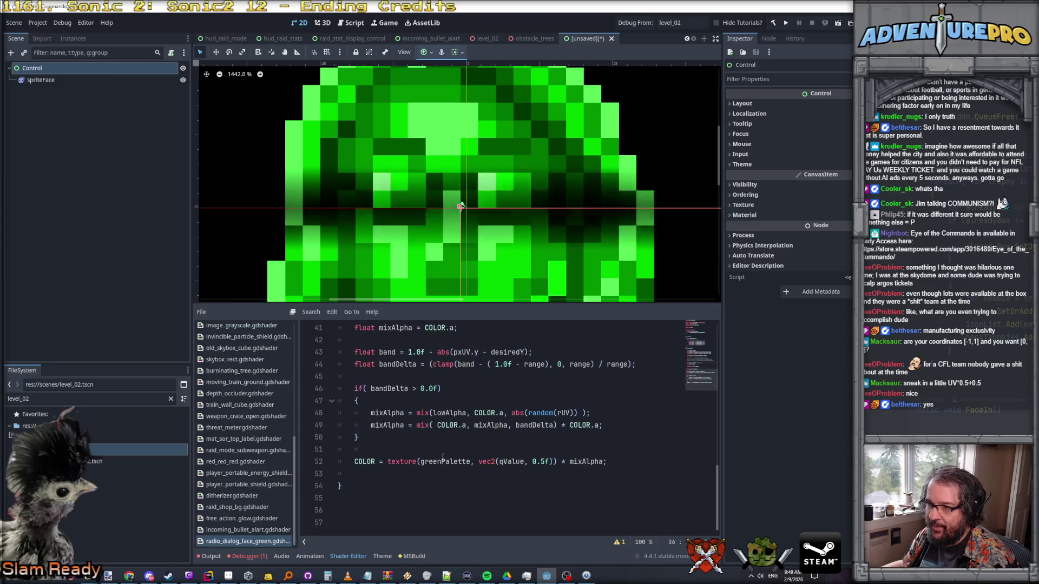
# - Review the if-block's two mix lines in the shader code
pyautogui.click(443, 401)
pyautogui.scroll(3, 443, 403)
pyautogui.scroll(-3, 444, 404)
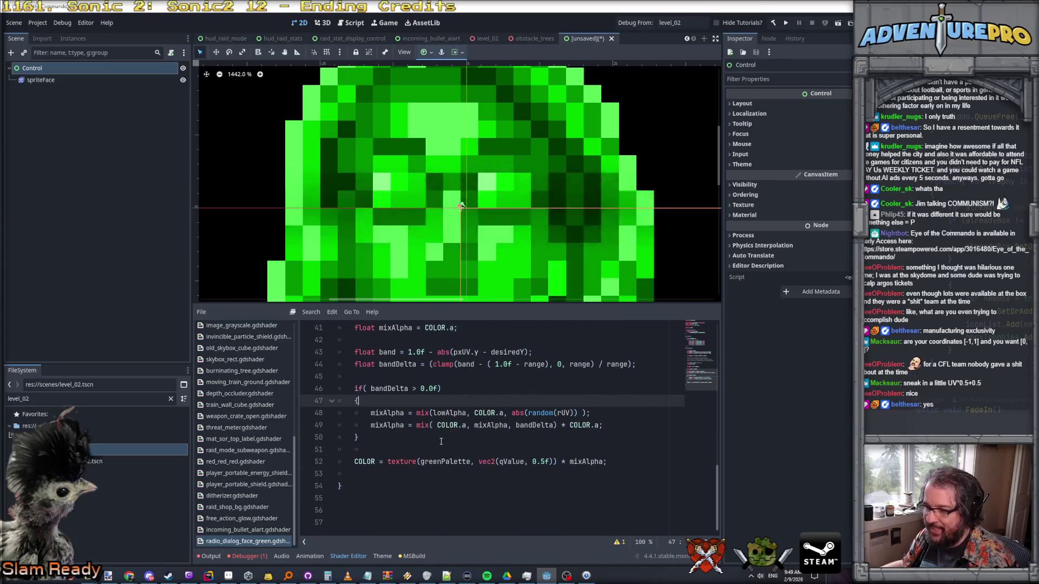
pyautogui.click(436, 413)
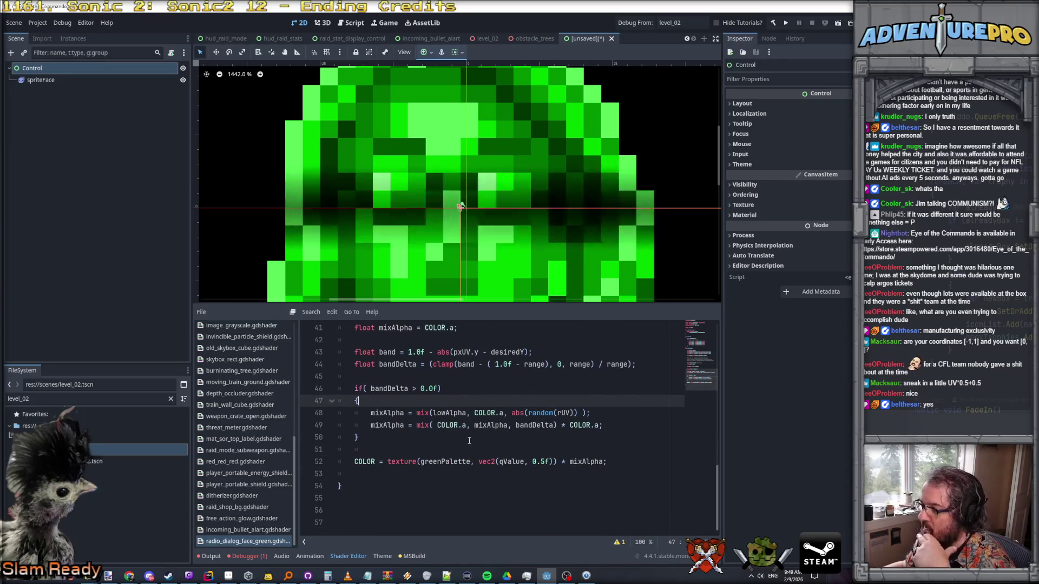
pyautogui.scroll(1, 439, 401)
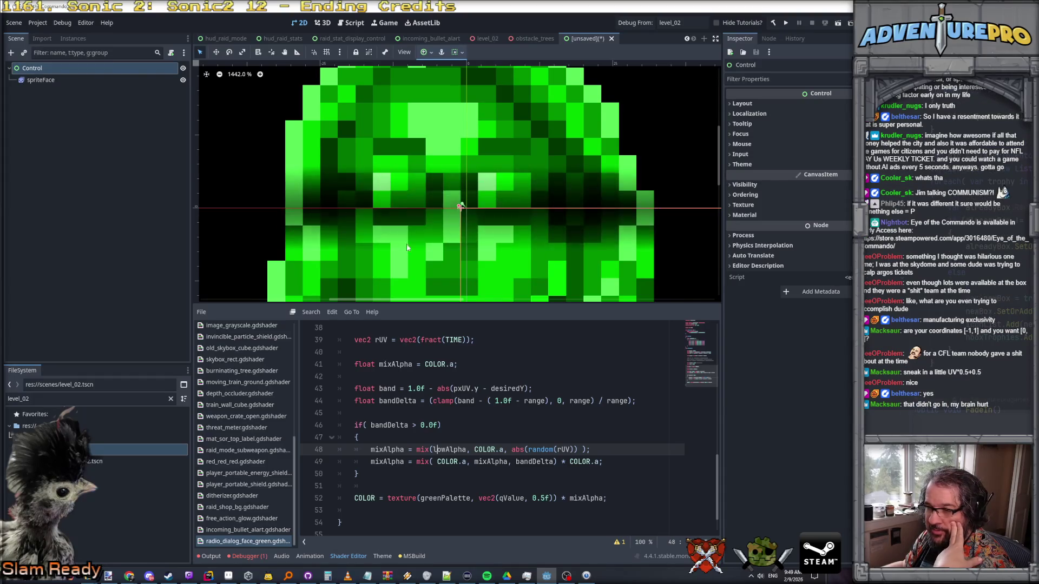
pyautogui.scroll(-1, 461, 332)
pyautogui.scroll(-1, 461, 332)
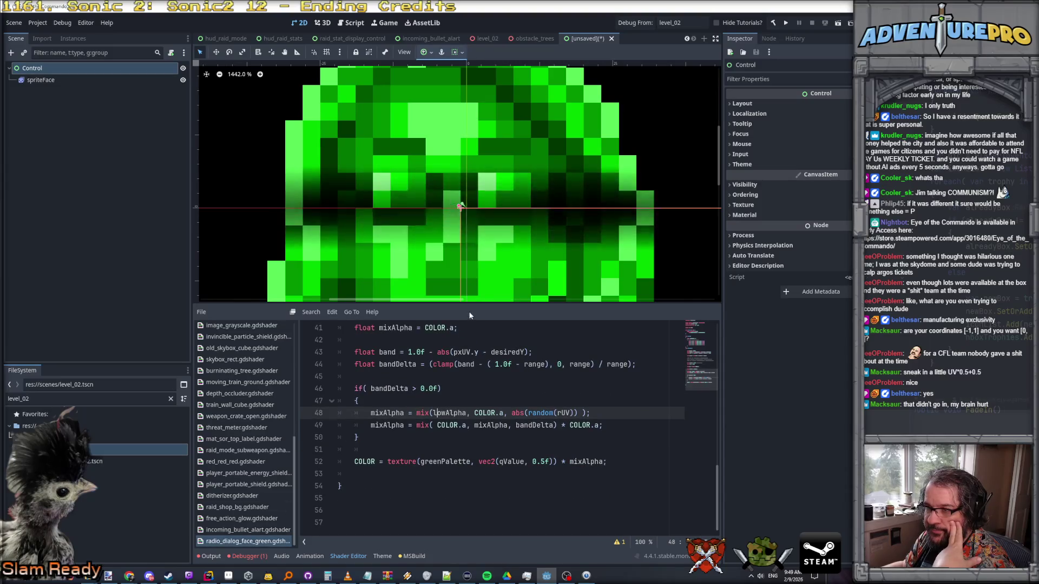
pyautogui.scroll(-6, 476, 270)
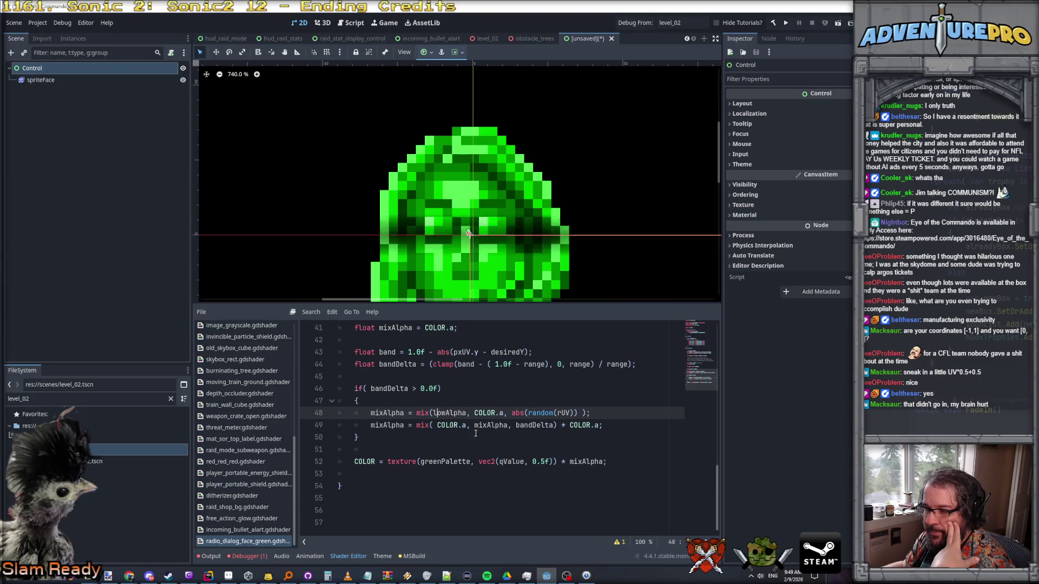
pyautogui.click(638, 421)
pyautogui.scroll(1, 527, 438)
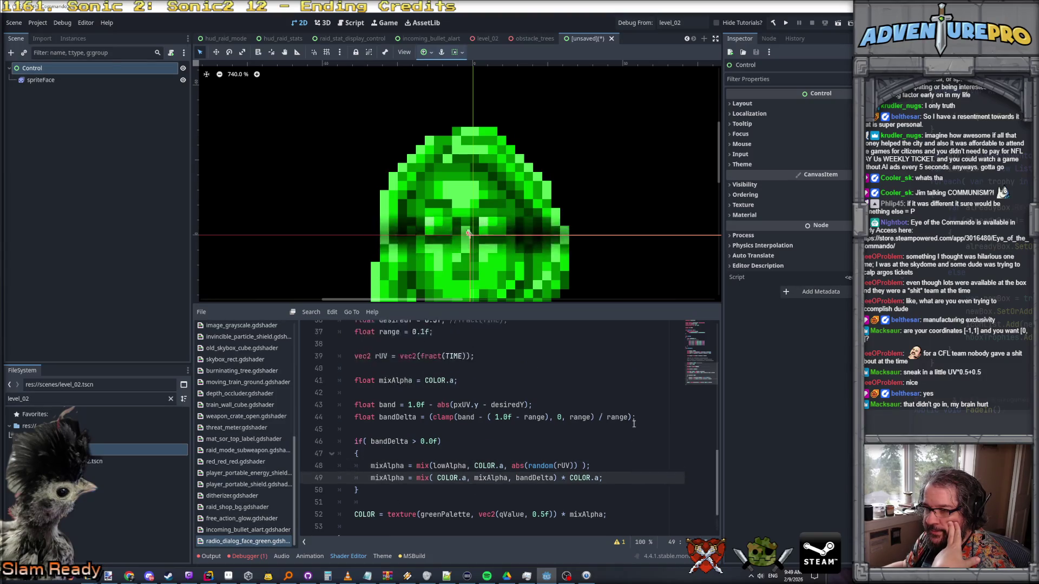
pyautogui.scroll(-1, 528, 438)
pyautogui.click(354, 390)
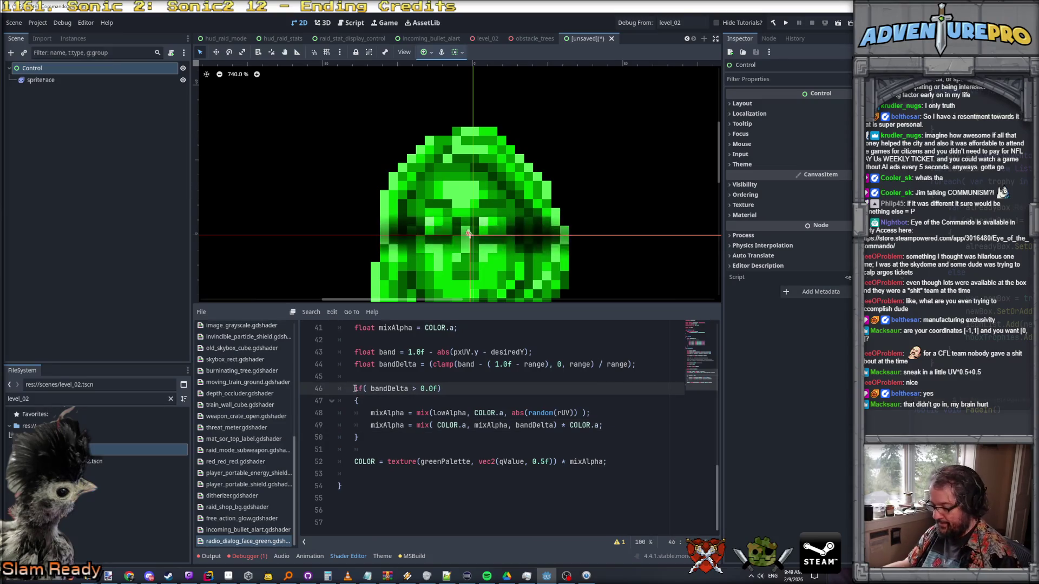
# - Prefix lines 46–50 with // to comment out the if( bandDelta > 0.0f ) block
pyautogui.write('//')
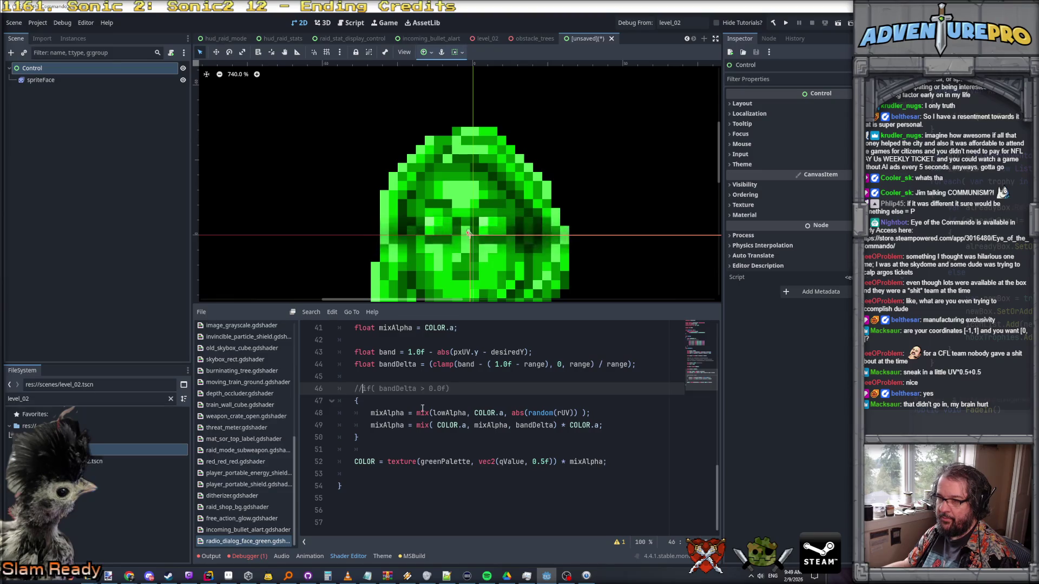
pyautogui.click(355, 401)
pyautogui.write('//')
pyautogui.click(355, 412)
pyautogui.write('//')
pyautogui.click(354, 425)
pyautogui.write('//')
pyautogui.click(355, 437)
pyautogui.write('//')
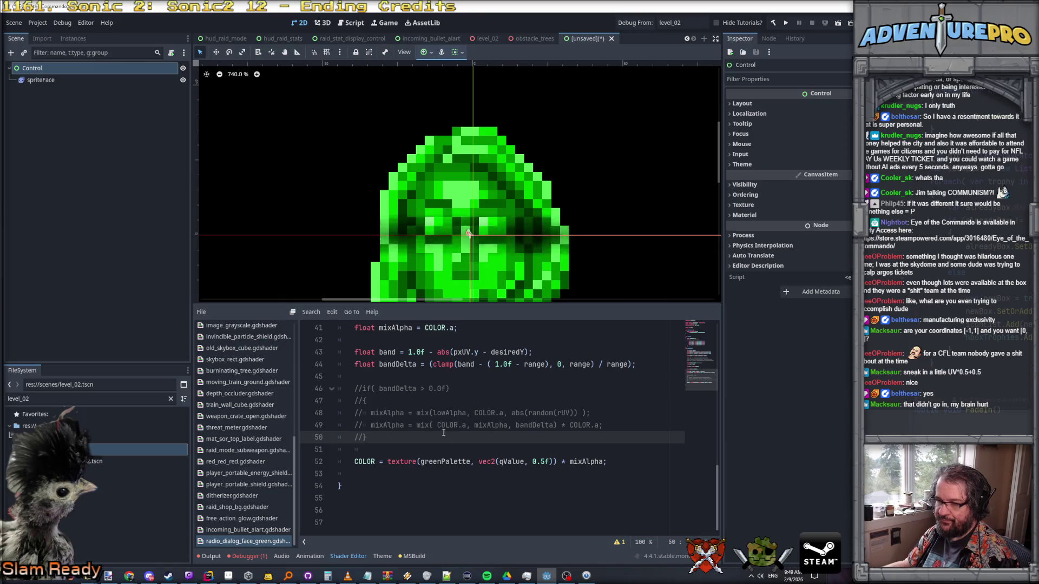
# - Drag the viewport splitter down to enlarge the face preview
pyautogui.scroll(-1, 589, 281)
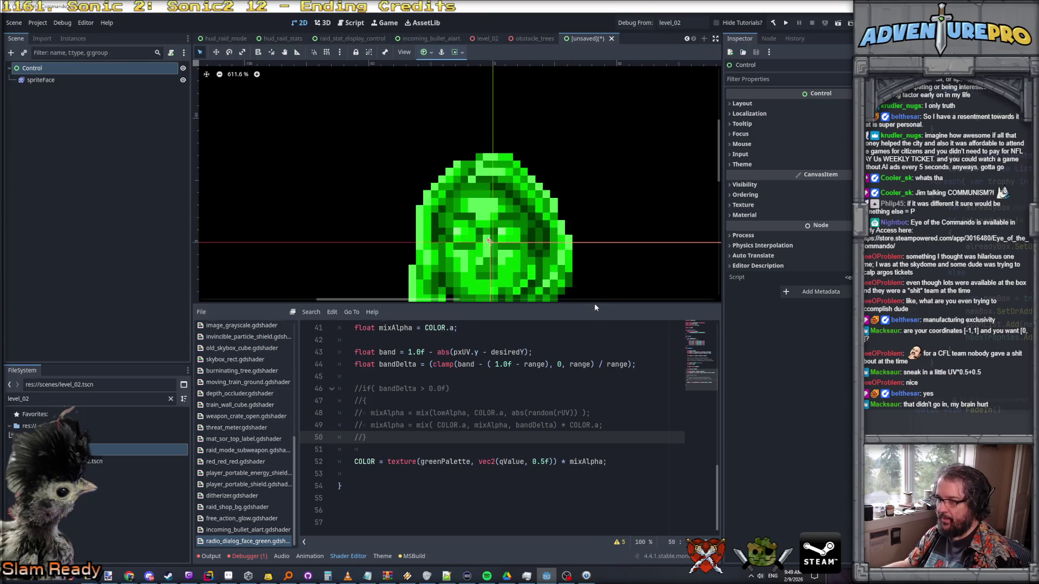
pyautogui.moveTo(597, 303); pyautogui.dragTo(608, 383)
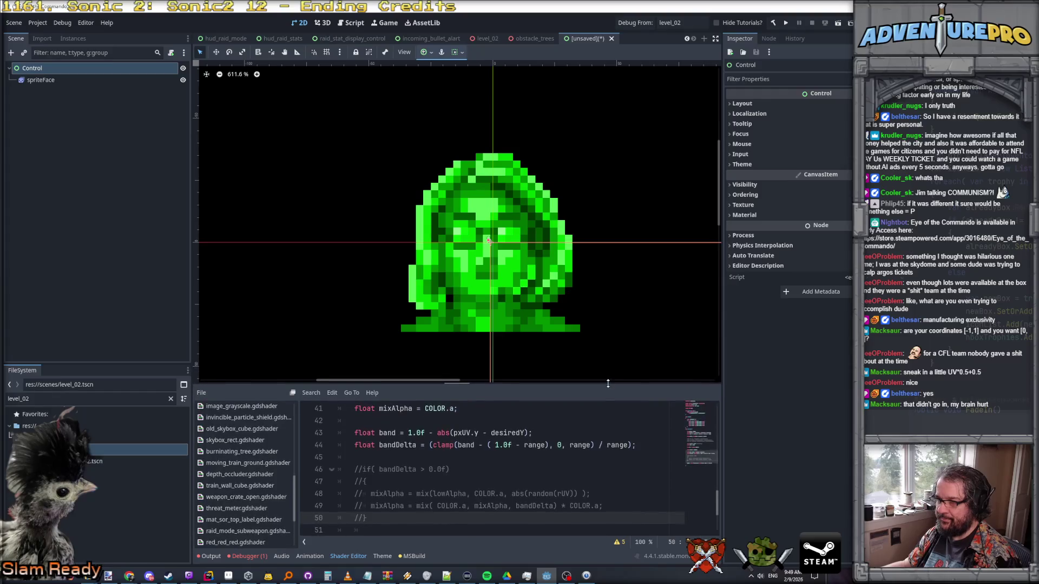
pyautogui.click(108, 576)
# - Paste the Godot screenshot into Paint.NET as a new image
pyautogui.click(23, 18)
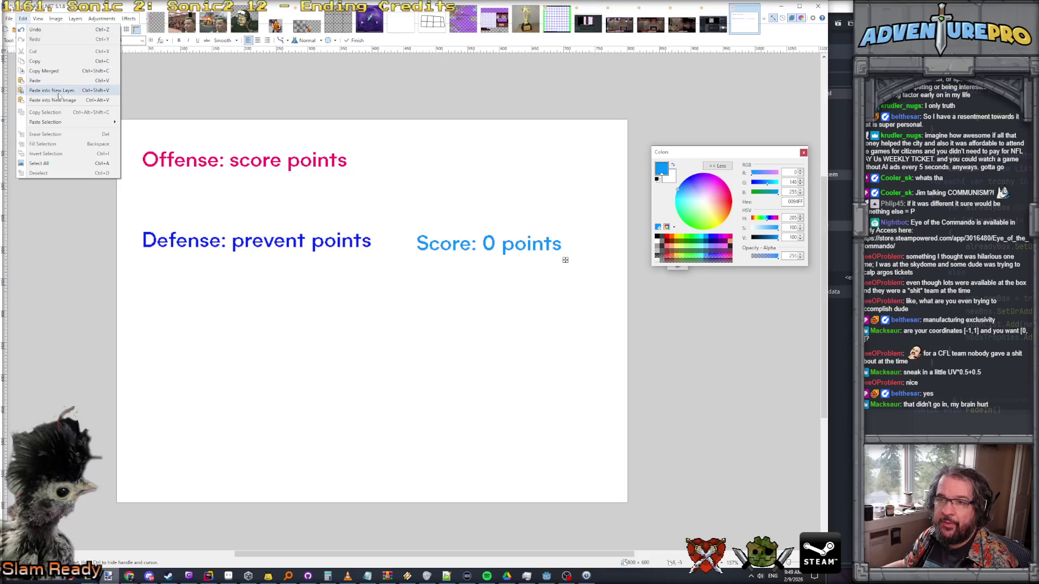
pyautogui.click(76, 102)
pyautogui.scroll(5, 517, 296)
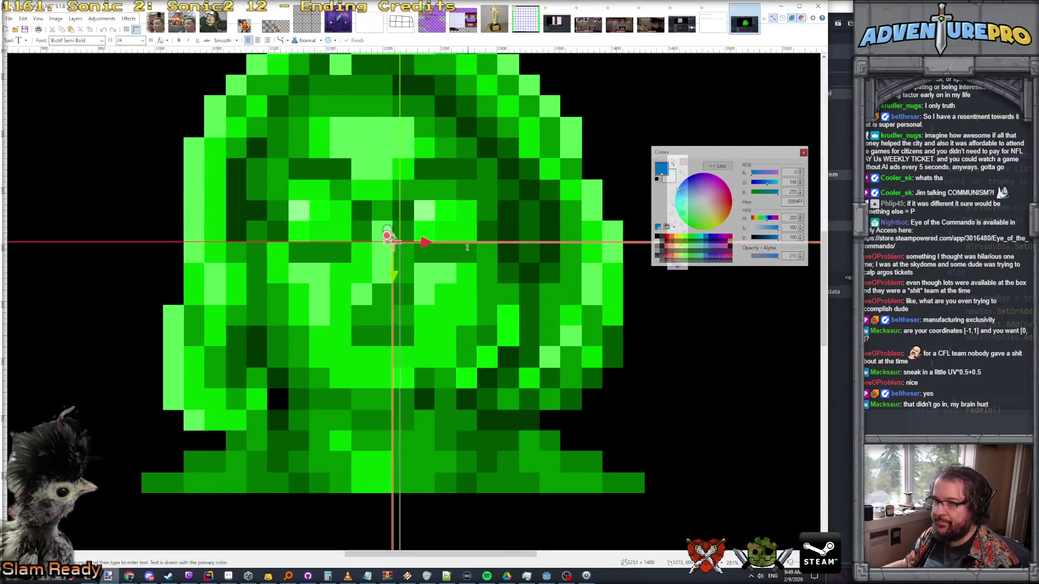
# - Set the primary colour to light green (191,255,191)
pyautogui.press('k')
pyautogui.click(433, 208)
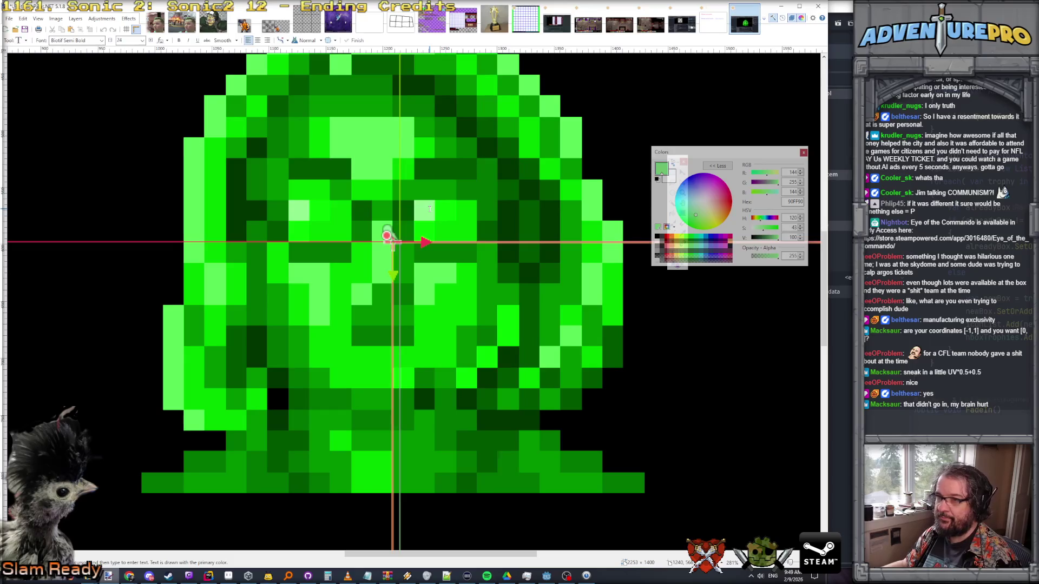
pyautogui.click(76, 18)
pyautogui.press('Escape')
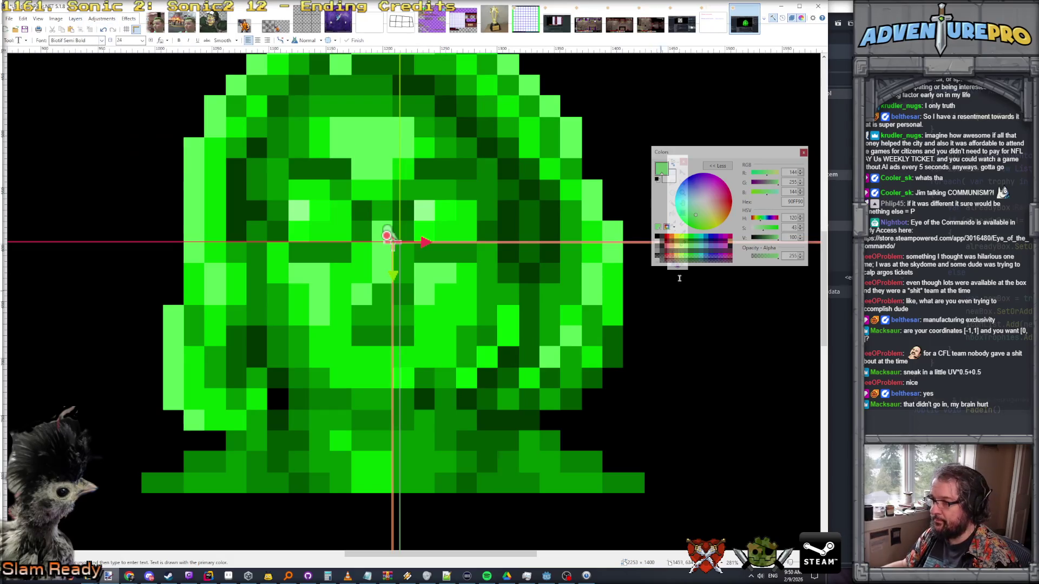
pyautogui.moveTo(764, 232); pyautogui.dragTo(750, 232)
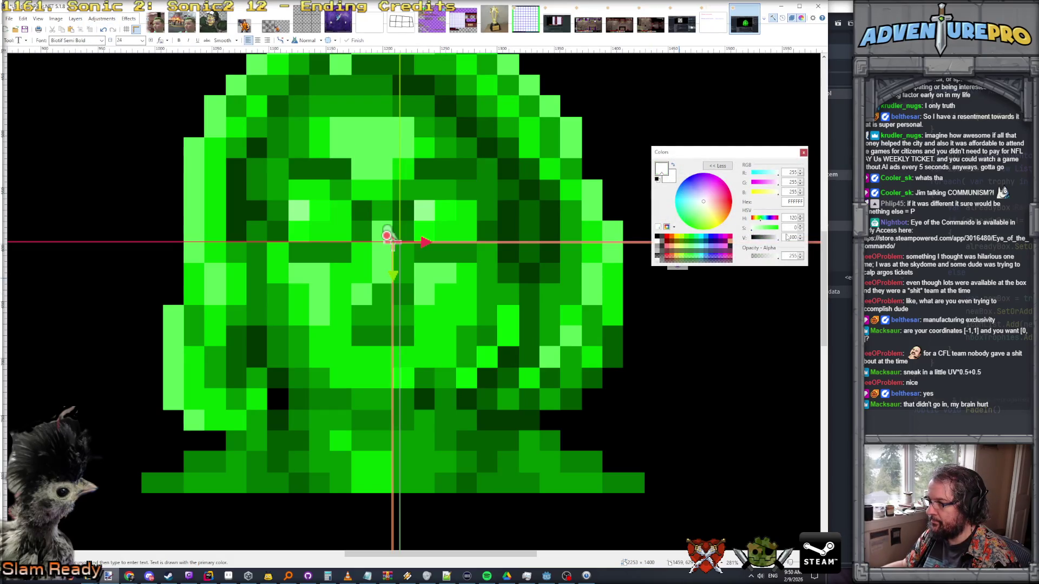
pyautogui.click(759, 229)
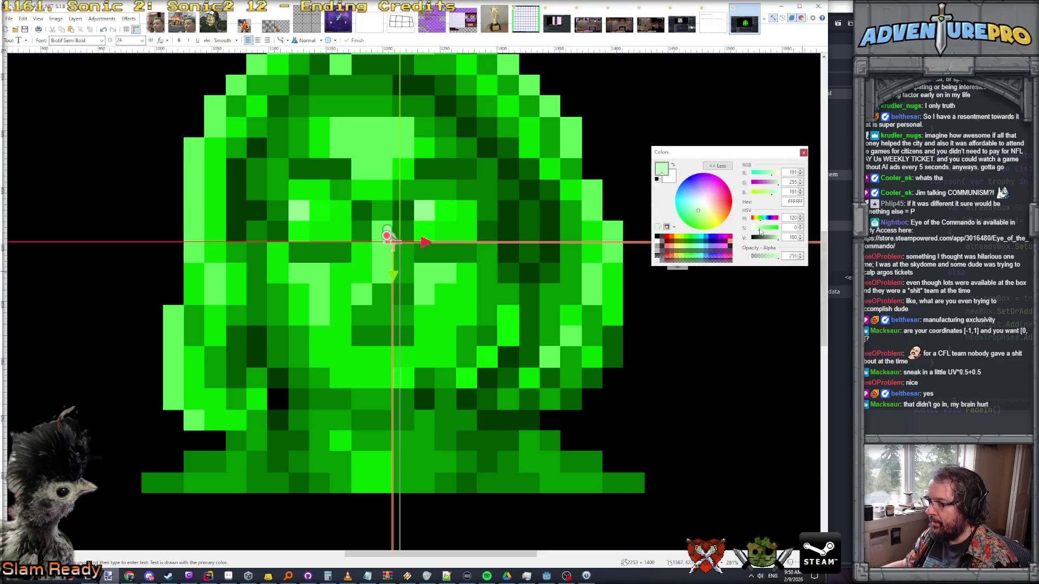
pyautogui.moveTo(762, 153); pyautogui.dragTo(1034, 133)
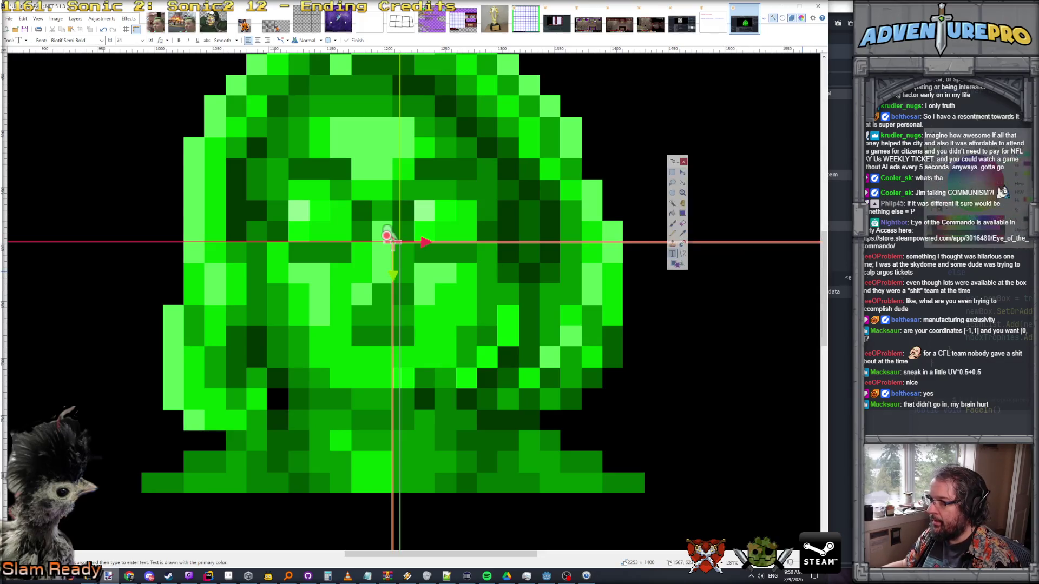
# - Draw an 8-pixel-thick horizontal line across the face below the eyes
pyautogui.click(682, 253)
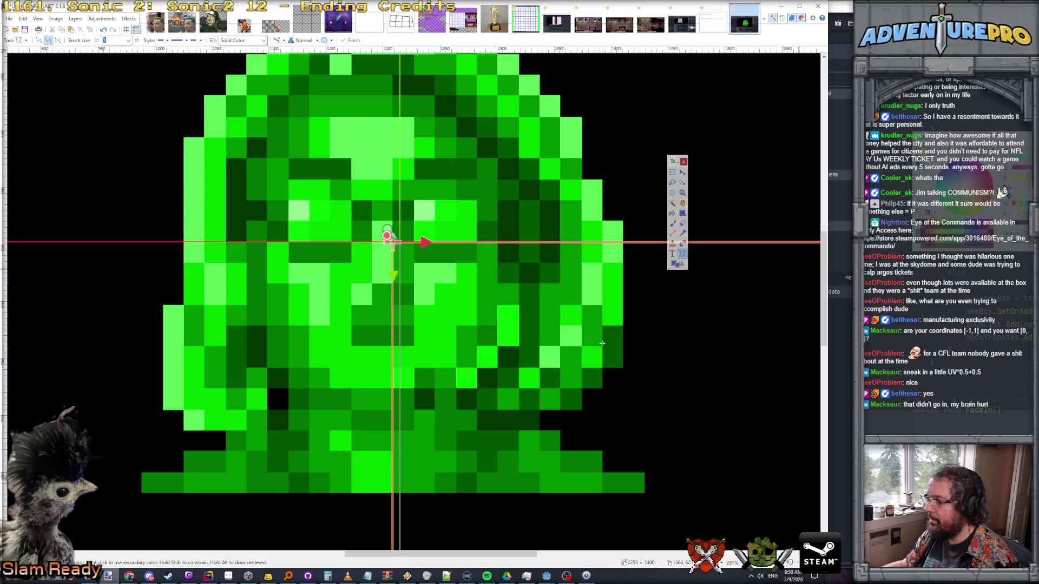
pyautogui.moveTo(185, 243); pyautogui.dragTo(622, 249)
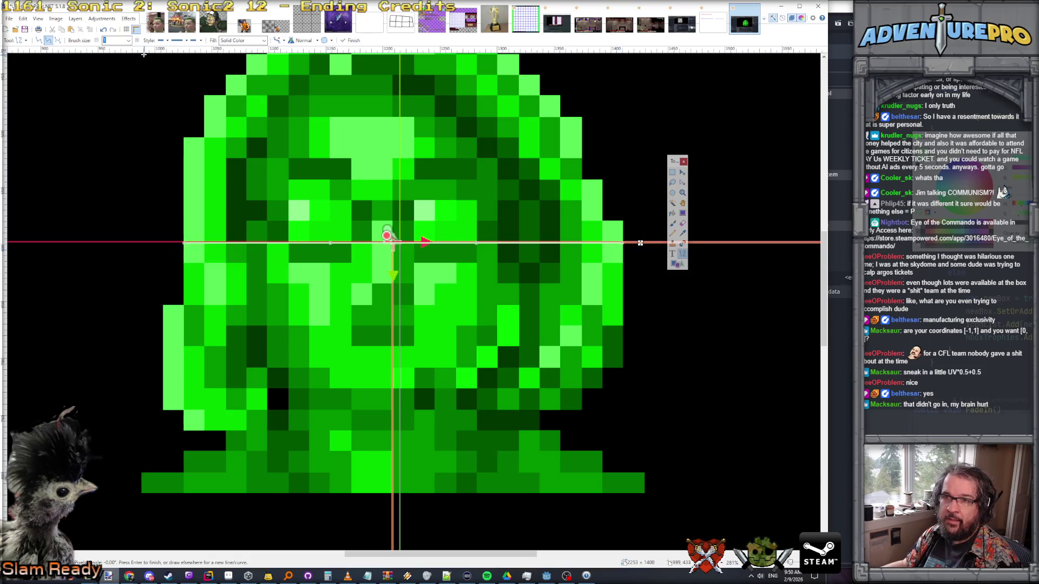
pyautogui.click(130, 45)
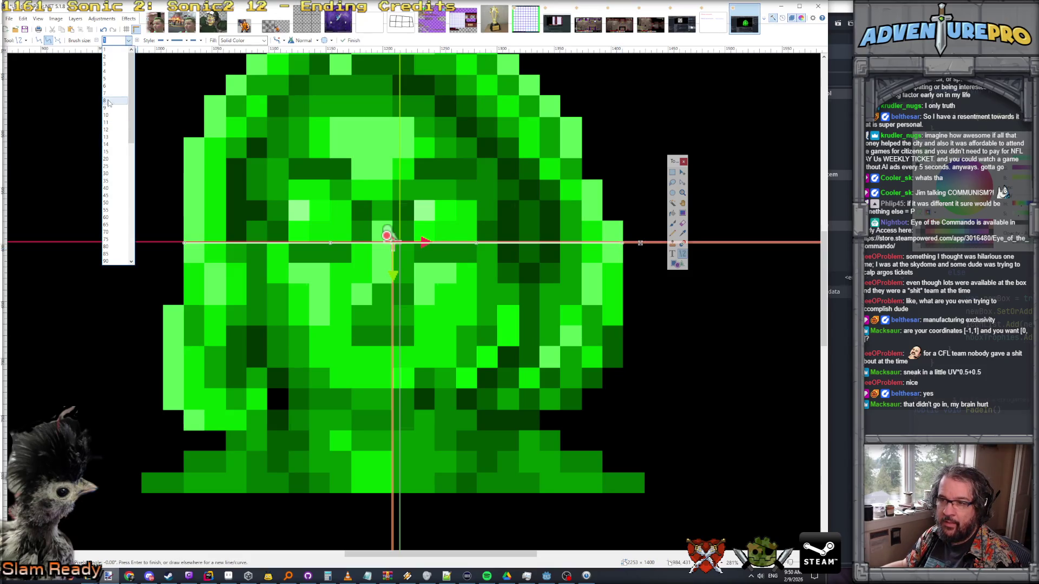
pyautogui.click(108, 100)
pyautogui.scroll(1, 654, 242)
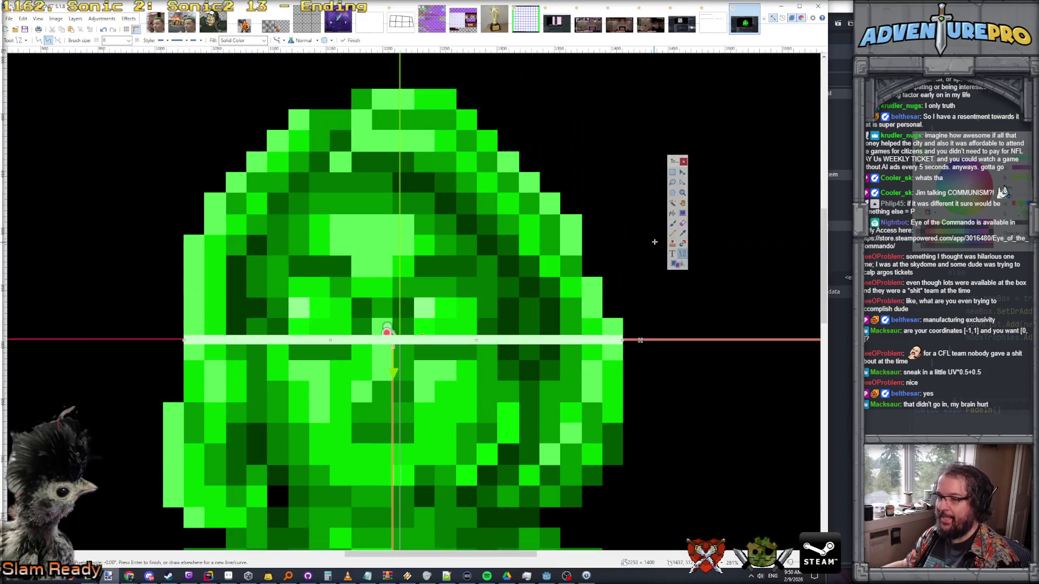
pyautogui.press('Return')
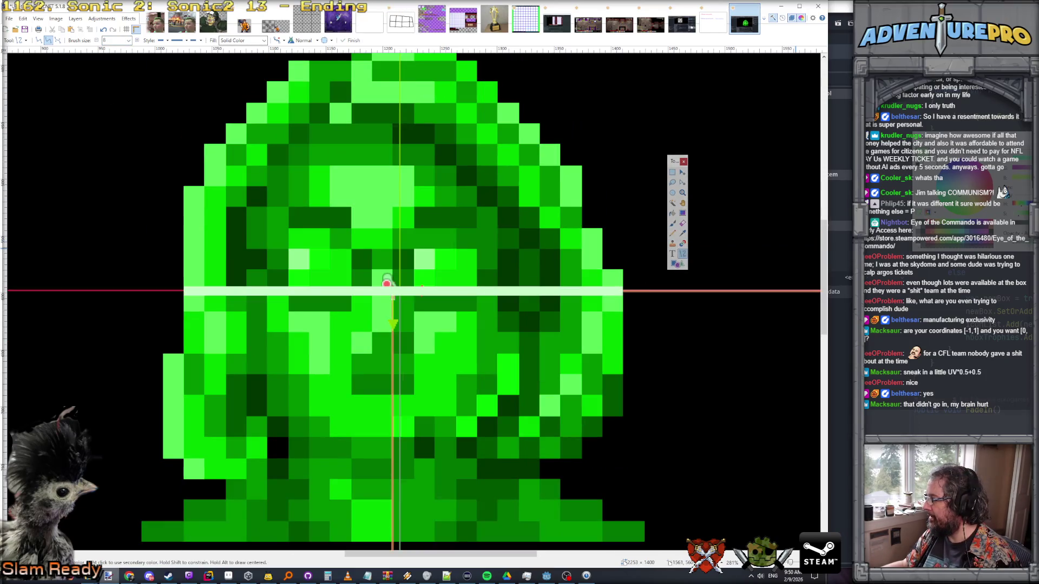
pyautogui.click(673, 172)
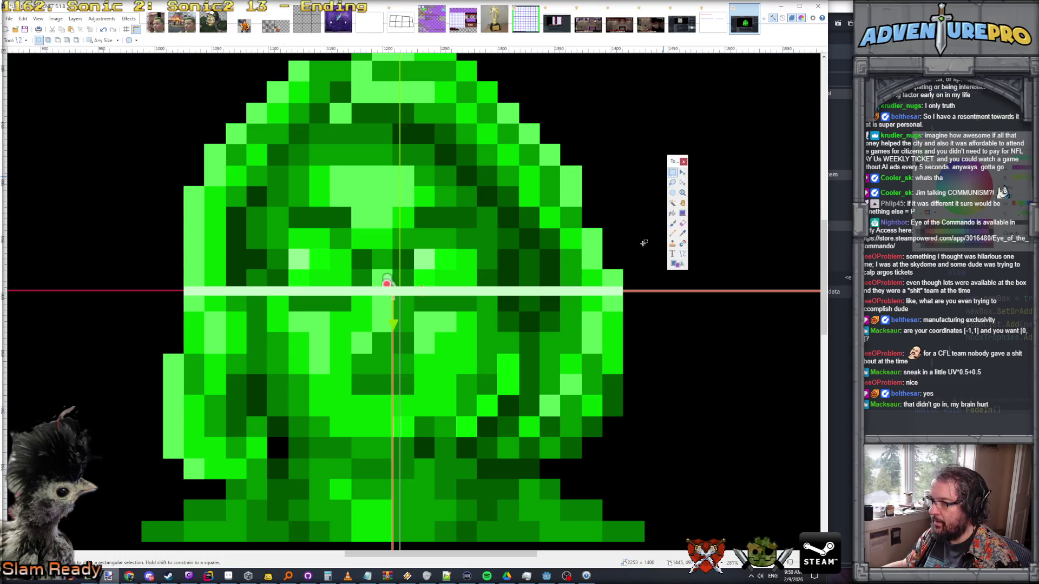
# - Select the strip above the line and fade it with a vertical Transparency Mode gradient
pyautogui.moveTo(622, 285)
pyautogui.mouseDown()
pyautogui.moveTo(417, 242)
pyautogui.moveTo(185, 229)
pyautogui.mouseUp()
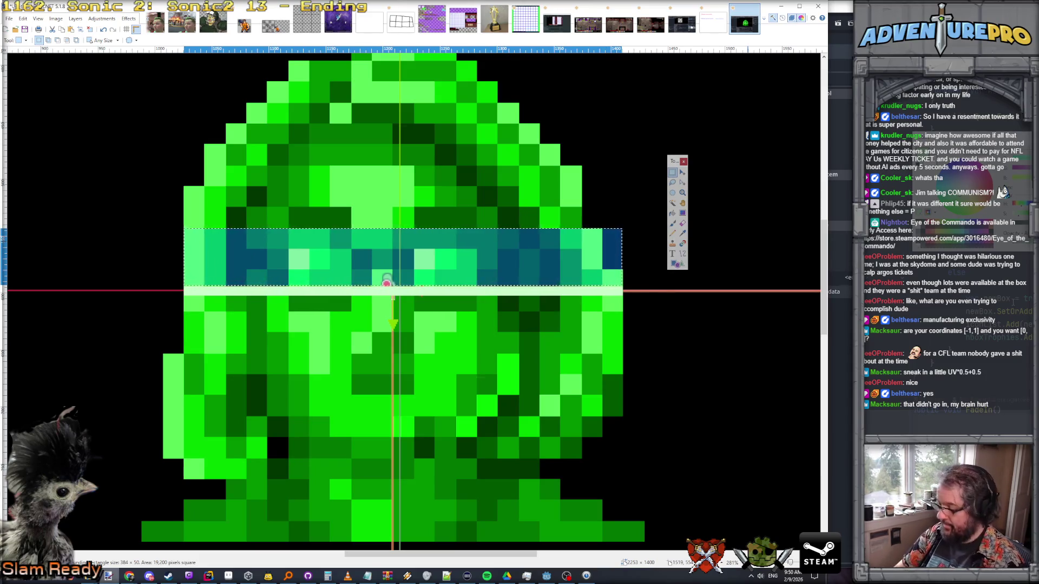
pyautogui.click(682, 172)
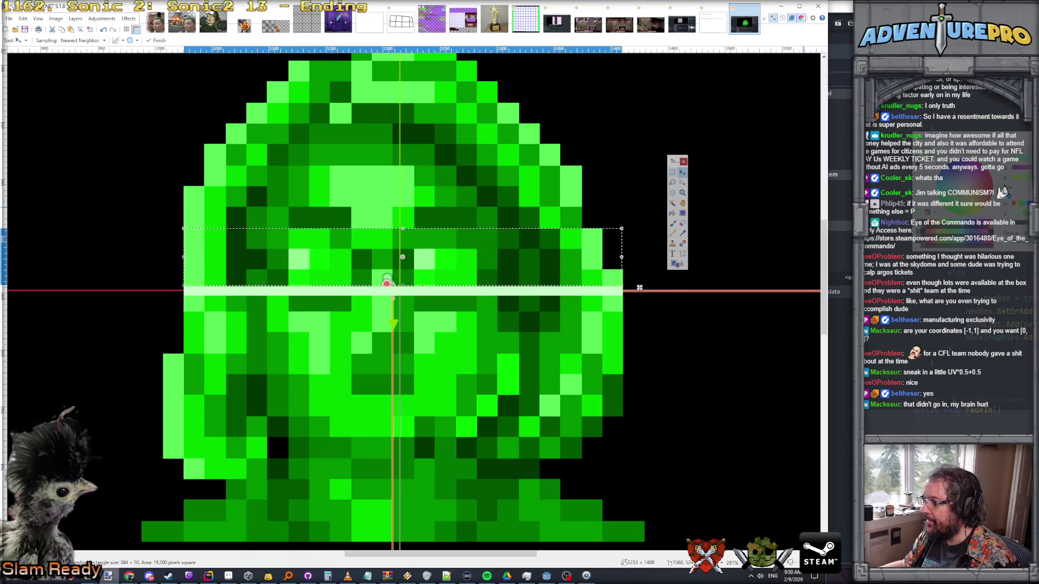
pyautogui.click(682, 213)
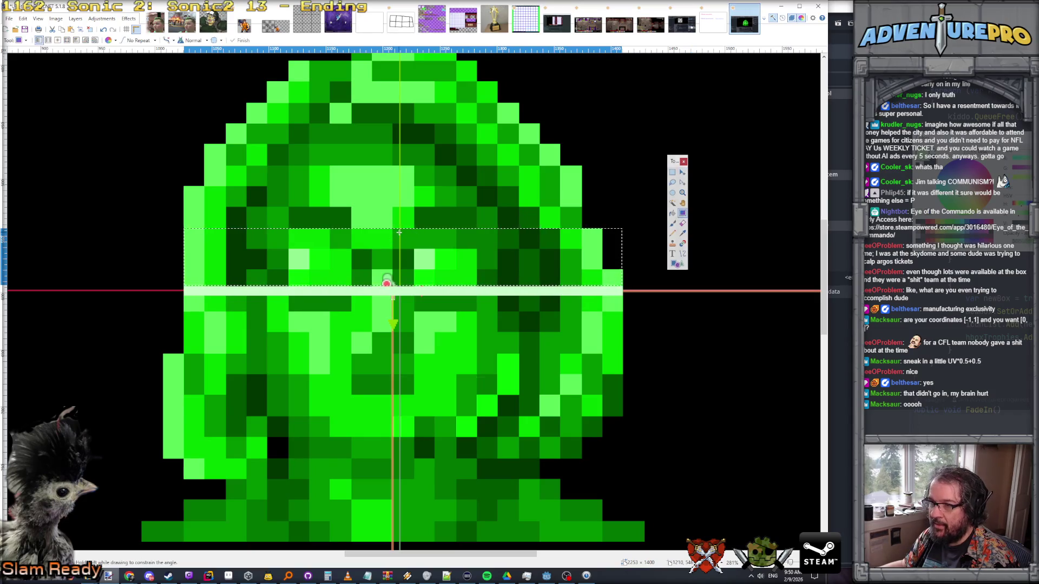
pyautogui.moveTo(388, 277)
pyautogui.mouseDown()
pyautogui.moveTo(404, 278)
pyautogui.moveTo(398, 253)
pyautogui.mouseUp()
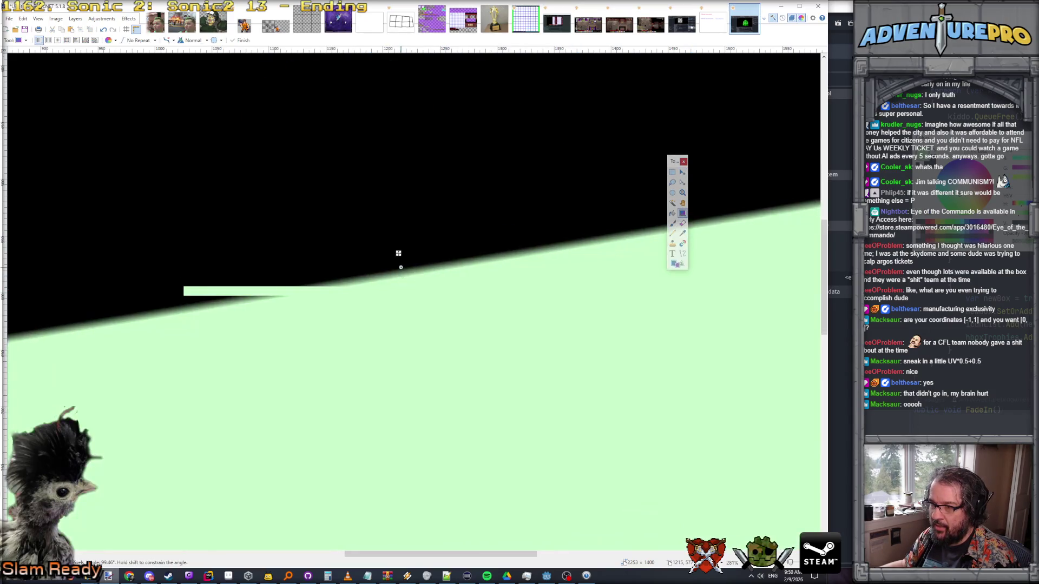
pyautogui.hotkey('ctrl', 'z')
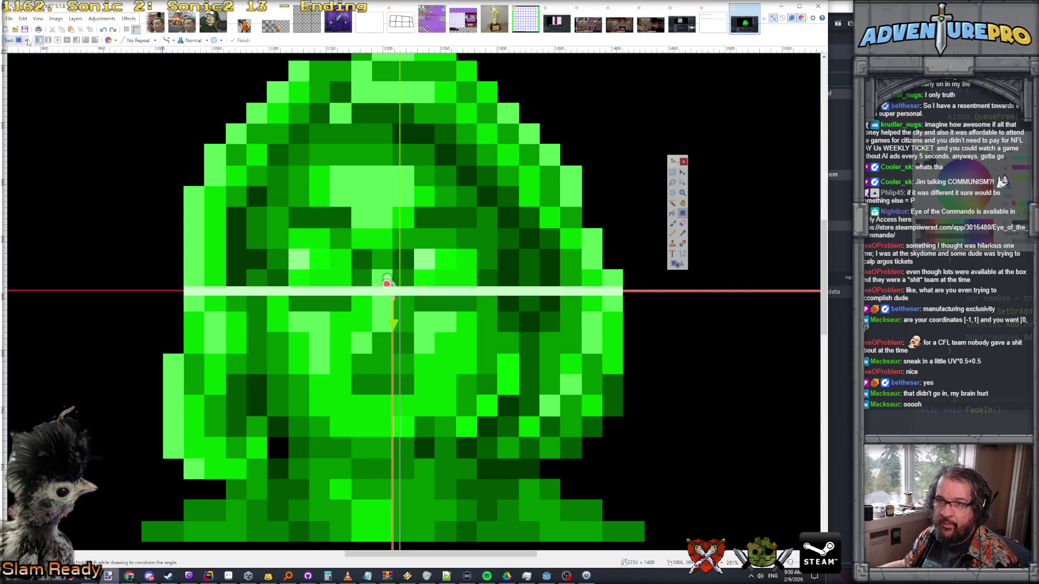
pyautogui.click(27, 41)
pyautogui.click(114, 40)
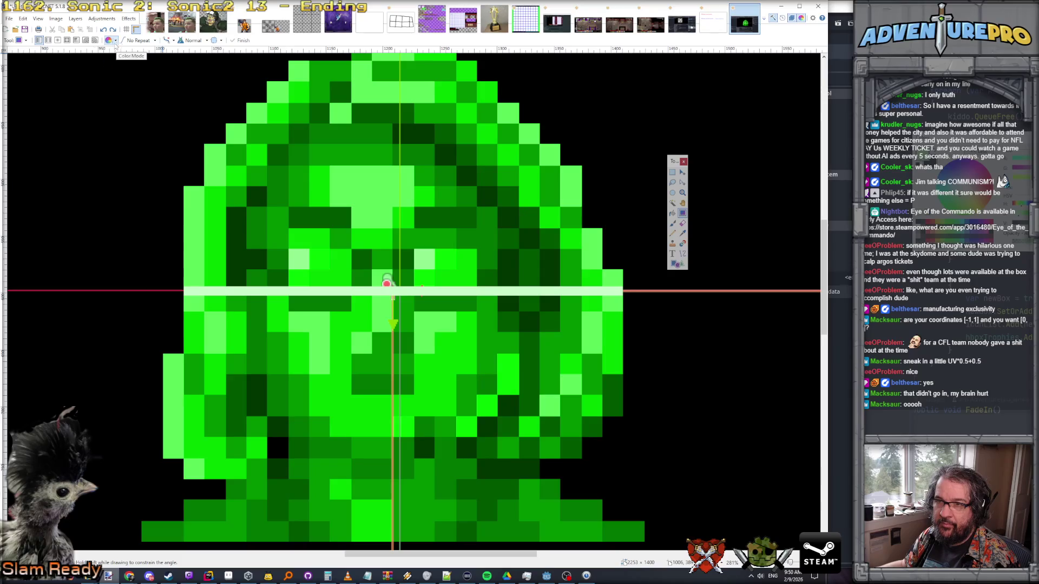
pyautogui.click(120, 52)
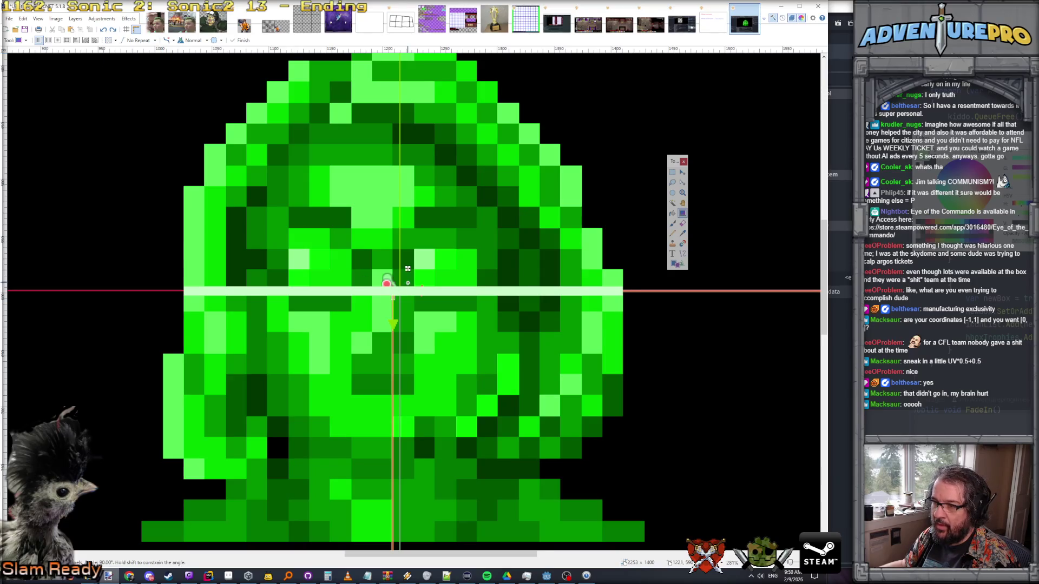
pyautogui.moveTo(408, 243); pyautogui.dragTo(408, 242)
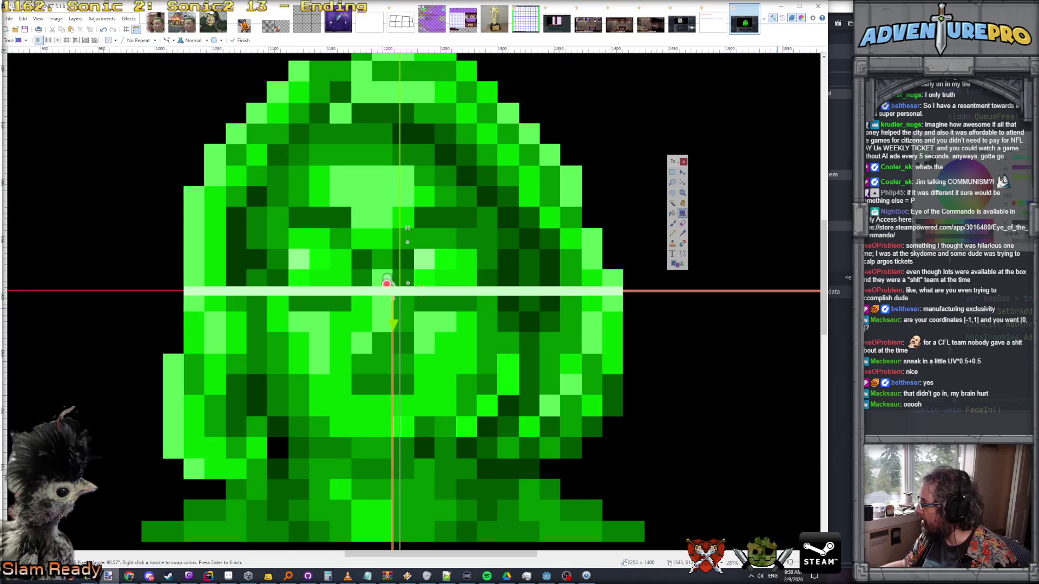
pyautogui.press('Return')
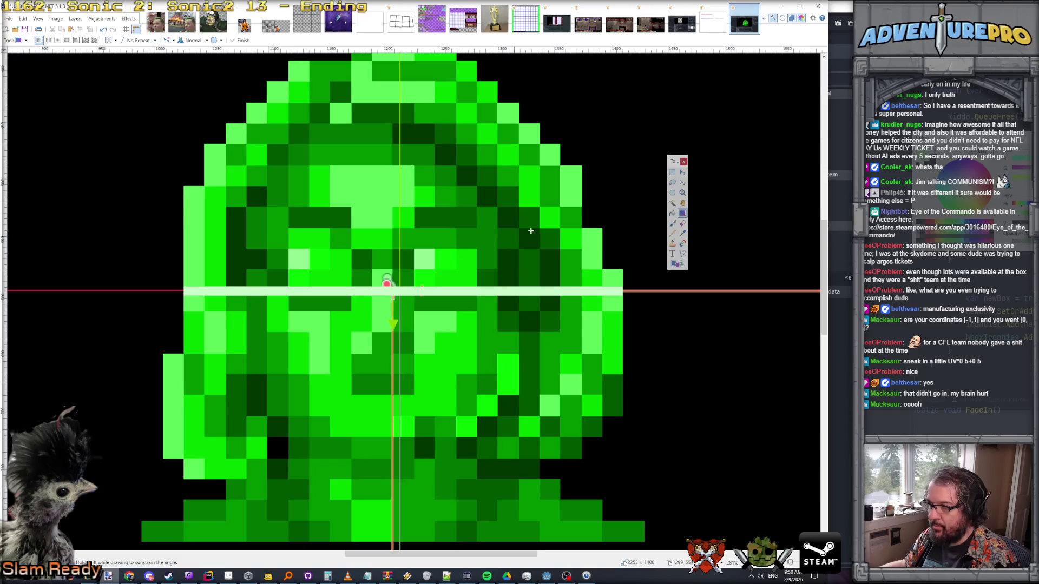
# - Magic Wand select the black background around the face
pyautogui.press('s')
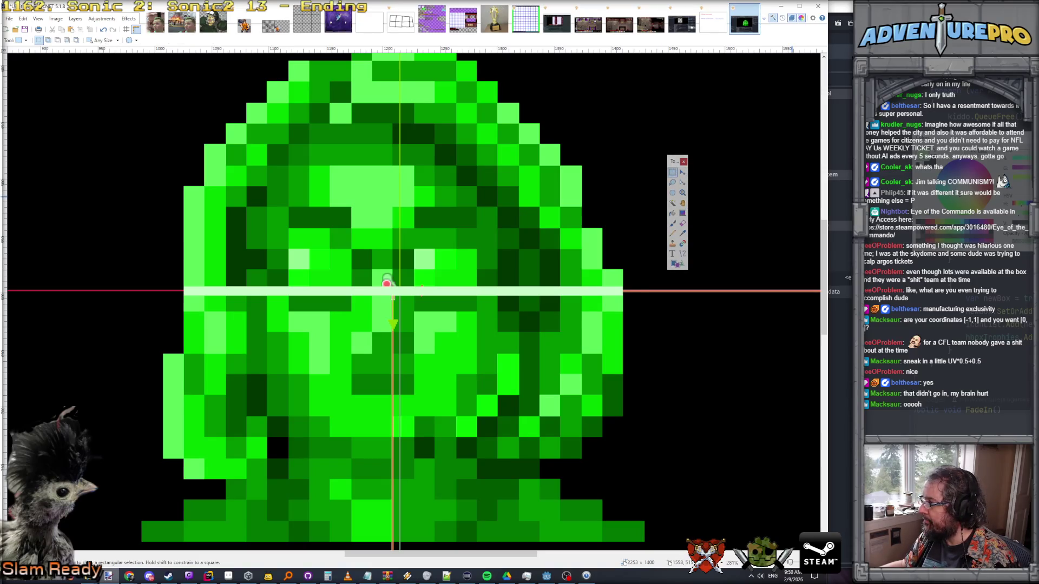
pyautogui.click(672, 202)
pyautogui.click(626, 194)
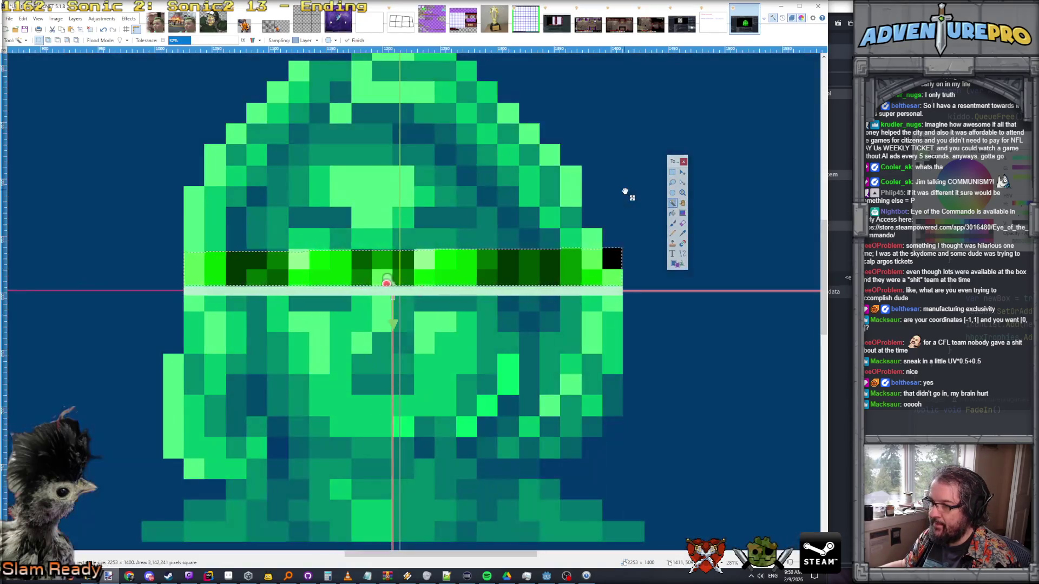
# - Invert the selection onto the strip above the line, erase it and fill it dark
pyautogui.hotkey('ctrl', 'i')
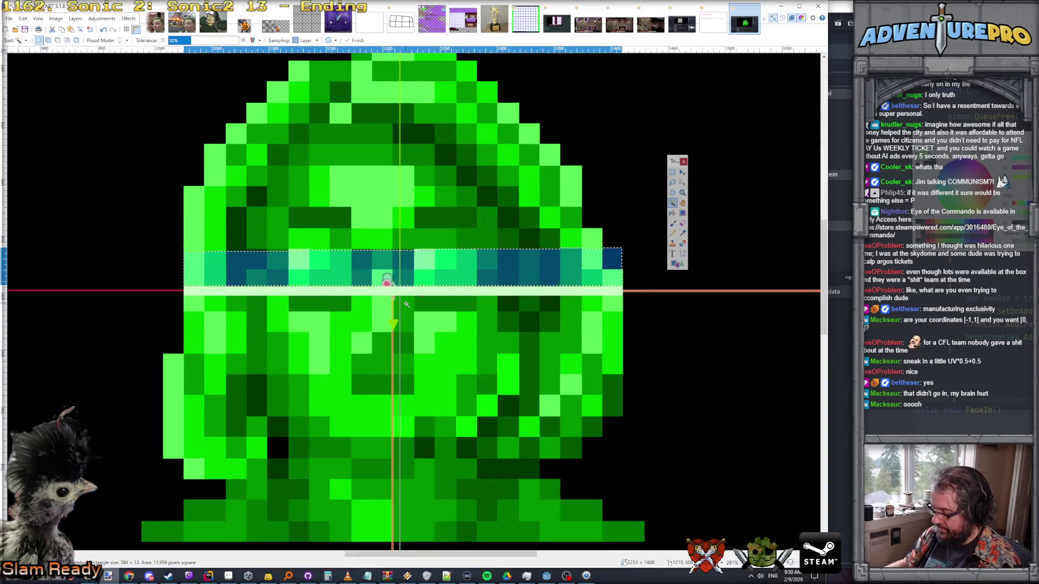
pyautogui.press('Delete')
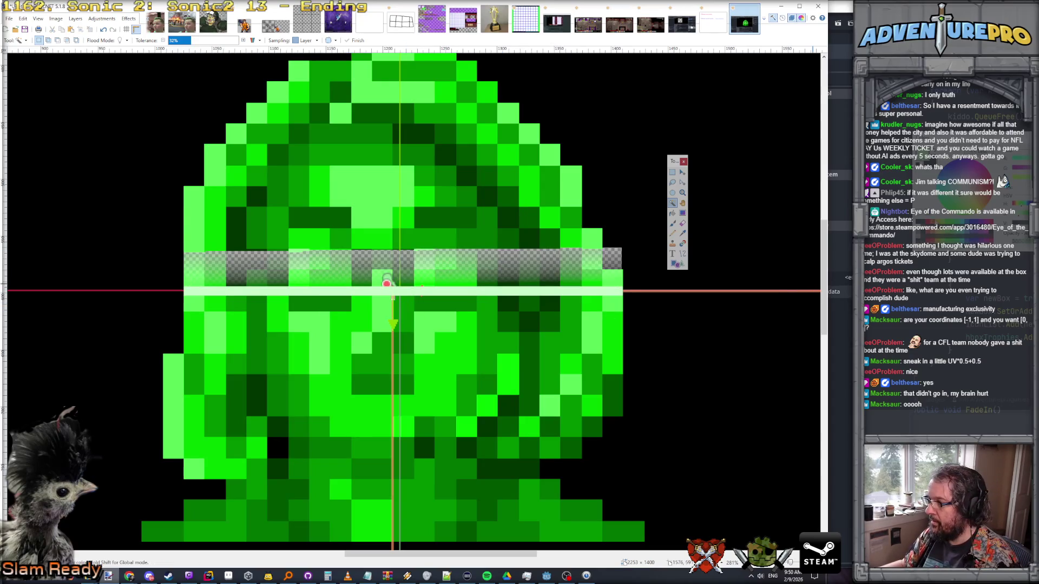
pyautogui.click(672, 213)
pyautogui.click(411, 269)
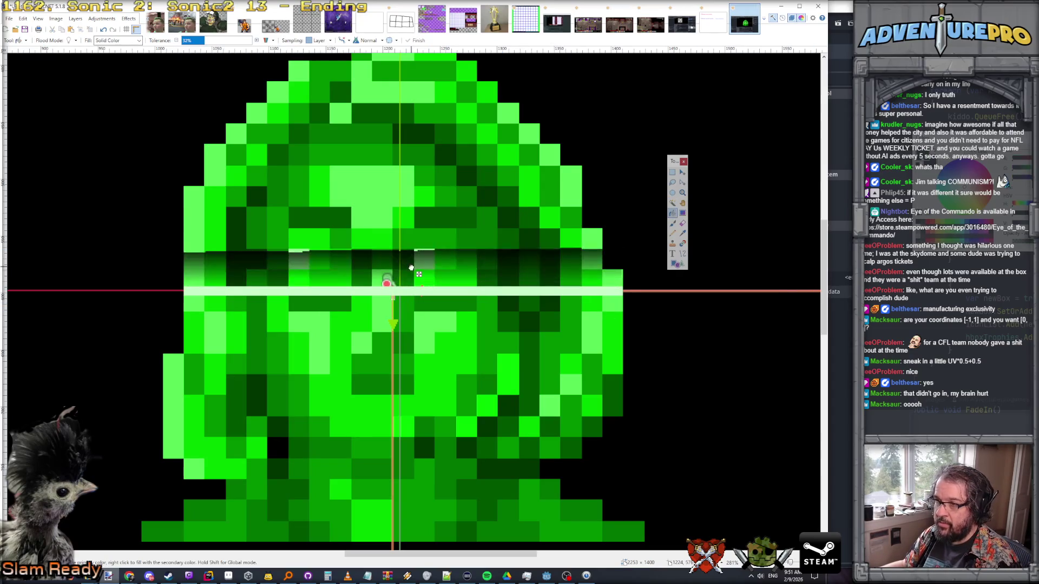
pyautogui.scroll(-5, 578, 268)
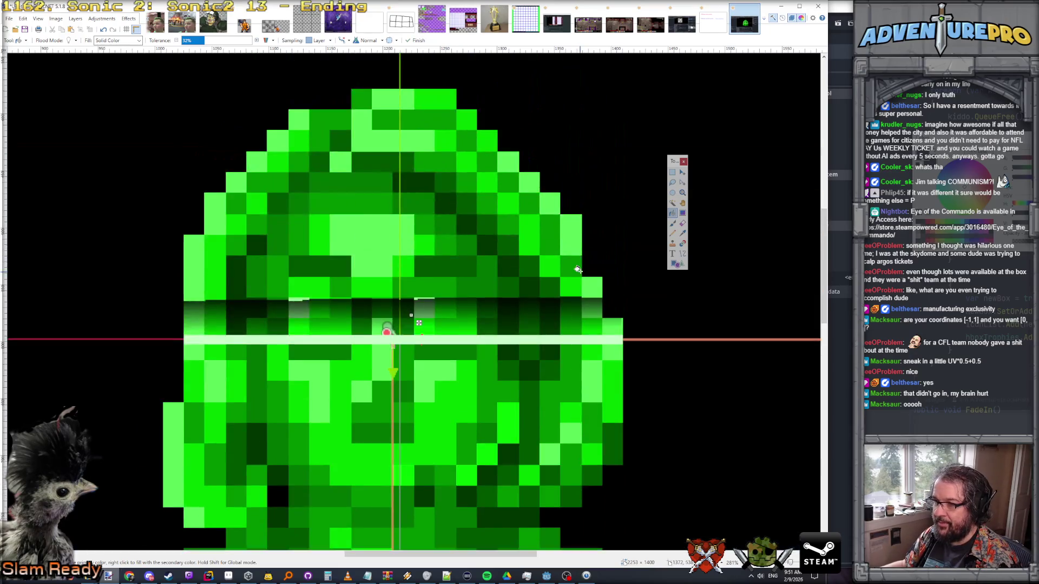
pyautogui.scroll(3, 627, 287)
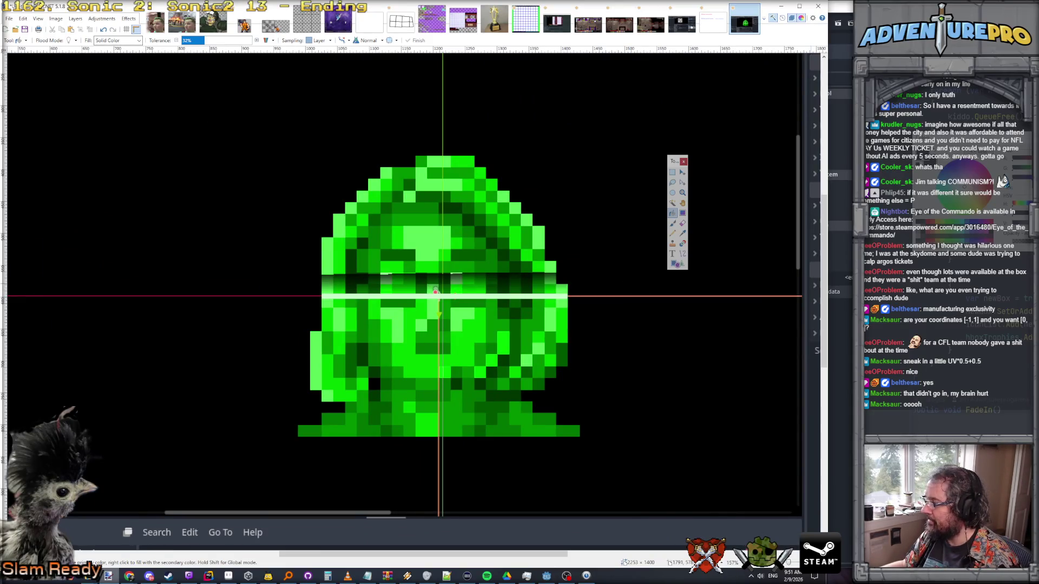
# - Try a solid black fill on the band, undo it, and return to Godot
pyautogui.click(436, 292)
pyautogui.hotkey('ctrl', 'z')
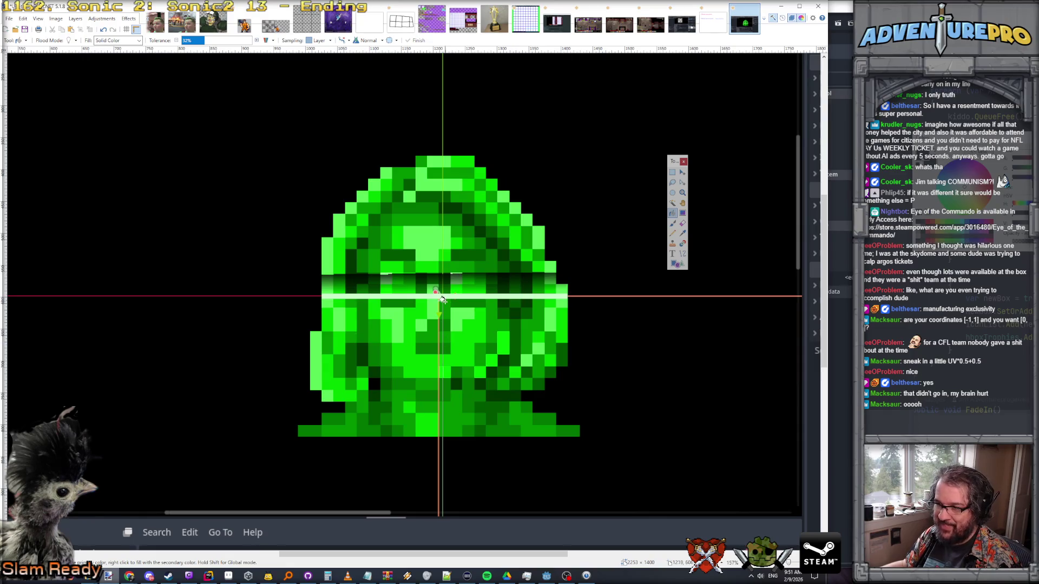
pyautogui.click(547, 576)
# - Uncomment the if( bandDelta > 0.0f) check line in the portrait shader
pyautogui.scroll(1, 471, 267)
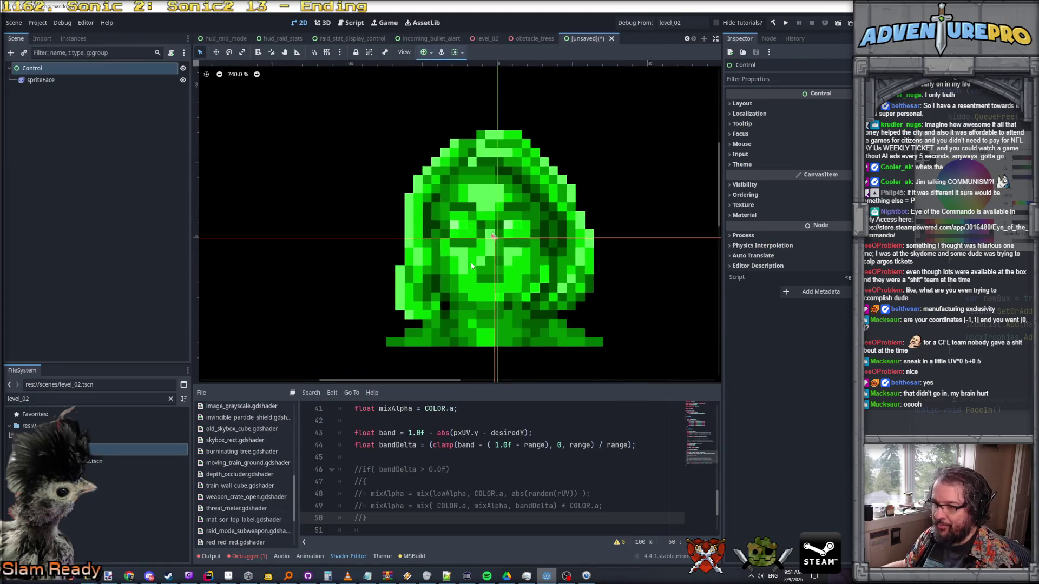
pyautogui.scroll(1, 407, 464)
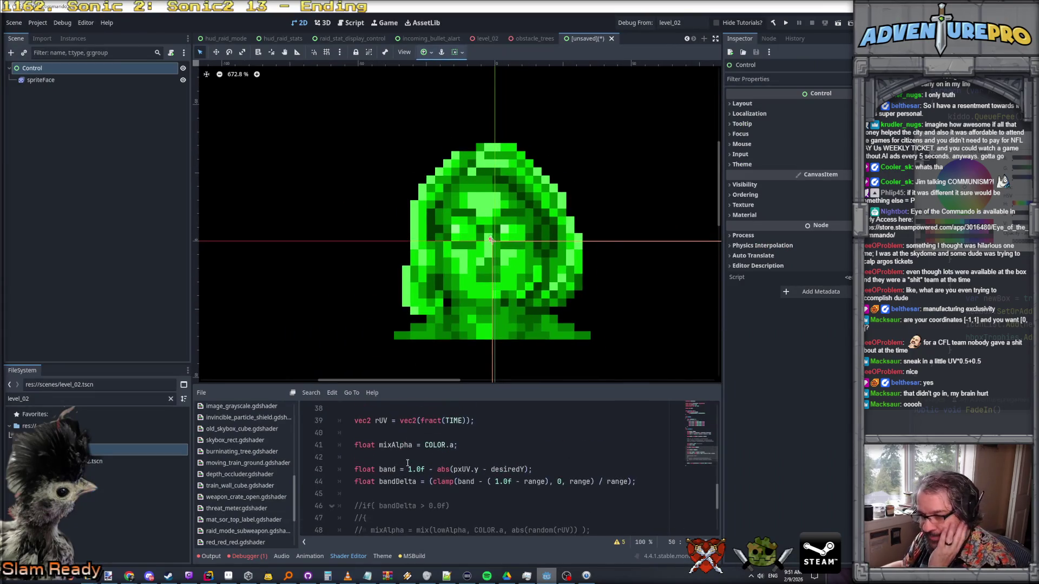
pyautogui.doubleClick(443, 469)
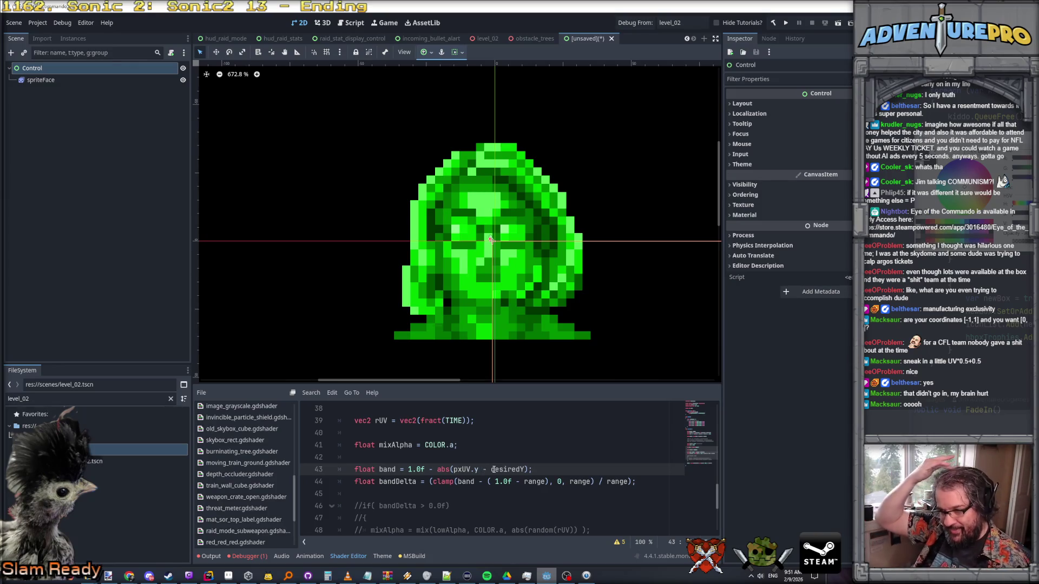
pyautogui.scroll(-3, 398, 510)
pyautogui.scroll(1, 397, 510)
pyautogui.moveTo(367, 481); pyautogui.dragTo(355, 433)
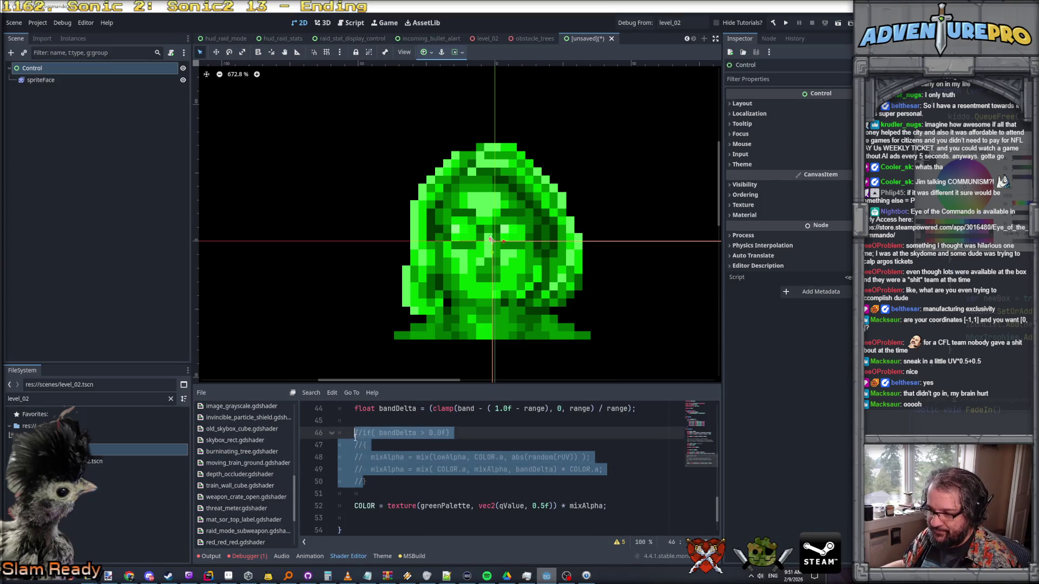
pyautogui.click(355, 433)
pyautogui.press('Delete')
pyautogui.press('Delete')
# - Uncomment both mixAlpha lines inside the bandDelta block
pyautogui.click(355, 444)
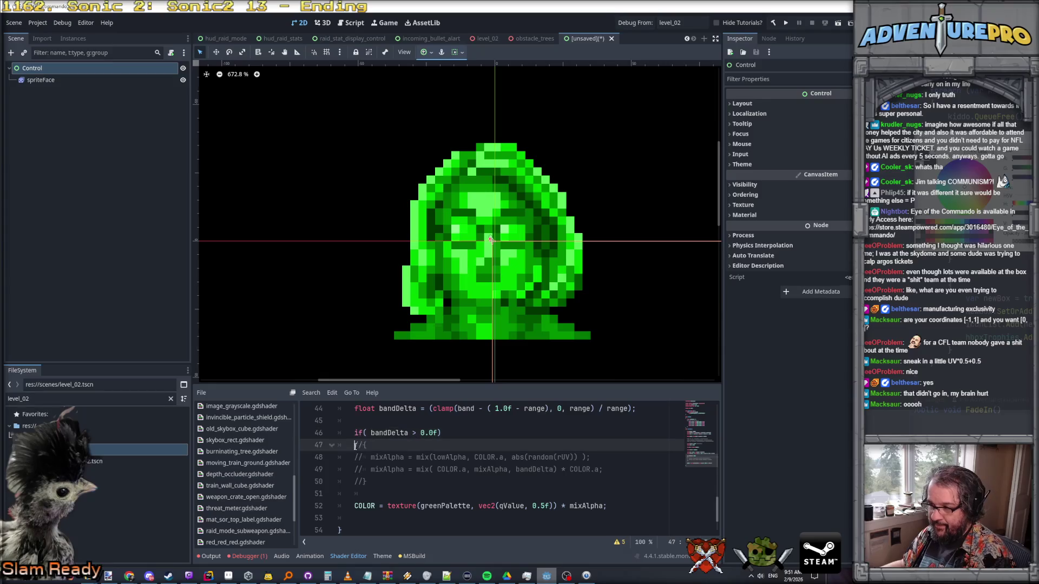
pyautogui.click(355, 457)
pyautogui.press('Delete')
pyautogui.press('Delete')
pyautogui.click(355, 469)
pyautogui.press('Delete')
pyautogui.press('Delete')
pyautogui.click(355, 481)
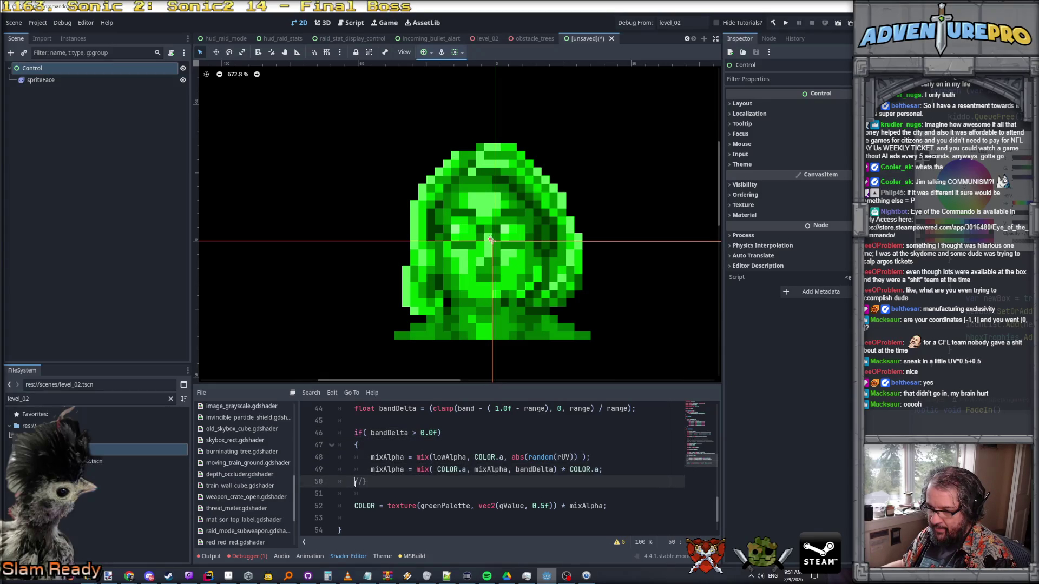
pyautogui.scroll(2, 412, 480)
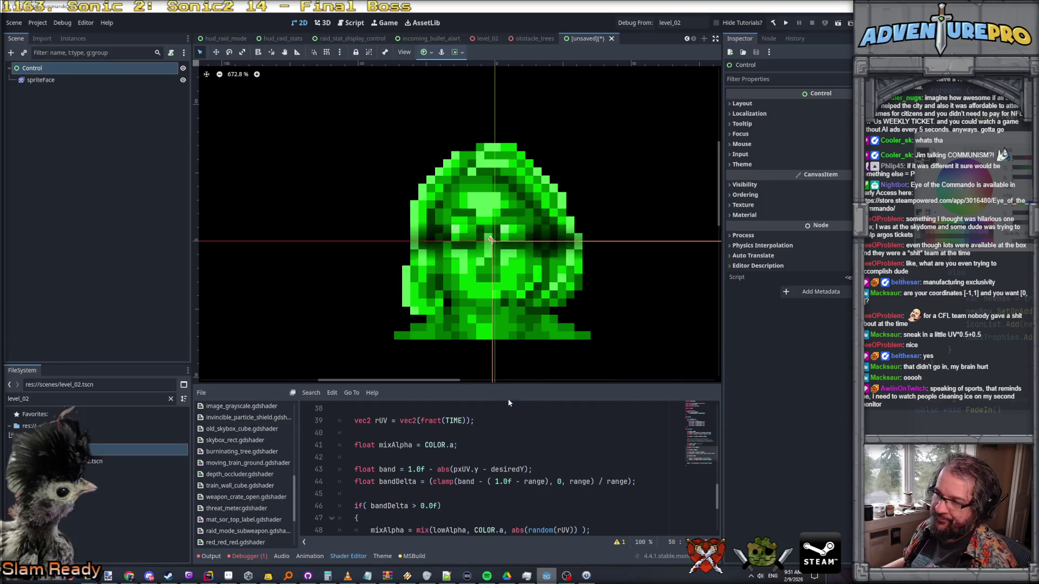
# - Remove abs on line 43 so band reads 1.0f - (pxUV.y - desiredY)
pyautogui.click(437, 470)
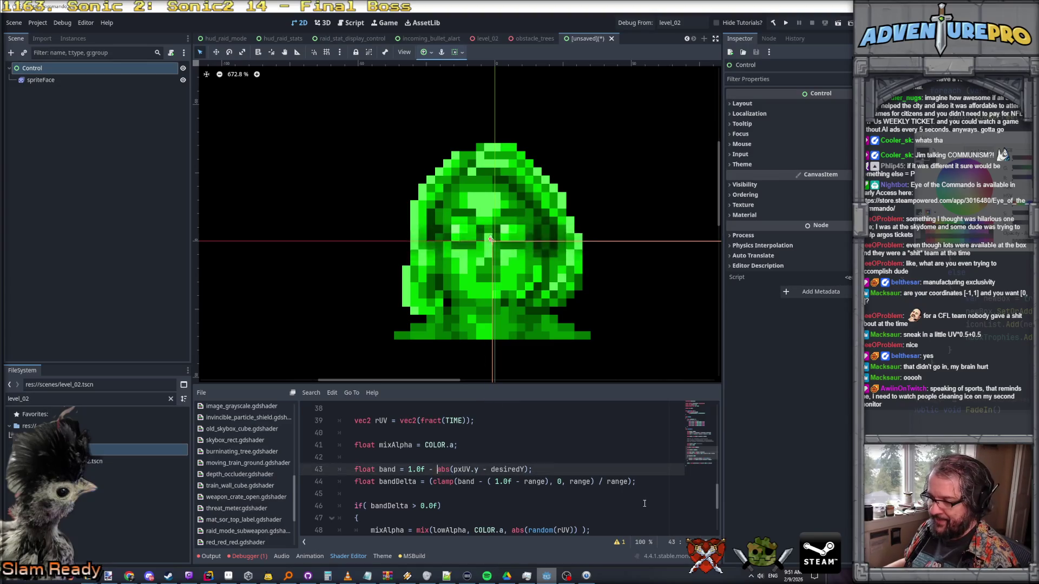
pyautogui.press('Delete')
pyautogui.press('Delete')
pyautogui.press('Delete')
pyautogui.press('Delete')
pyautogui.click(515, 469)
pyautogui.press('BackSpace')
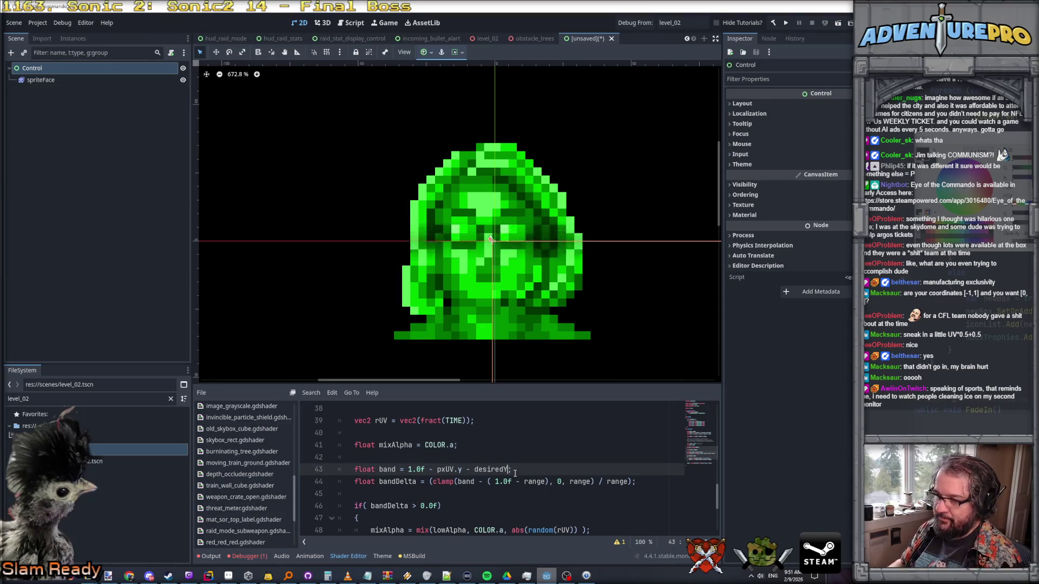
pyautogui.hotkey('ctrl', 'Left')
pyautogui.hotkey('ctrl', 'Left')
pyautogui.hotkey('ctrl', 'Left')
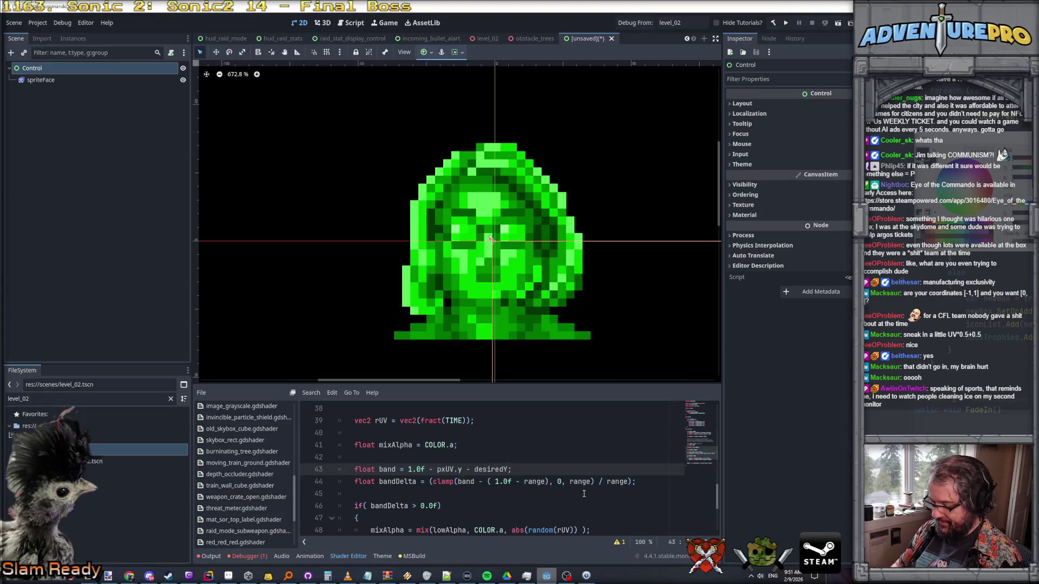
pyautogui.press('End')
pyautogui.press('Left')
pyautogui.write(')')
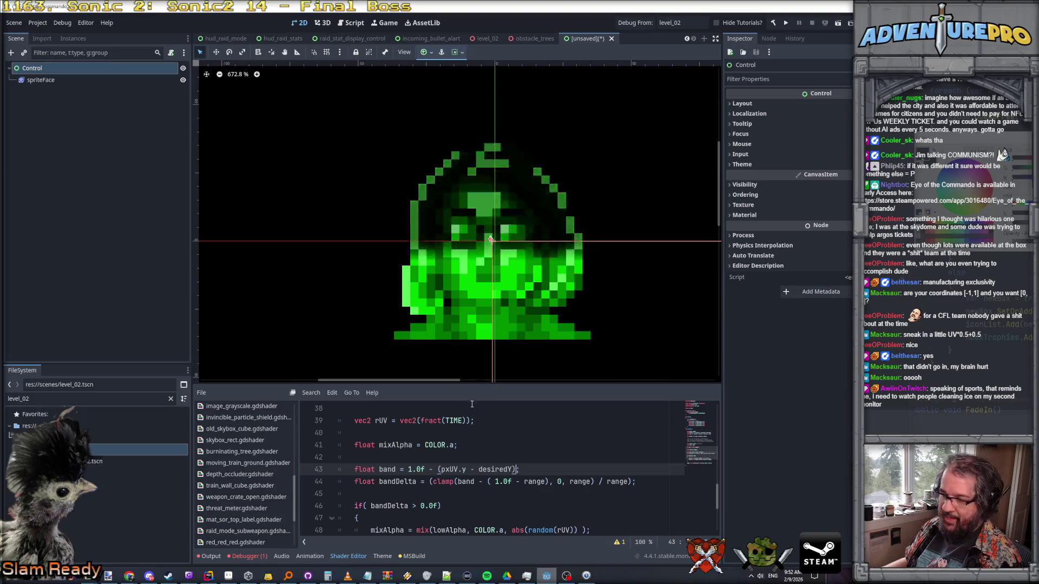
pyautogui.click(417, 469)
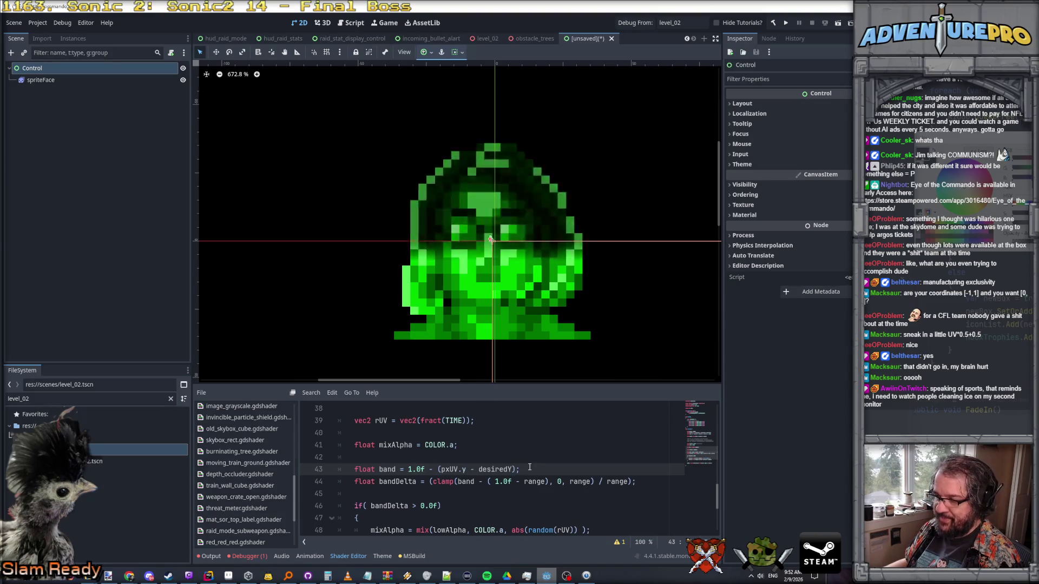
# - Scroll through the shader and check the 0.1f range value
pyautogui.scroll(2, 529, 467)
pyautogui.scroll(-1, 529, 466)
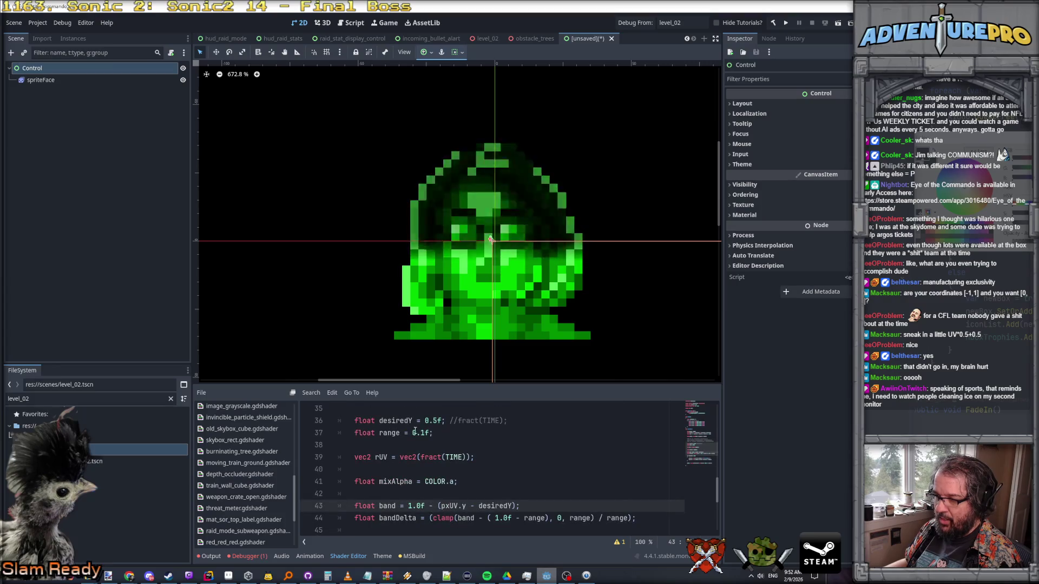
pyautogui.scroll(-1, 470, 471)
pyautogui.scroll(1, 470, 471)
pyautogui.scroll(-1, 490, 466)
pyautogui.scroll(1, 490, 466)
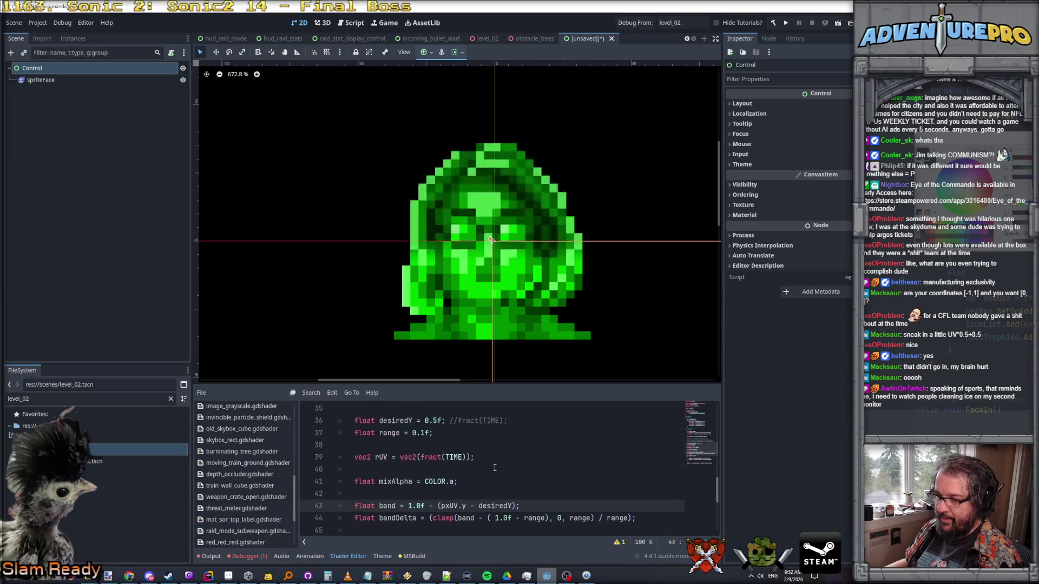
pyautogui.click(399, 433)
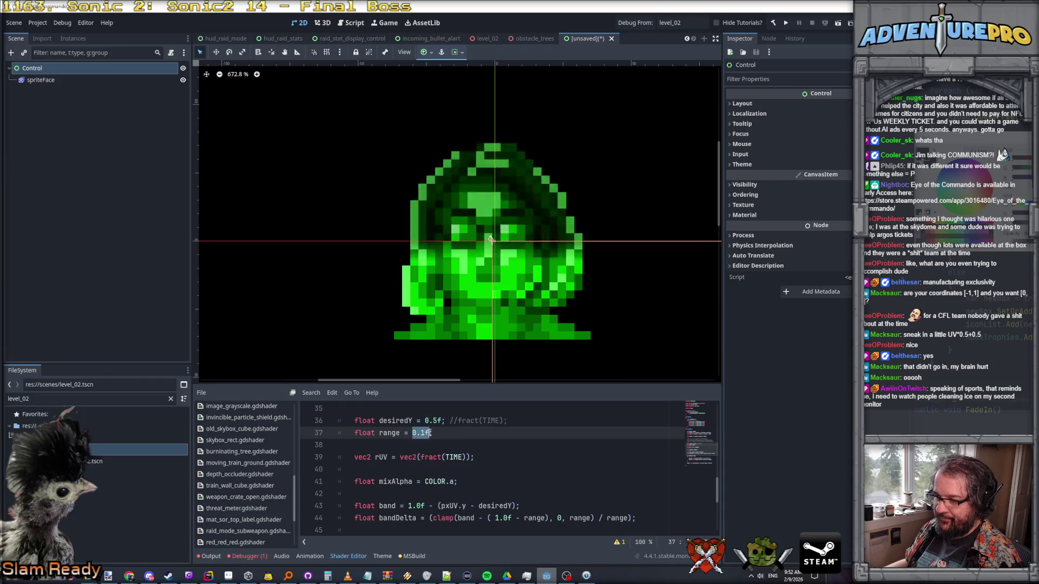
pyautogui.scroll(-2, 507, 436)
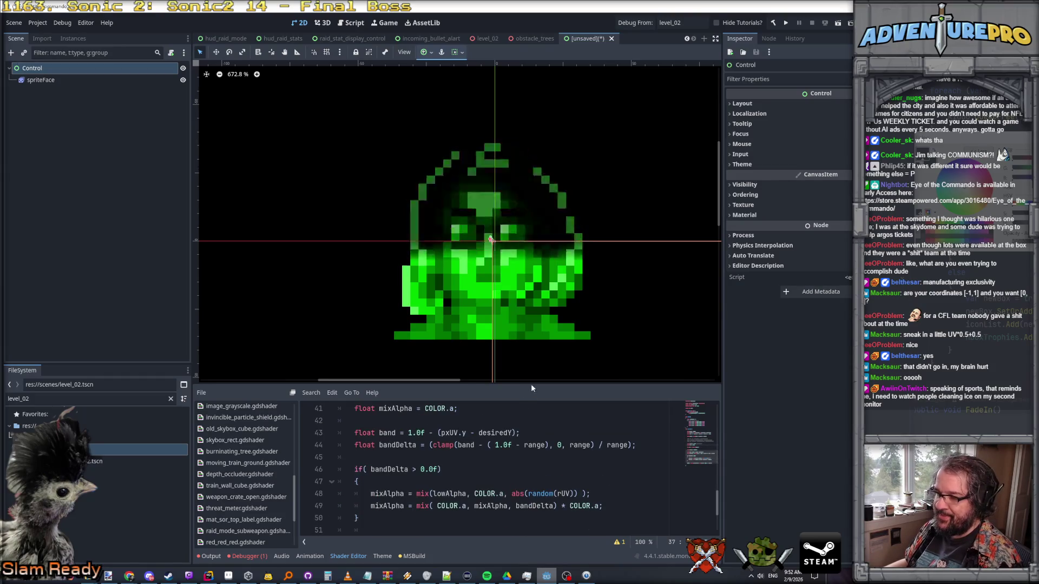
# - Drag the splitter up to give the shader code editor more room
pyautogui.moveTo(543, 384); pyautogui.dragTo(543, 358)
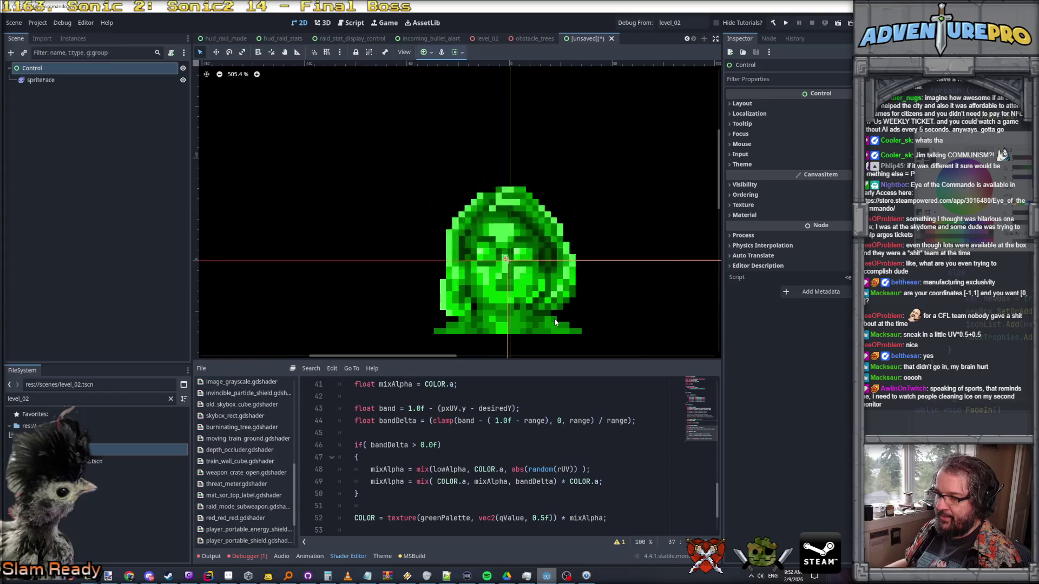
pyautogui.scroll(-2, 554, 318)
pyautogui.scroll(1, 488, 322)
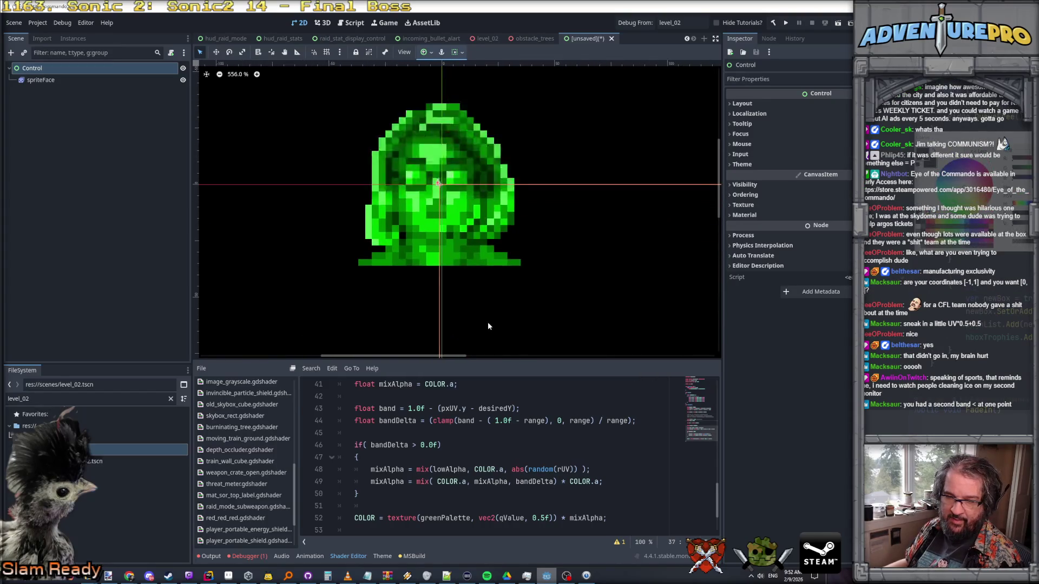
pyautogui.moveTo(506, 360); pyautogui.dragTo(505, 321)
pyautogui.scroll(2, 510, 385)
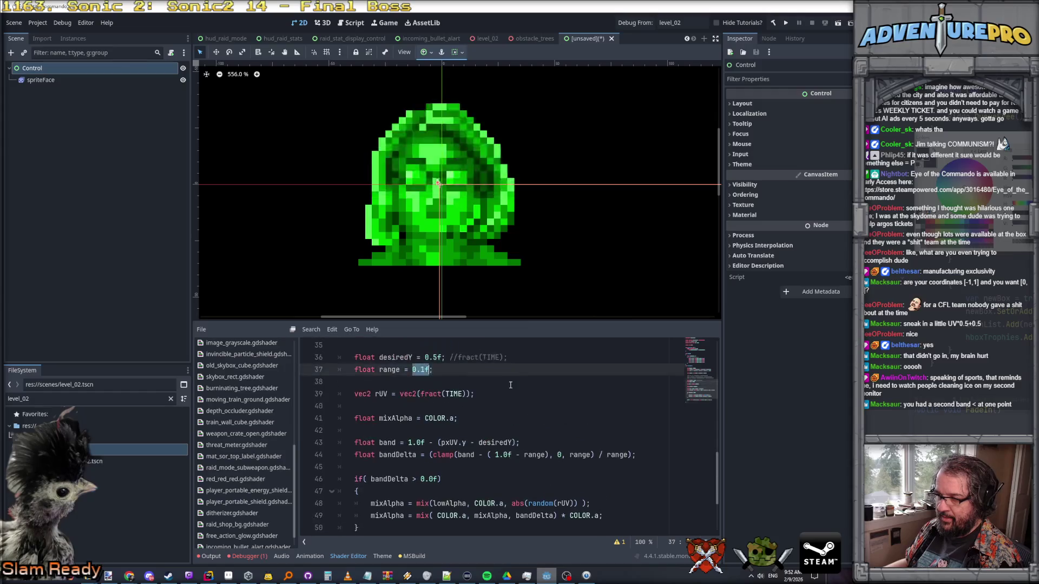
pyautogui.scroll(-1, 510, 384)
pyautogui.click(534, 405)
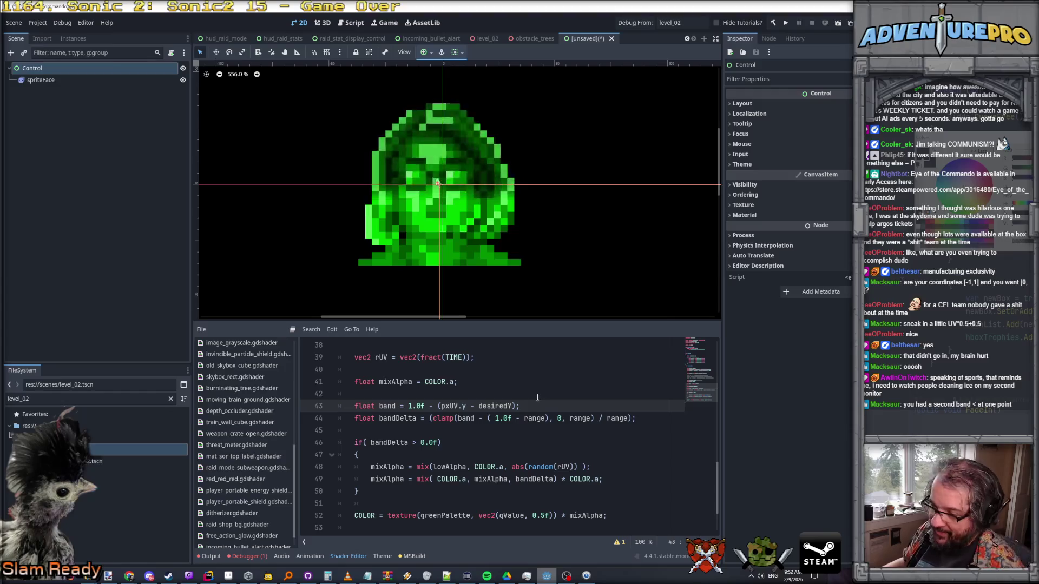
pyautogui.click(398, 394)
# - Add an if condition testing pxUV.y against band and band - range, with an empty brace block
pyautogui.click(501, 382)
pyautogui.press('Return')
pyautogui.press('Return')
pyautogui.write('if( px')
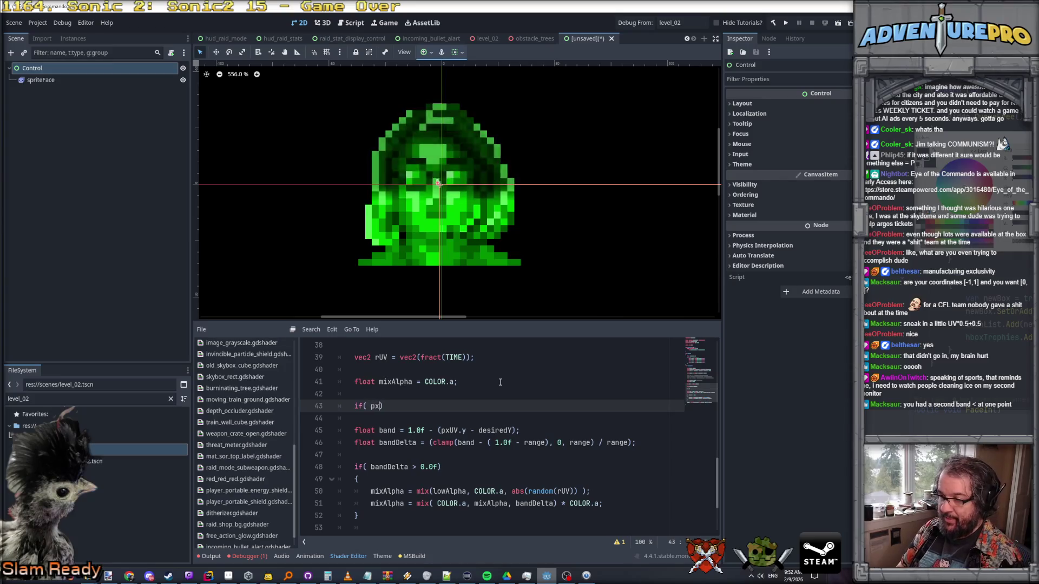
pyautogui.write('.UY')
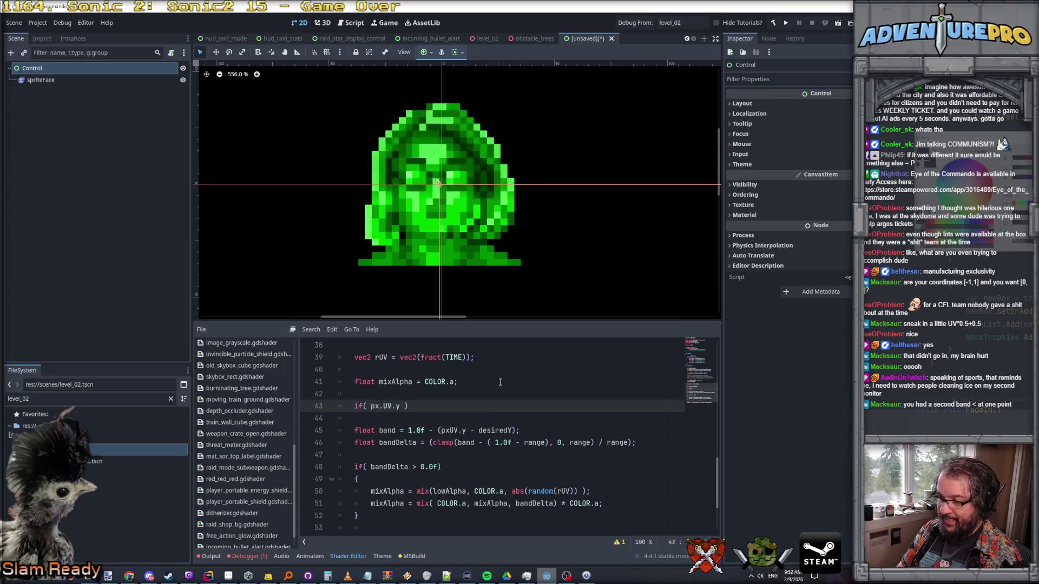
pyautogui.write('nd &&')
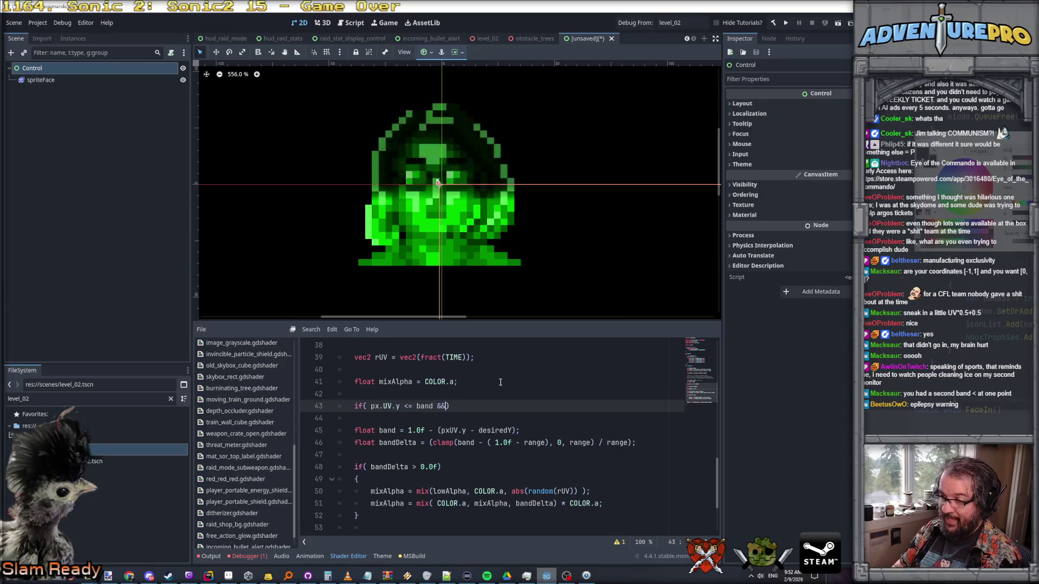
pyautogui.press('Return')
pyautogui.write('px.UV.y ')
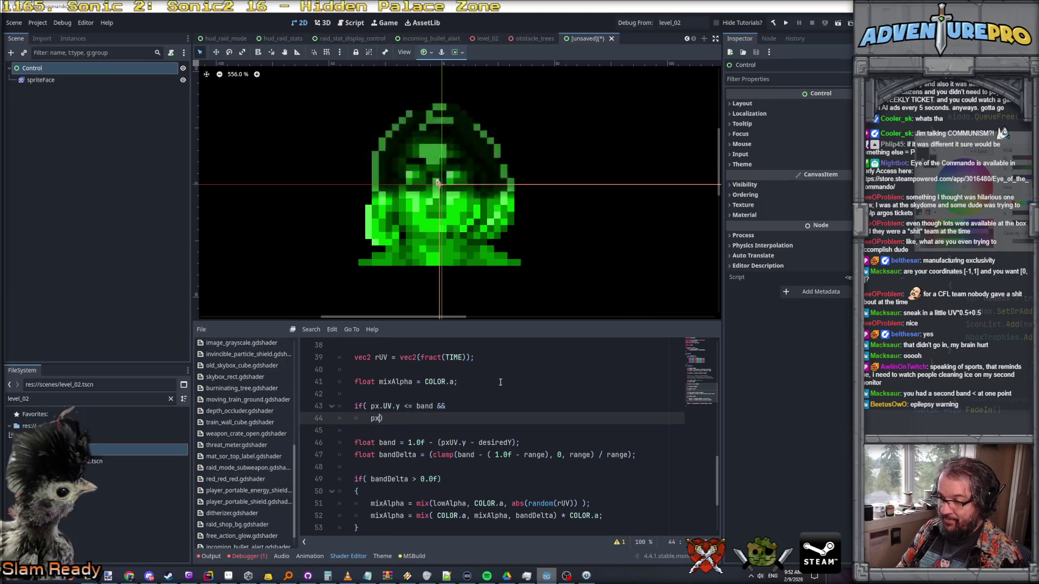
pyautogui.write('>= ba')
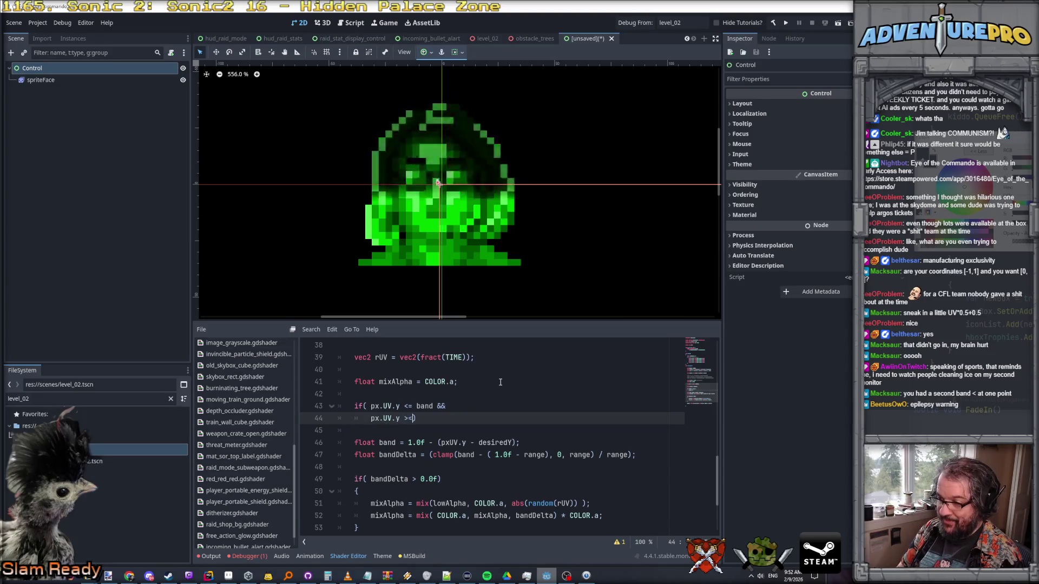
pyautogui.write('nd - range)')
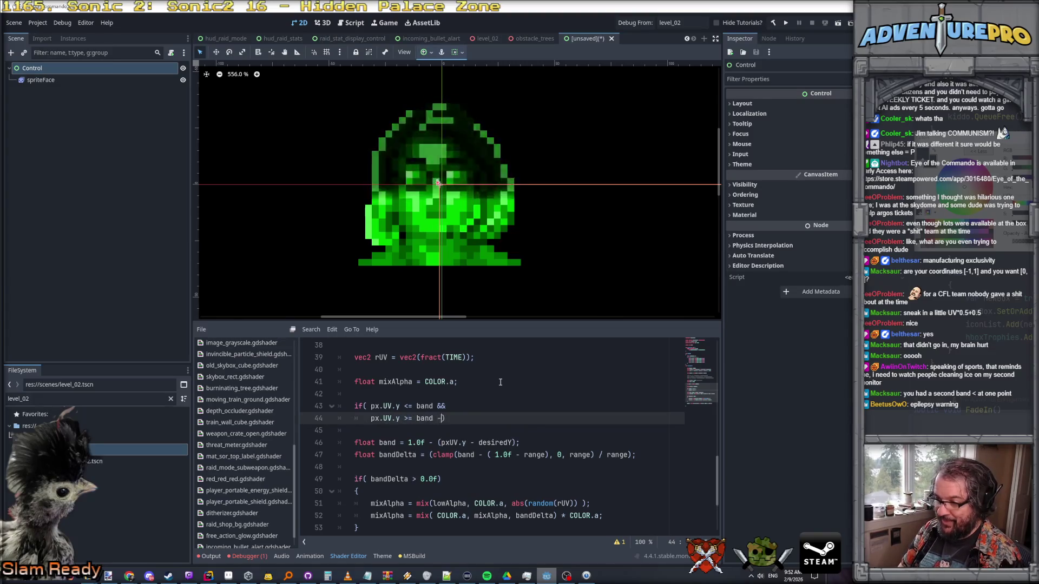
pyautogui.press('Return')
pyautogui.write('{')
pyautogui.press('Return')
pyautogui.hotkey('shift', 'Up')
pyautogui.hotkey('shift', 'Tab')
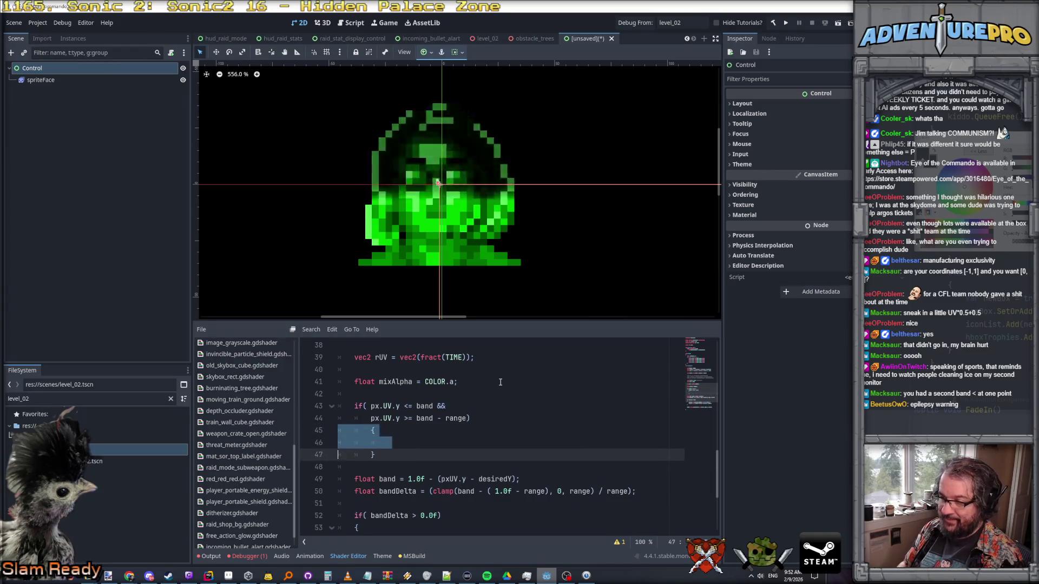
pyautogui.press('Down')
pyautogui.hotkey('shift', 'Down')
pyautogui.hotkey('shift', 'Tab')
pyautogui.press('Up')
pyautogui.press('Up')
pyautogui.press('Up')
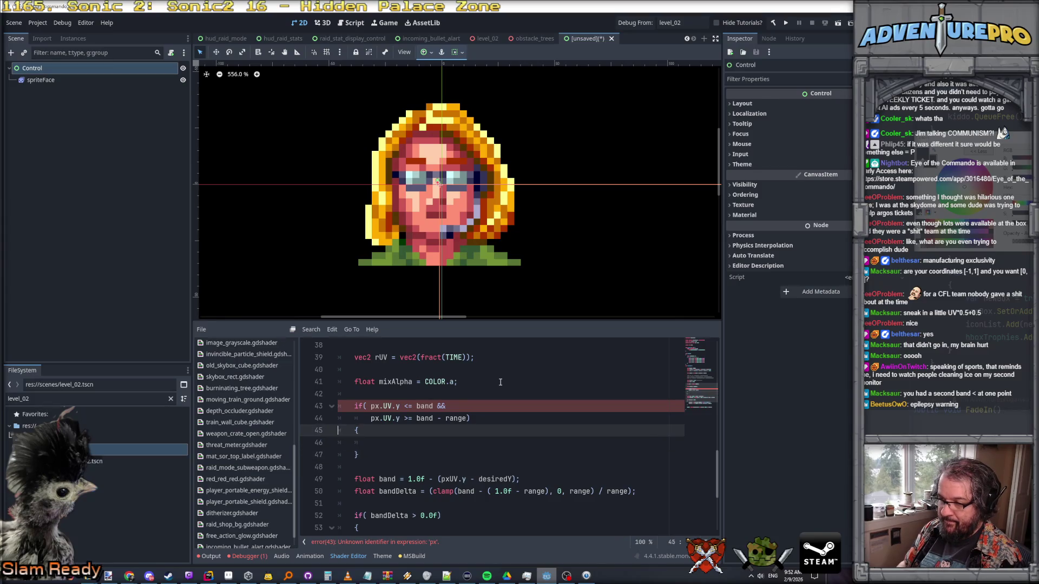
# - Correct the misspelled px.UV in the condition to pxUV
pyautogui.scroll(1, 390, 408)
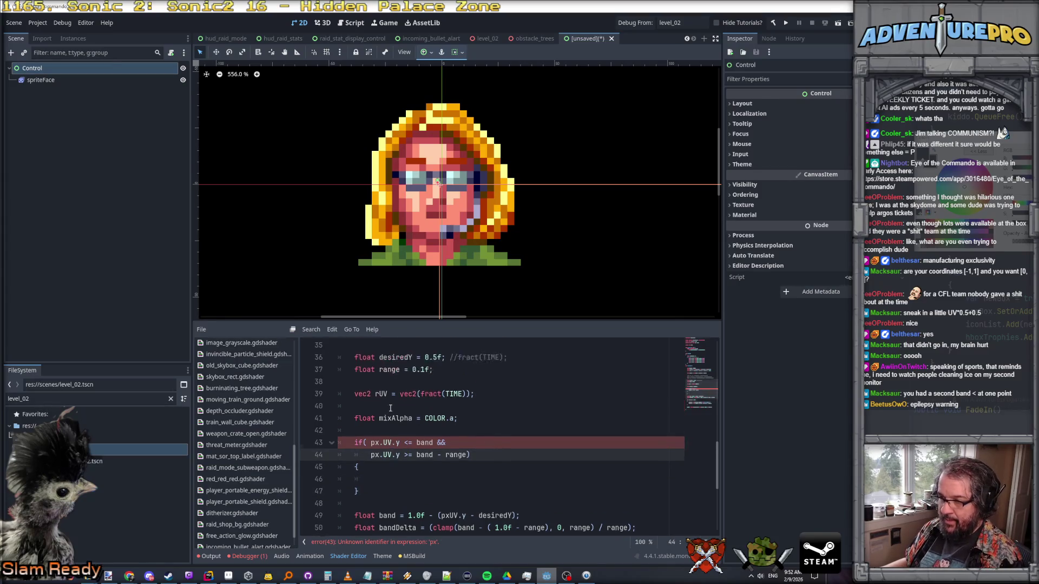
pyautogui.scroll(-1, 390, 407)
pyautogui.doubleClick(452, 478)
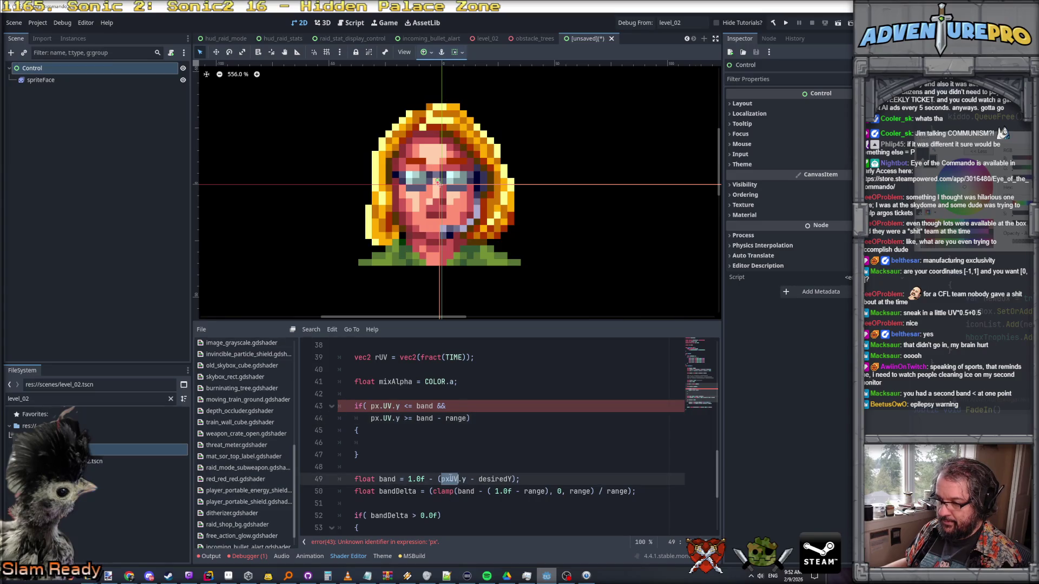
pyautogui.moveTo(371, 406)
pyautogui.mouseDown()
pyautogui.moveTo(392, 406)
pyautogui.moveTo(392, 418)
pyautogui.mouseUp()
pyautogui.write('pxUV')
pyautogui.write('pxUV')
# - Move the band and bandDelta code inside the new braces and fix its indentation
pyautogui.click(396, 444)
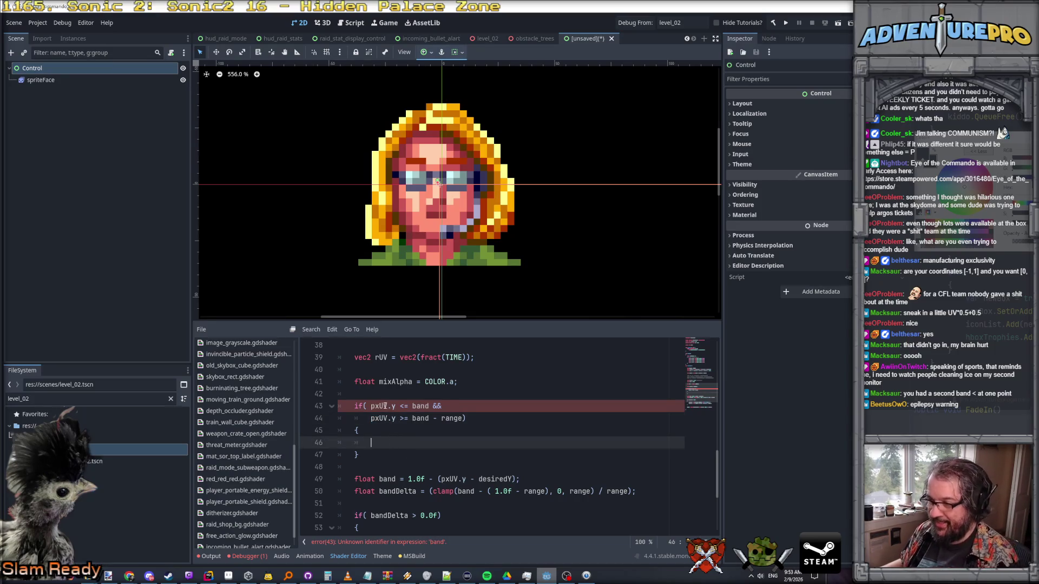
pyautogui.scroll(-2, 379, 481)
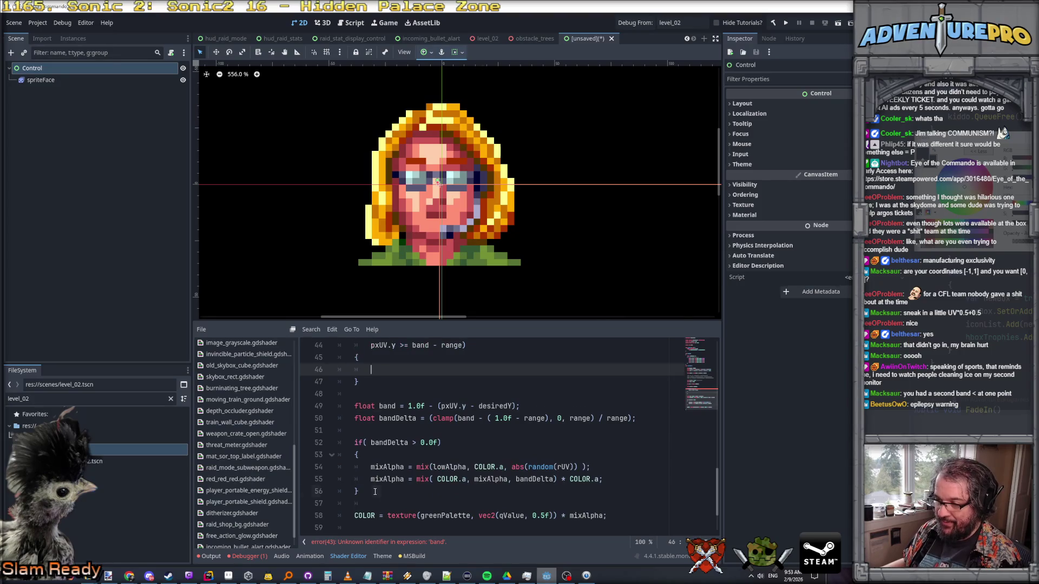
pyautogui.moveTo(375, 492); pyautogui.dragTo(313, 404)
pyautogui.hotkey('ctrl', 'x')
pyautogui.click(403, 369)
pyautogui.hotkey('ctrl', 'v')
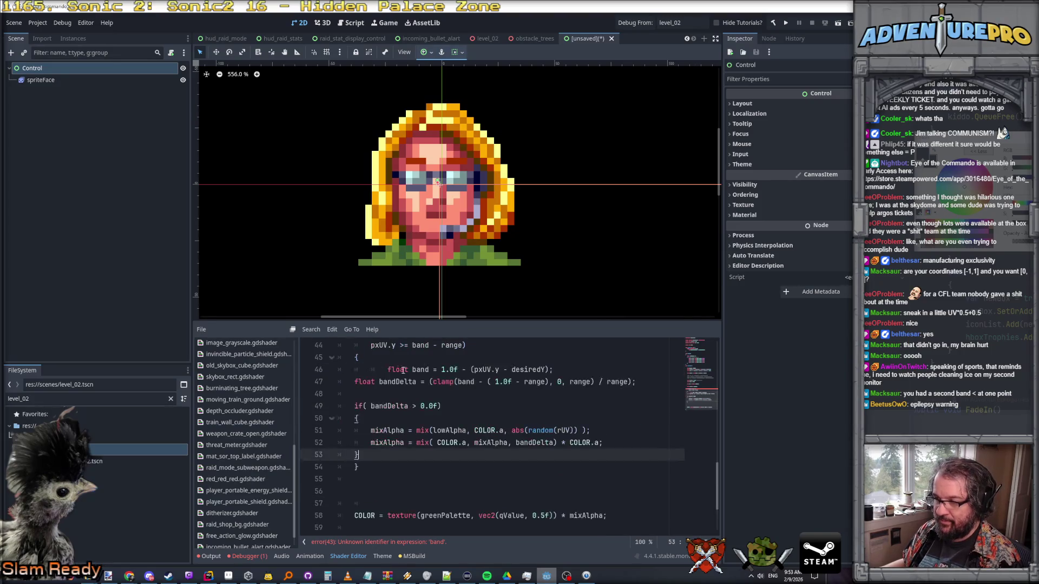
pyautogui.moveTo(373, 451); pyautogui.dragTo(357, 381)
pyautogui.press('Tab')
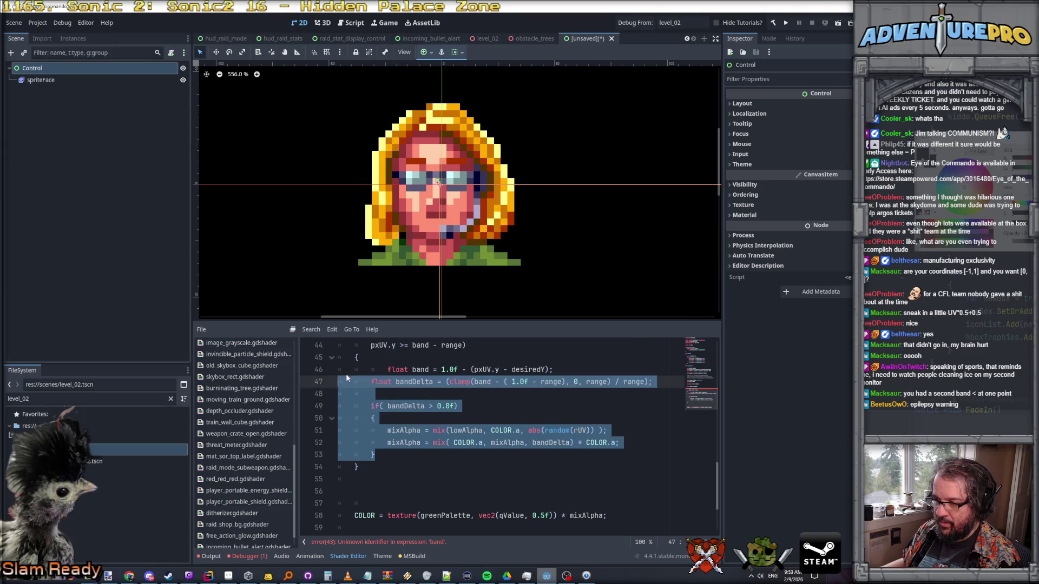
pyautogui.click(391, 357)
pyautogui.press('Down')
pyautogui.hotkey('shift', 'Tab')
# - Replace both band references in the if condition with desiredY
pyautogui.scroll(3, 391, 360)
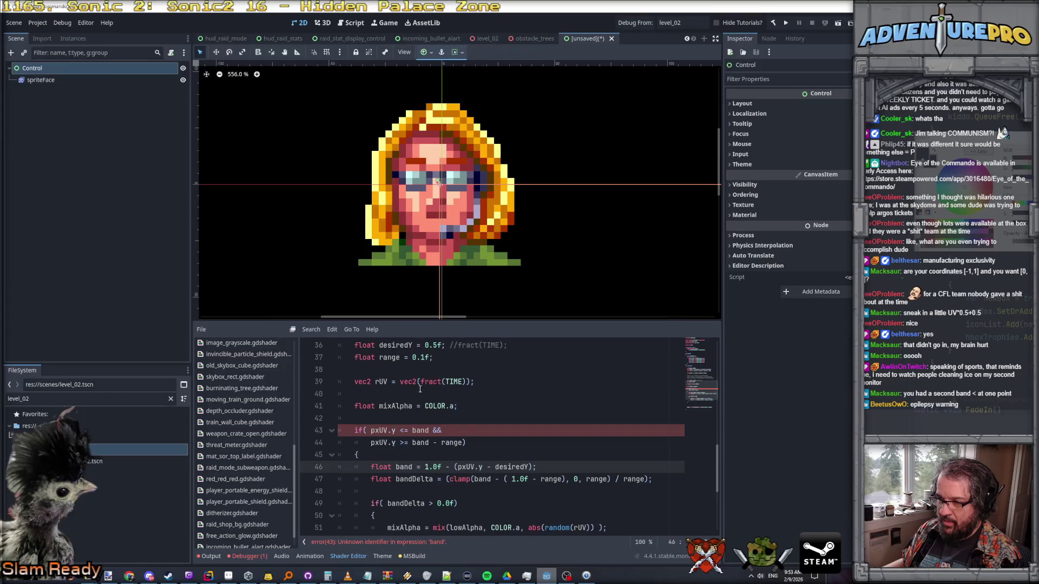
pyautogui.click(428, 433)
pyautogui.doubleClick(395, 344)
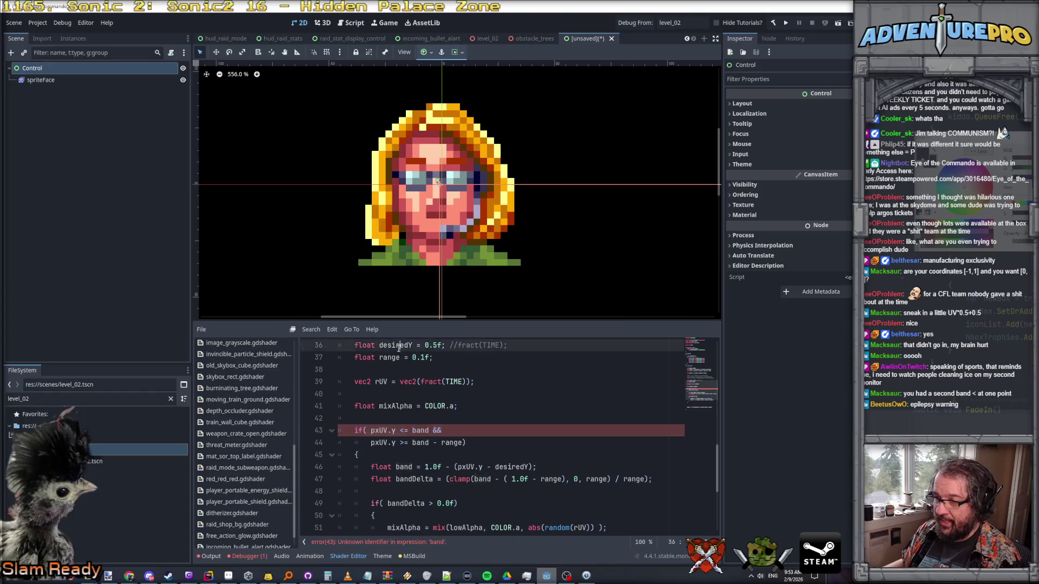
pyautogui.doubleClick(420, 430)
pyautogui.hotkey('ctrl', 'v')
pyautogui.doubleClick(420, 443)
pyautogui.hotkey('ctrl', 'v')
pyautogui.click(506, 442)
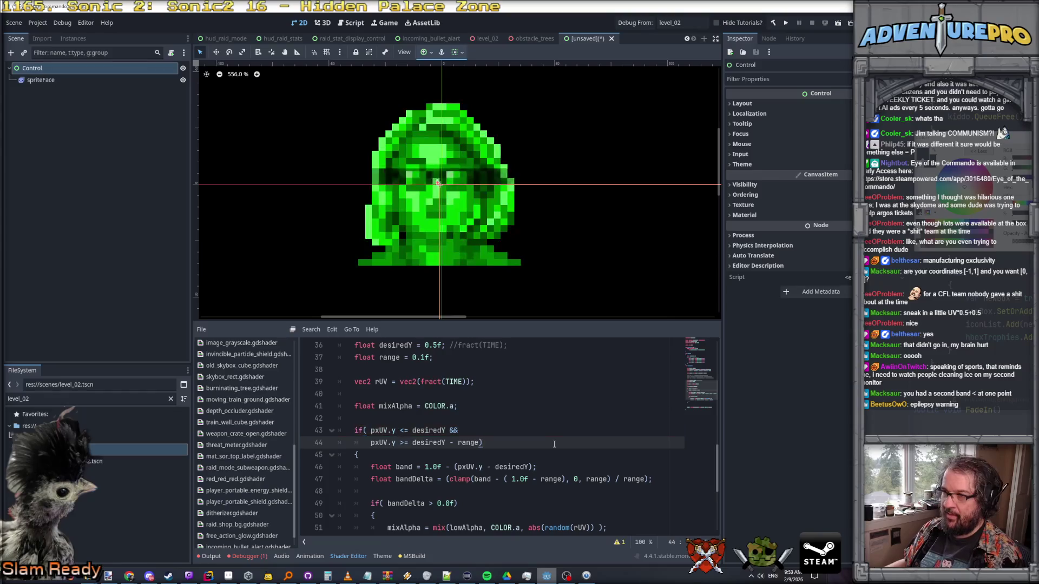
pyautogui.scroll(5, 453, 216)
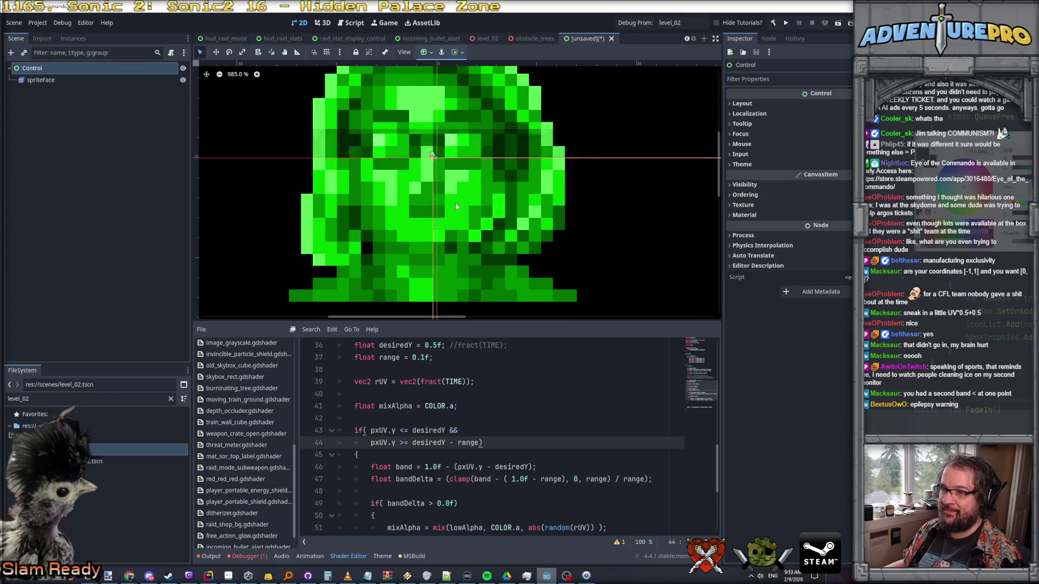
pyautogui.scroll(-2, 455, 191)
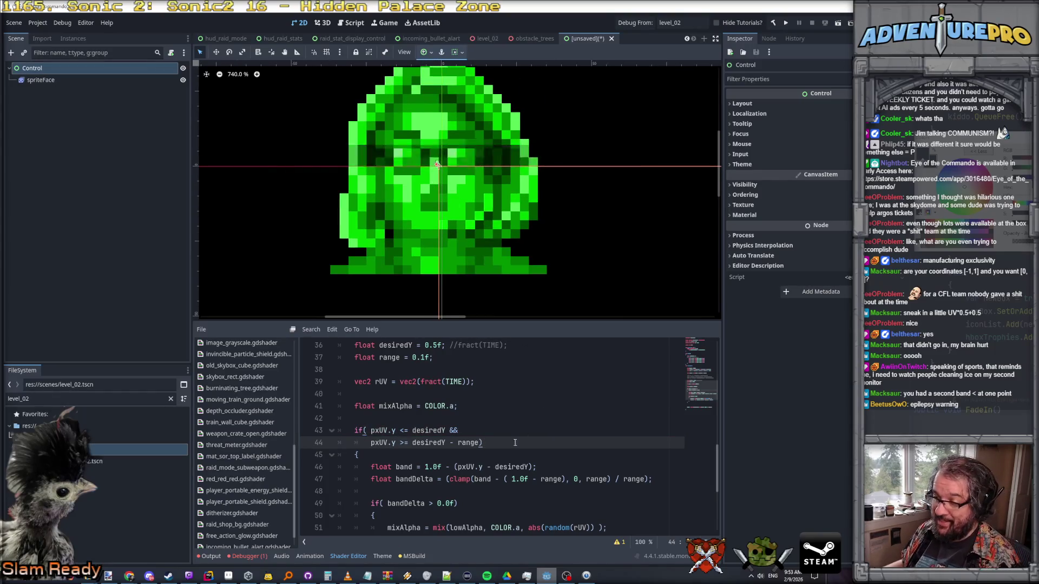
pyautogui.scroll(-1, 463, 431)
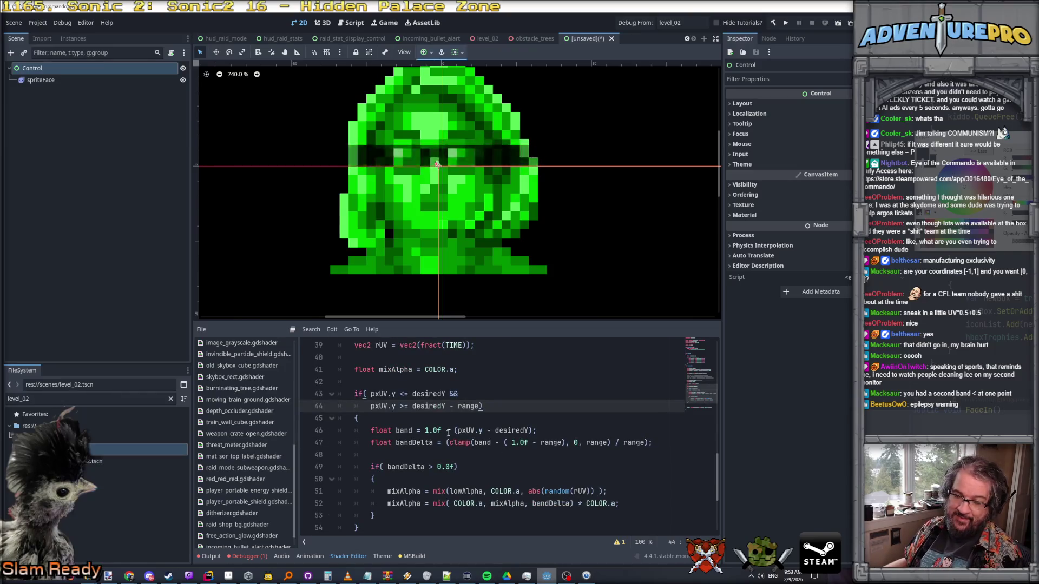
pyautogui.doubleClick(403, 431)
pyautogui.click(455, 431)
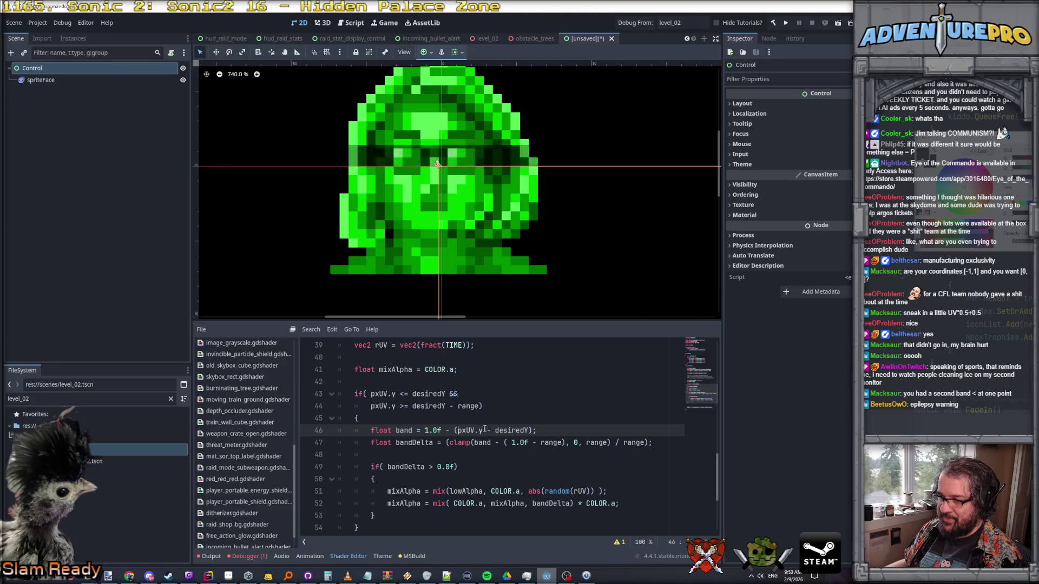
pyautogui.press('Right')
pyautogui.press('Right')
pyautogui.press('Right')
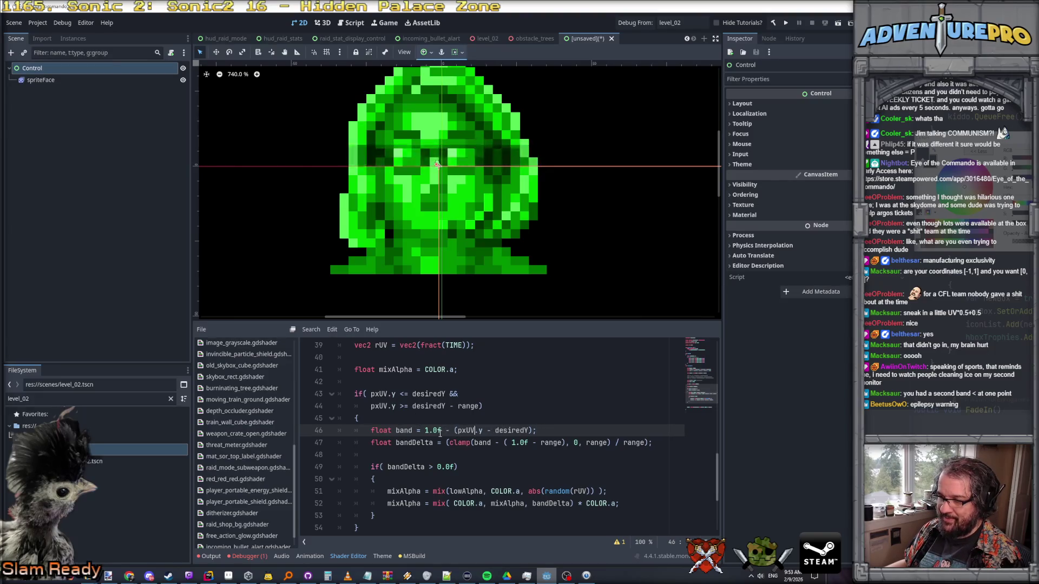
pyautogui.moveTo(424, 431); pyautogui.dragTo(454, 430)
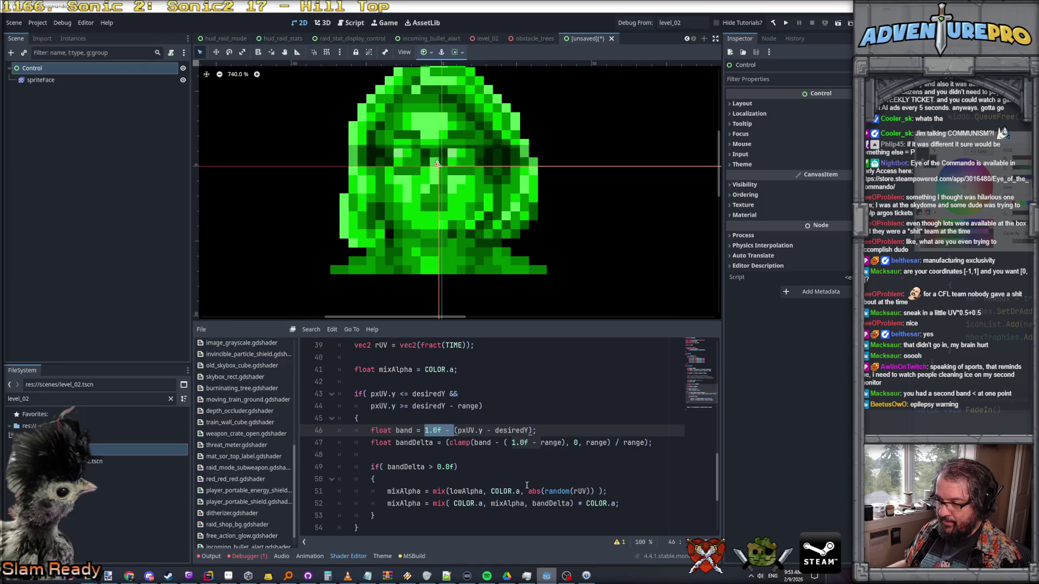
# - Rewrite the band formula as desiredY - pxUV.y, dropping the 1.0f minus term
pyautogui.press('BackSpace')
pyautogui.press('Delete')
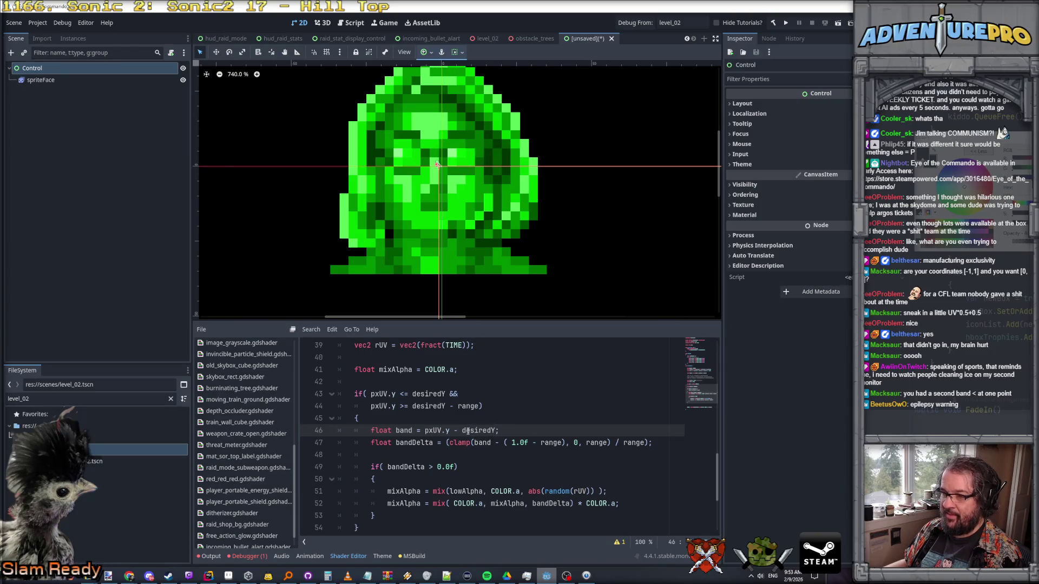
pyautogui.moveTo(487, 430); pyautogui.dragTo(496, 430)
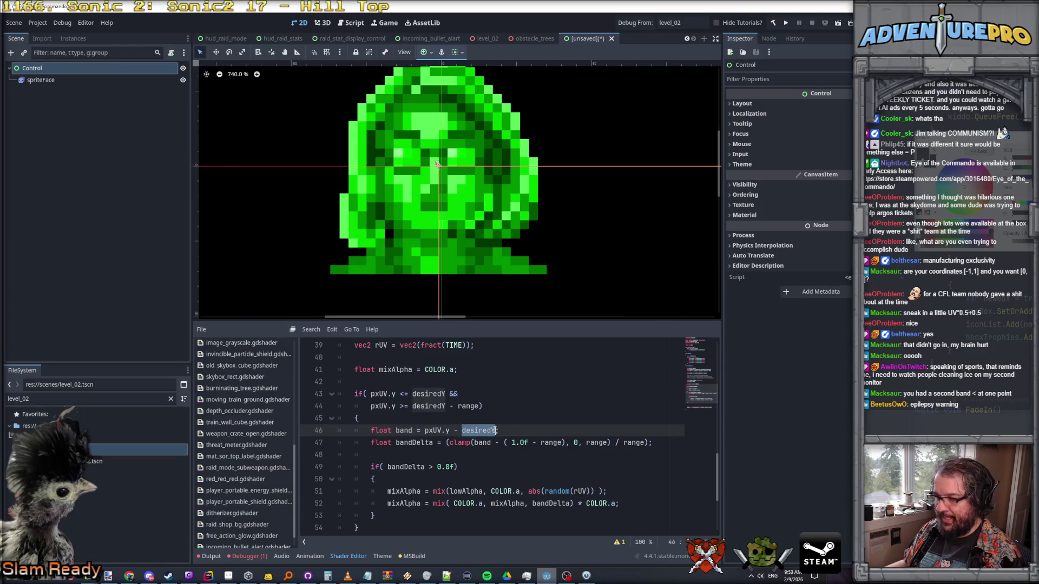
pyautogui.press('BackSpace')
pyautogui.write('desiredY')
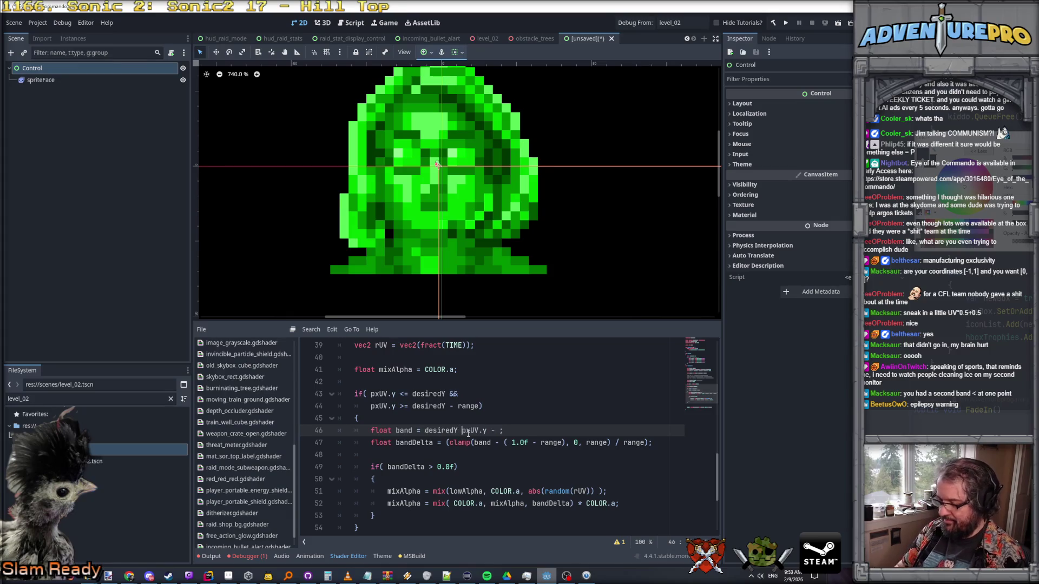
pyautogui.press('Right')
pyautogui.press('Right')
pyautogui.press('Right')
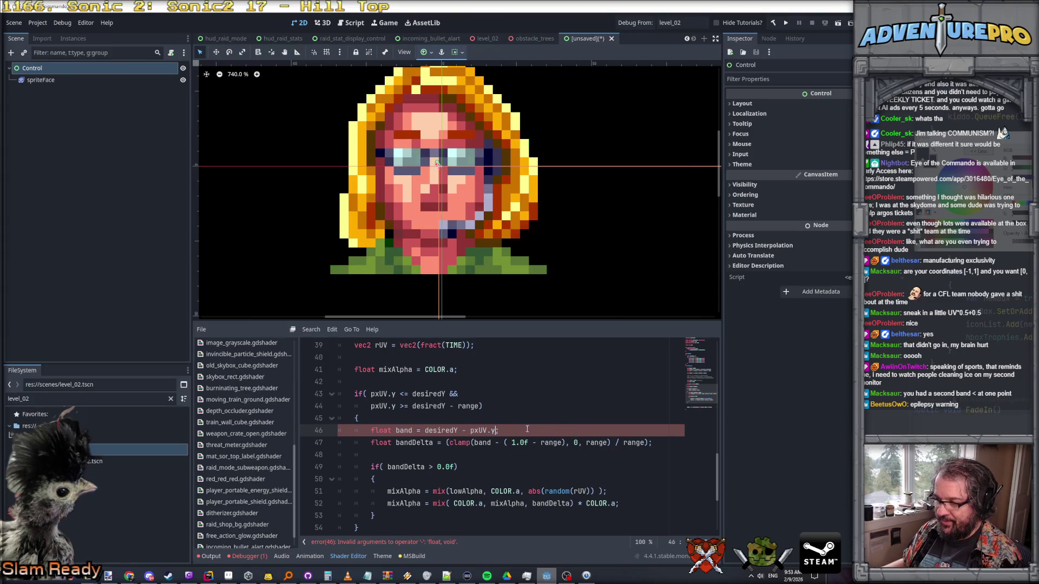
pyautogui.write(';')
# - Review how desiredY and pxUV.y are used in the band condition and band line
pyautogui.scroll(-1, 522, 426)
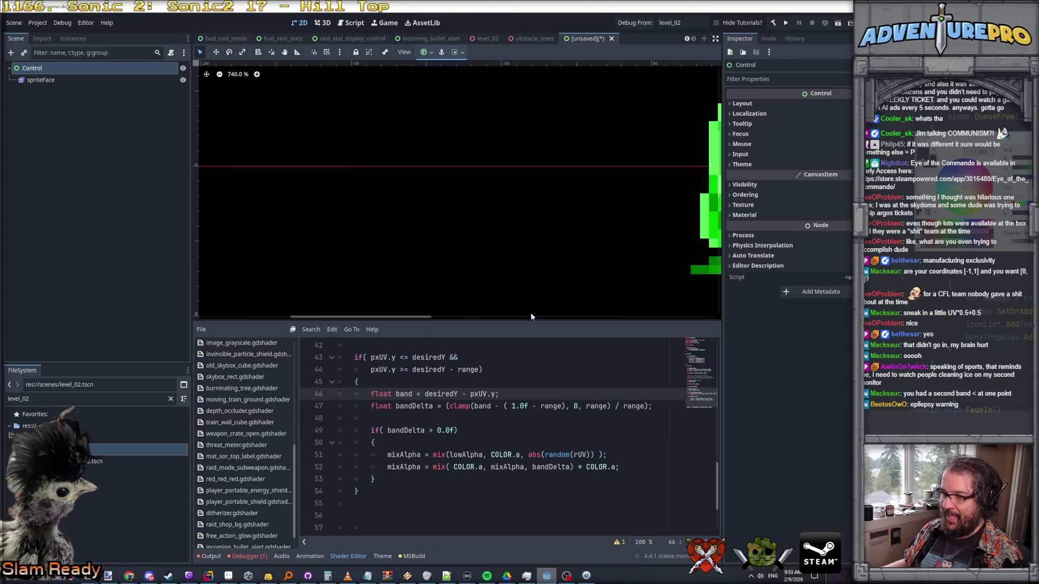
pyautogui.doubleClick(442, 394)
pyautogui.click(483, 394)
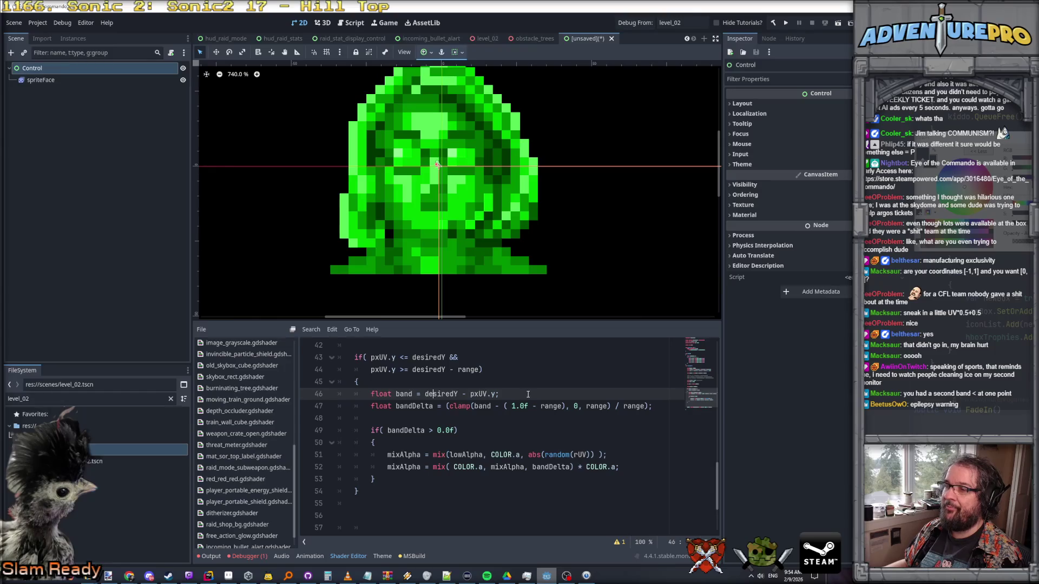
pyautogui.click(401, 358)
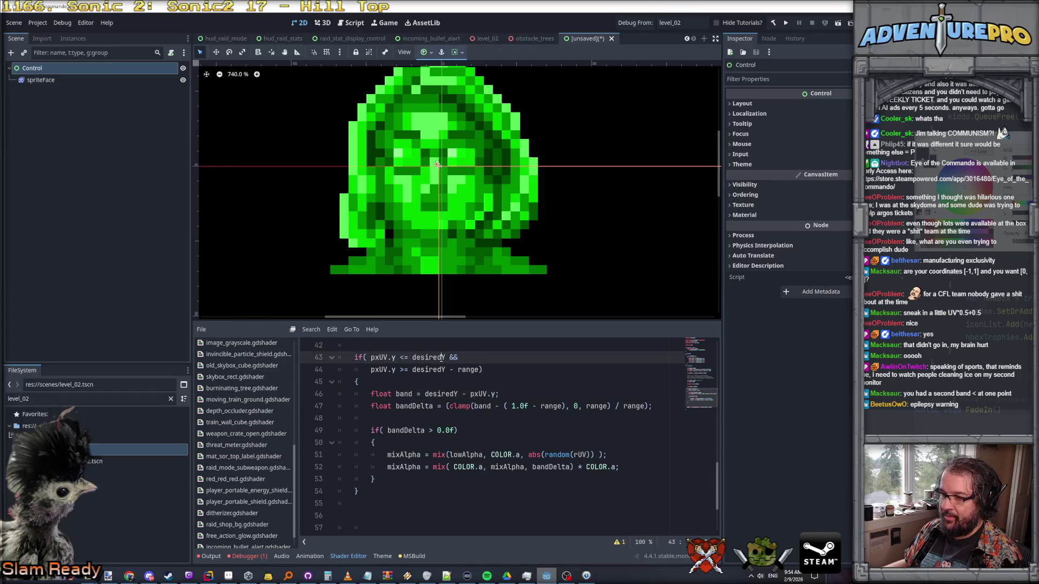
pyautogui.press('Down')
pyautogui.press('Down')
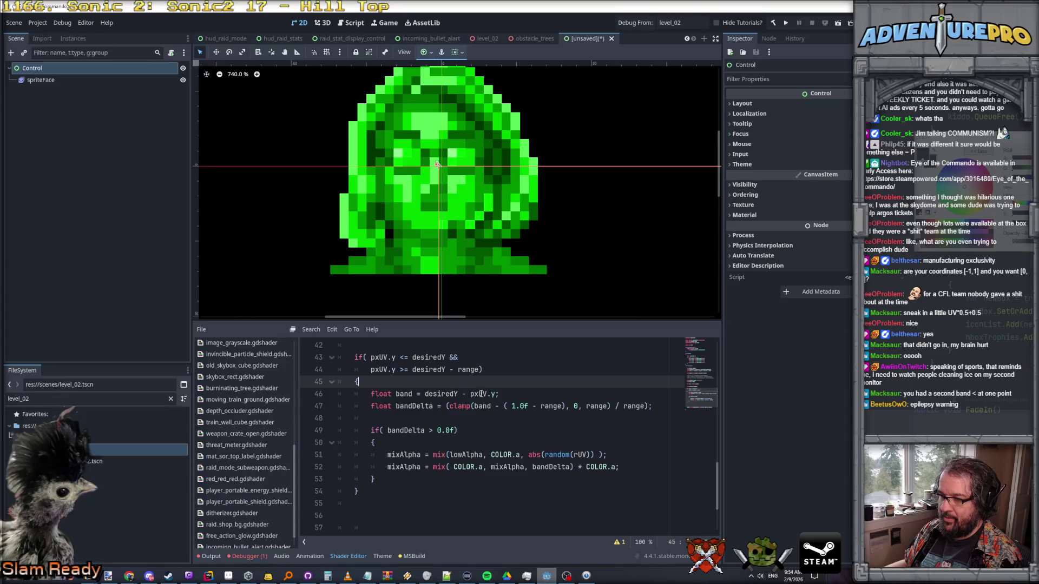
pyautogui.click(504, 394)
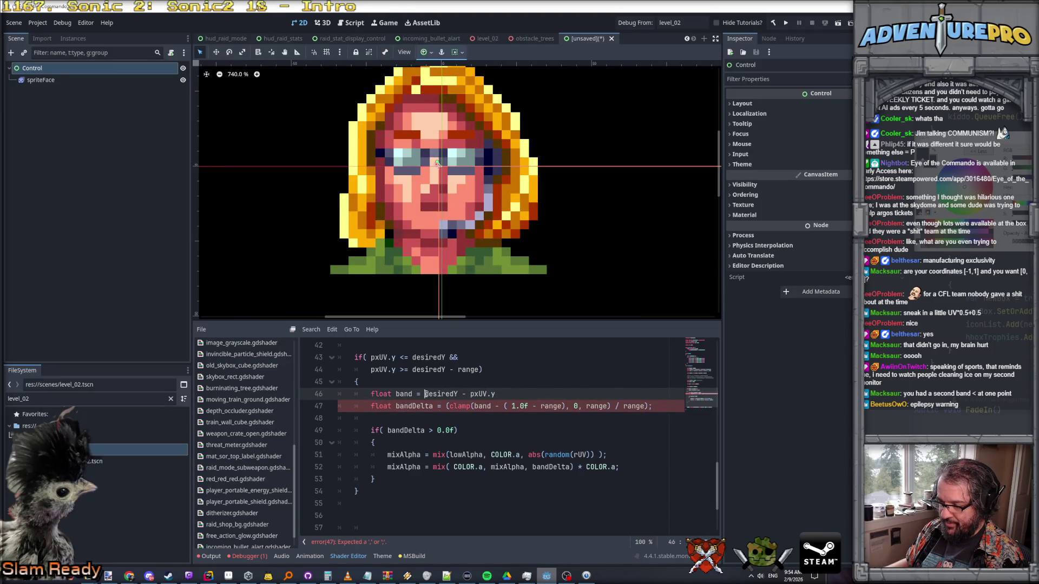
pyautogui.click(479, 395)
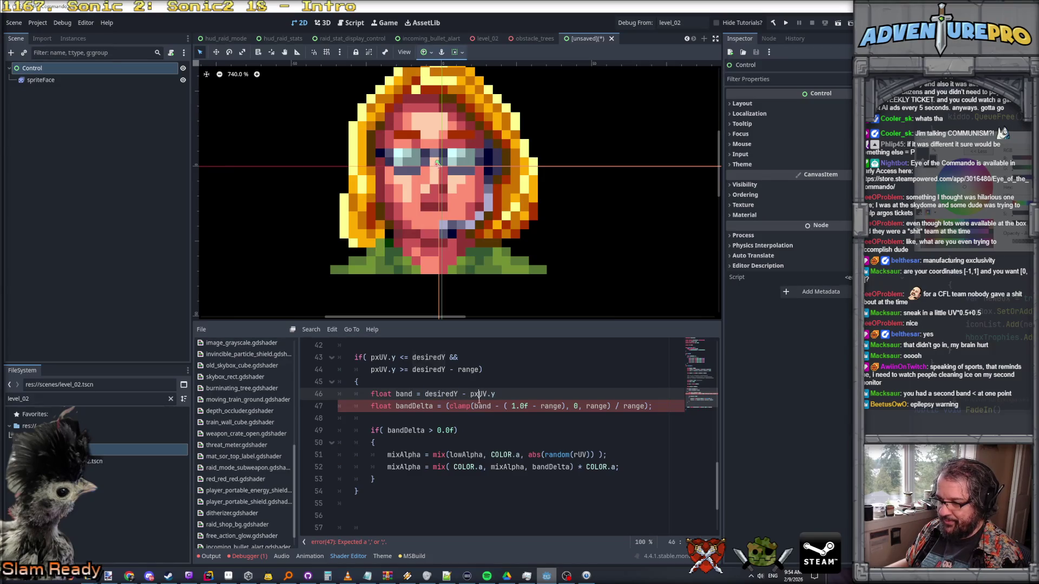
pyautogui.click(486, 406)
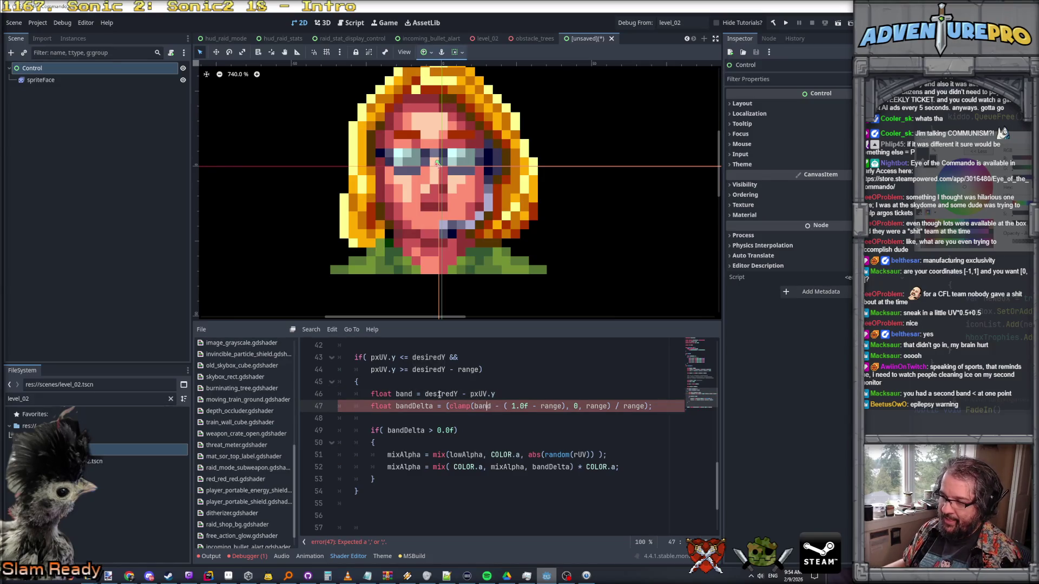
pyautogui.click(440, 395)
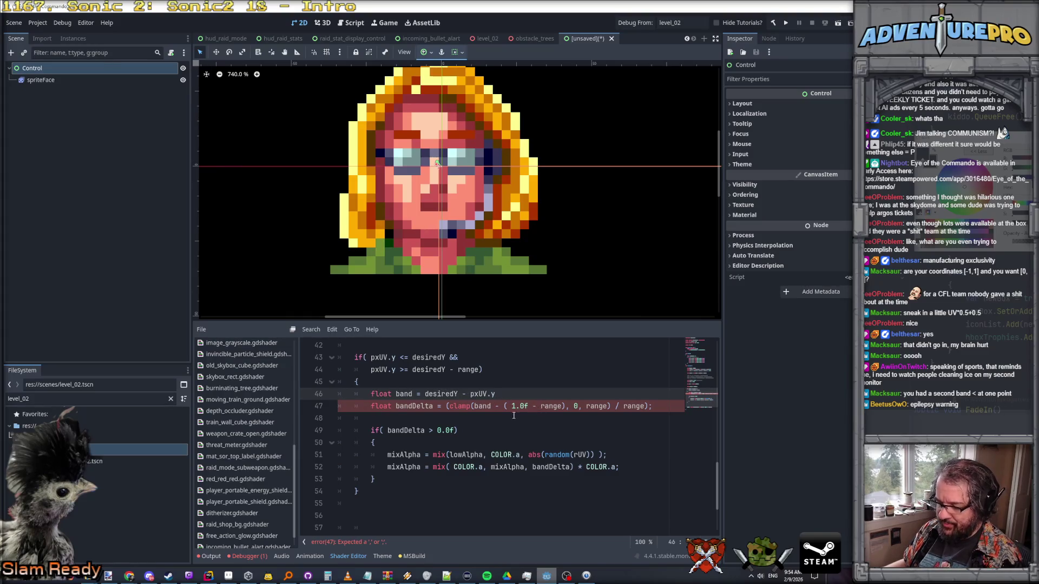
pyautogui.doubleClick(444, 394)
pyautogui.click(470, 394)
# - Replace the clamp expression in bandDelta with band, making it band / range
pyautogui.moveTo(448, 406); pyautogui.dragTo(559, 407)
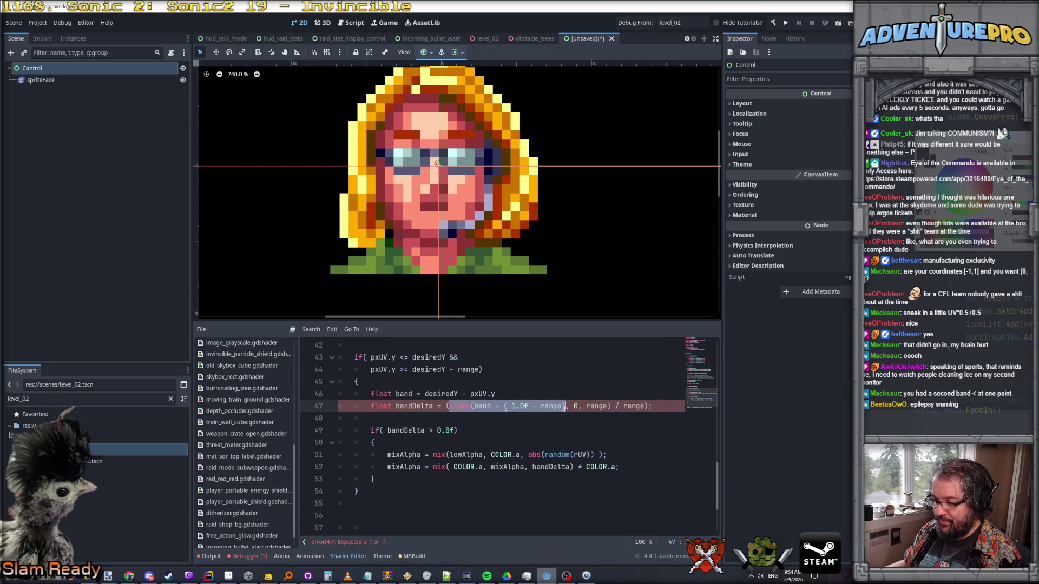
pyautogui.scroll(3, 504, 384)
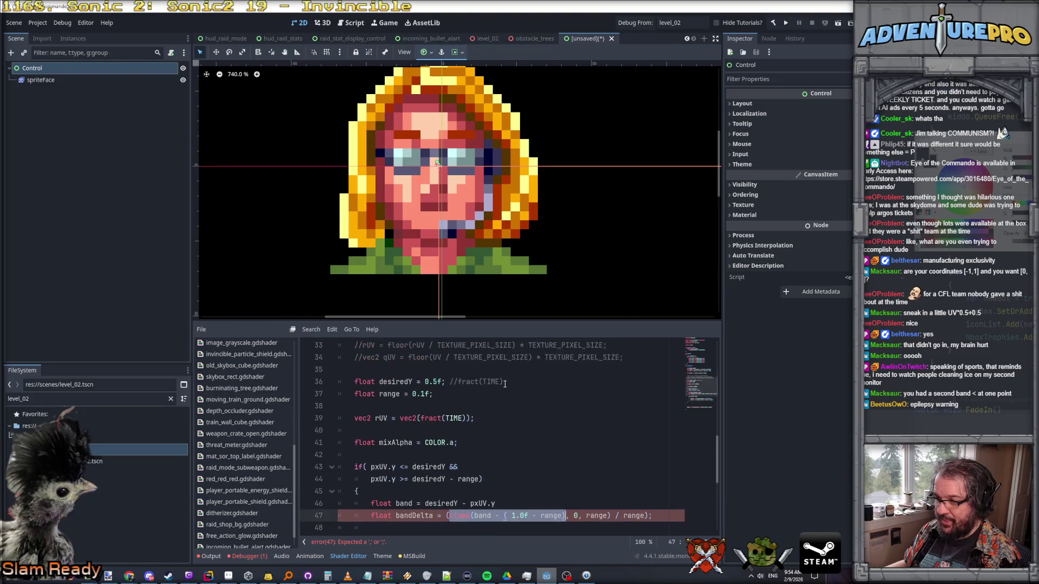
pyautogui.scroll(-3, 415, 394)
pyautogui.scroll(1, 433, 411)
pyautogui.click(449, 430)
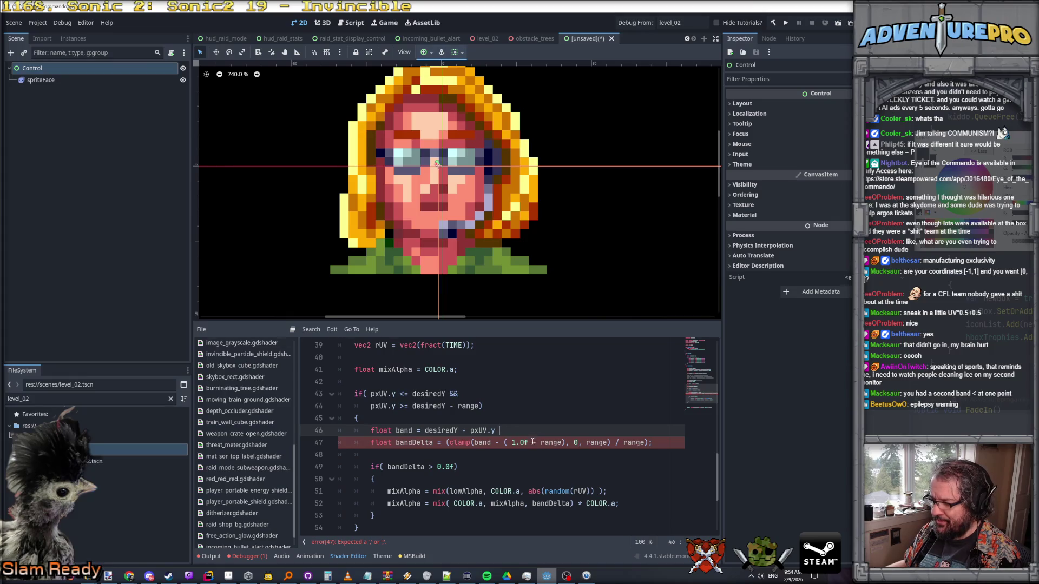
pyautogui.doubleClick(403, 430)
pyautogui.hotkey('ctrl', 'c')
pyautogui.moveTo(448, 443); pyautogui.dragTo(610, 442)
pyautogui.hotkey('ctrl', 'v')
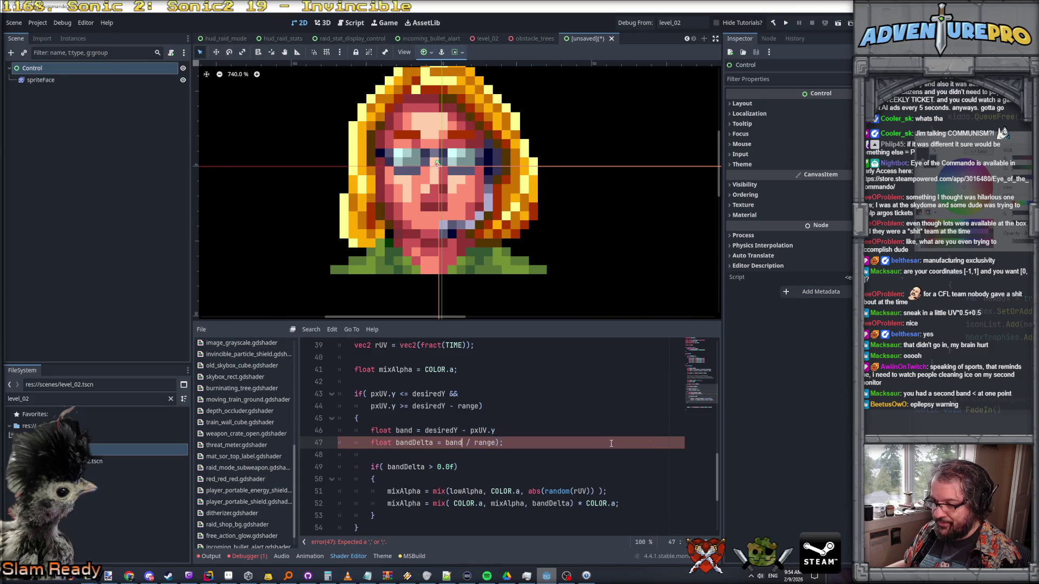
pyautogui.press('Right')
pyautogui.press('Right')
pyautogui.press('Right')
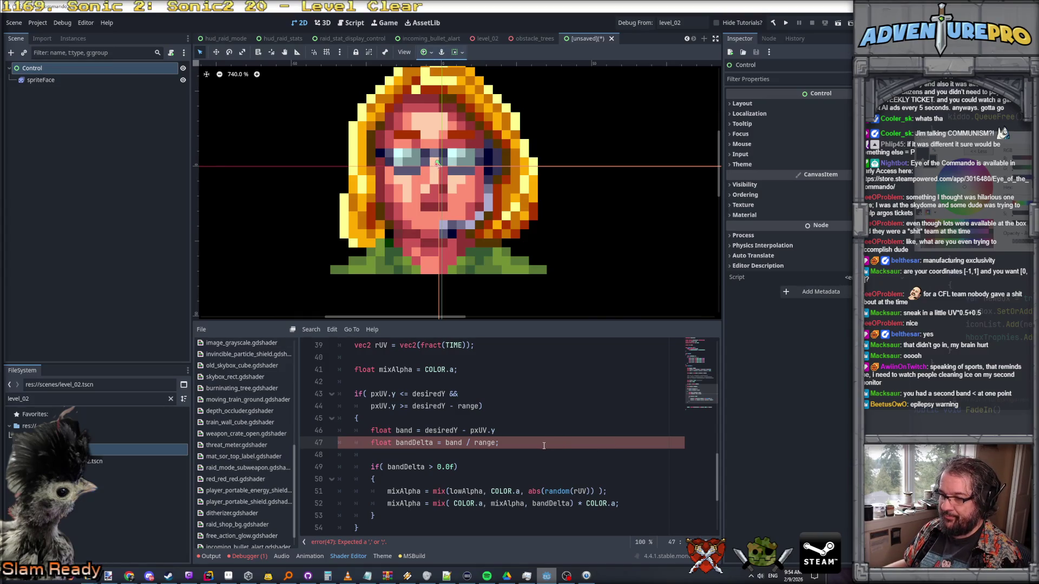
# - Return to the band line and scroll through the shader to check the edits
pyautogui.click(501, 431)
pyautogui.write(';')
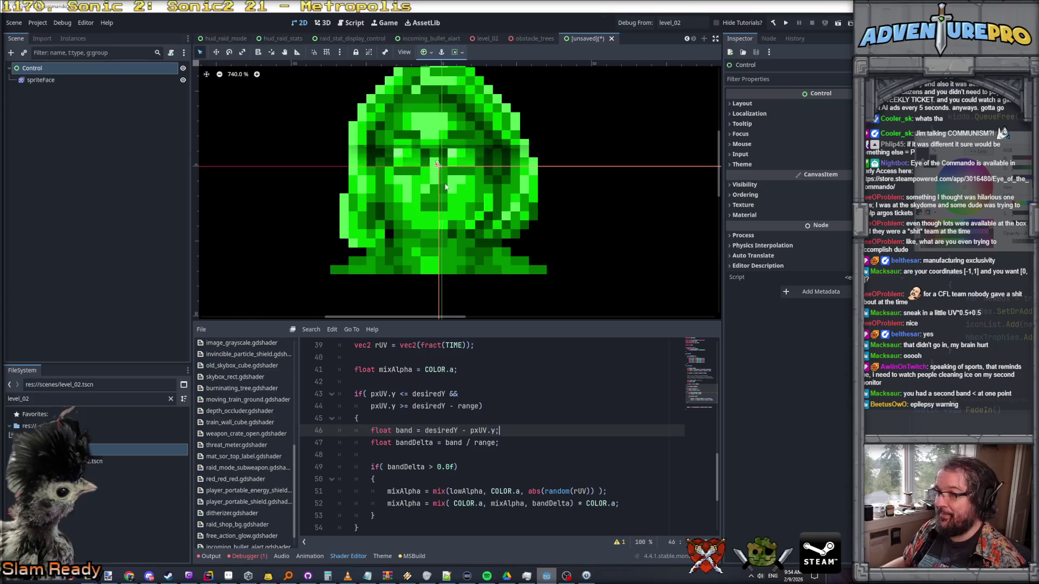
pyautogui.scroll(-2, 446, 184)
pyautogui.scroll(-2, 446, 184)
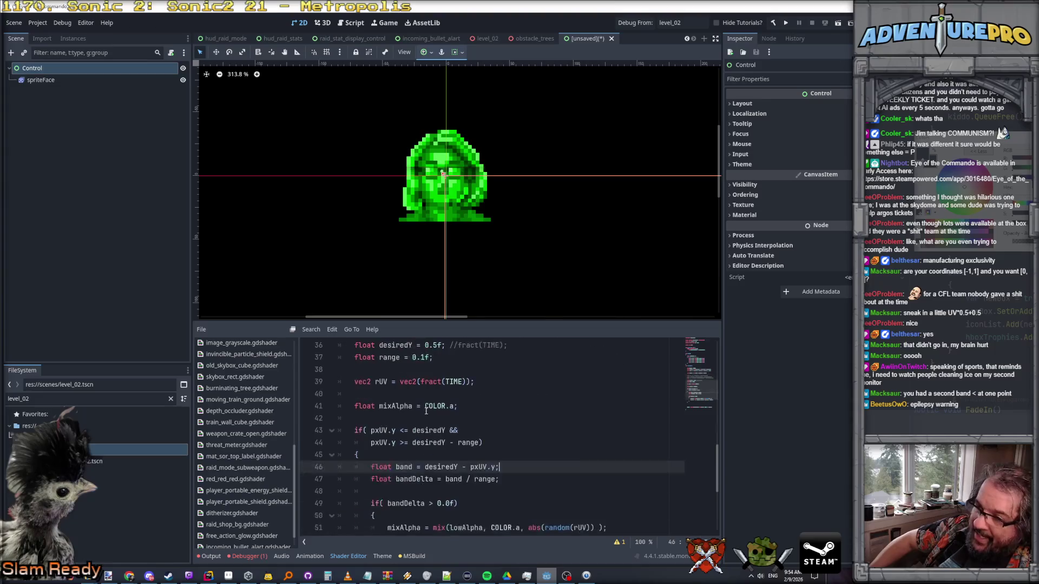
pyautogui.scroll(2, 448, 171)
pyautogui.scroll(4, 416, 170)
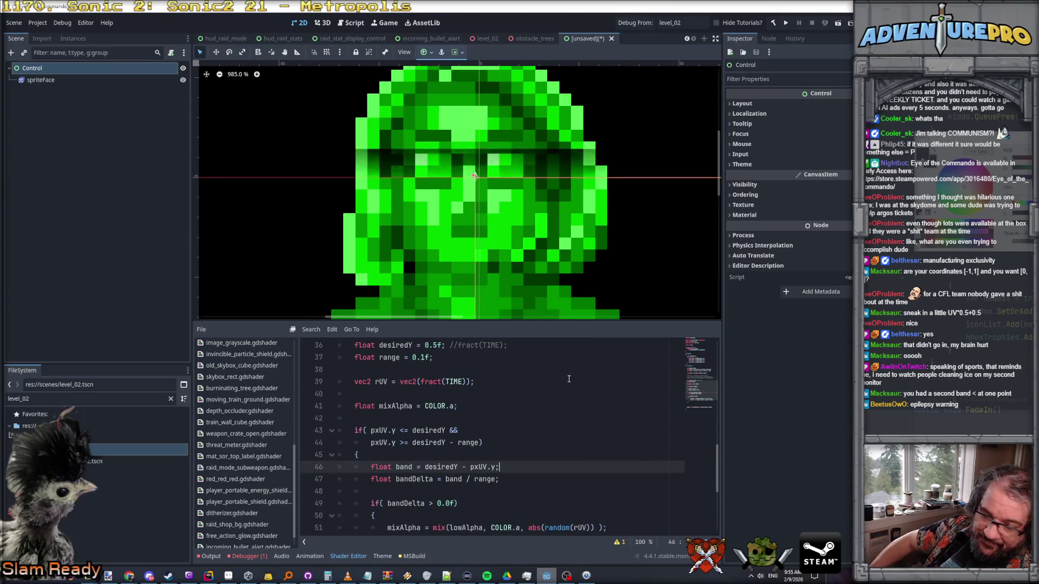
pyautogui.scroll(-2, 578, 453)
pyautogui.scroll(1, 578, 454)
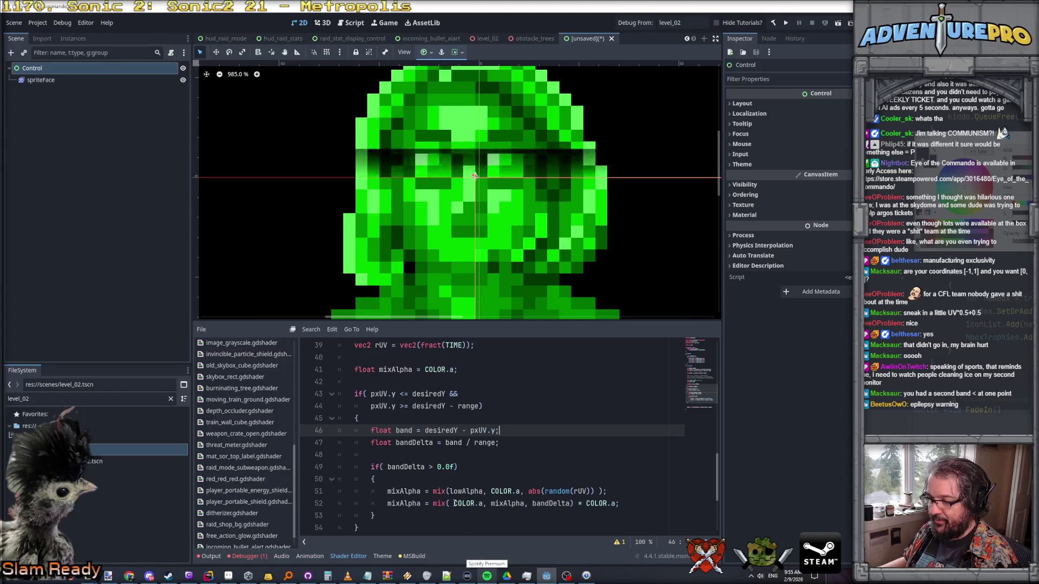
# - Change the second mix call's arguments on line 52 to mixAlpha, 0, bandDelta
pyautogui.moveTo(453, 503); pyautogui.dragTo(574, 503)
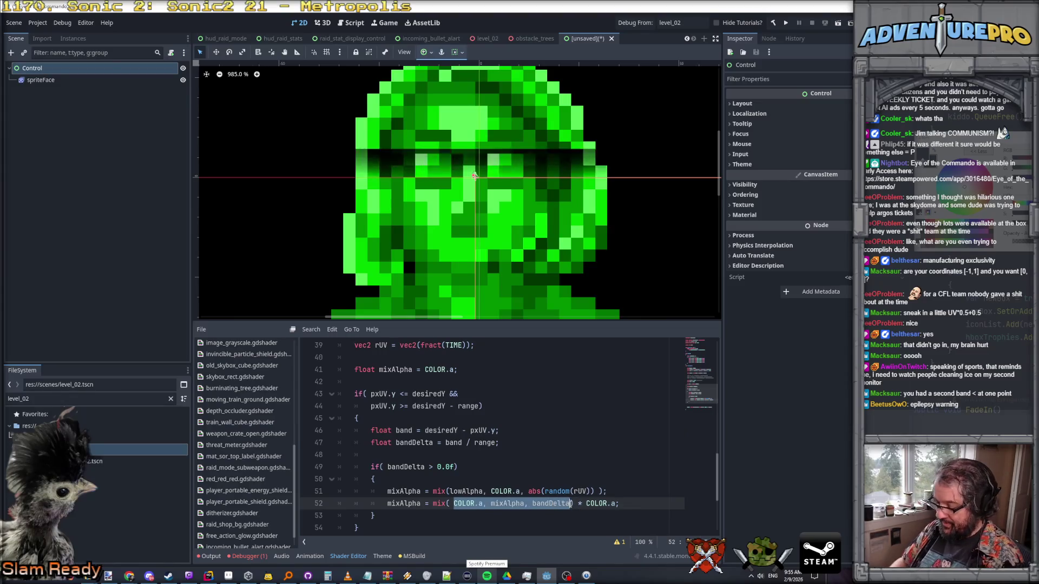
pyautogui.write('0. mio')
pyautogui.press('BackSpace')
pyautogui.press('BackSpace')
pyautogui.press('BackSpace')
pyautogui.write(', mix')
pyautogui.write('Alp')
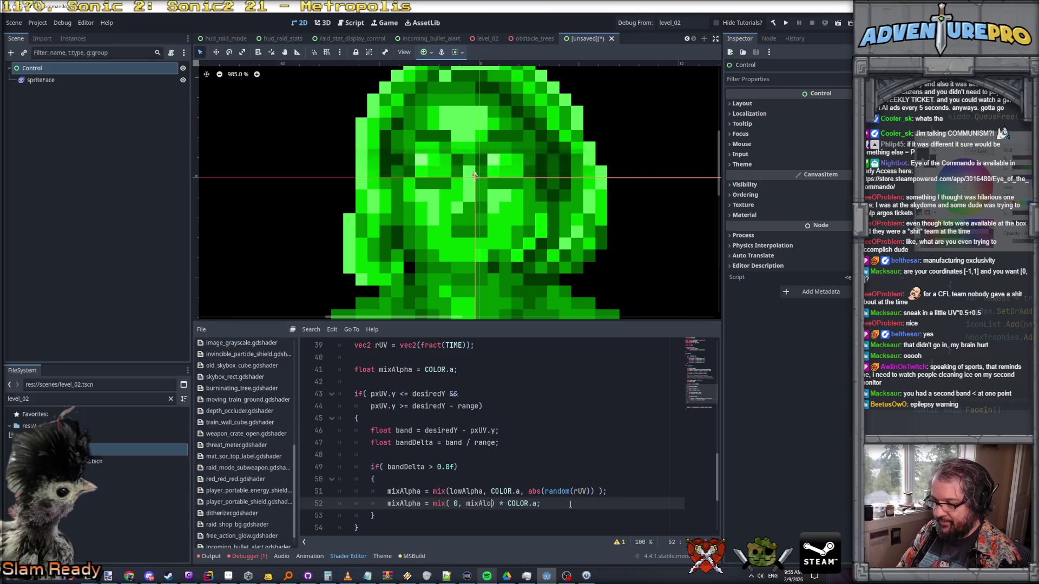
pyautogui.write('ha, bandDel')
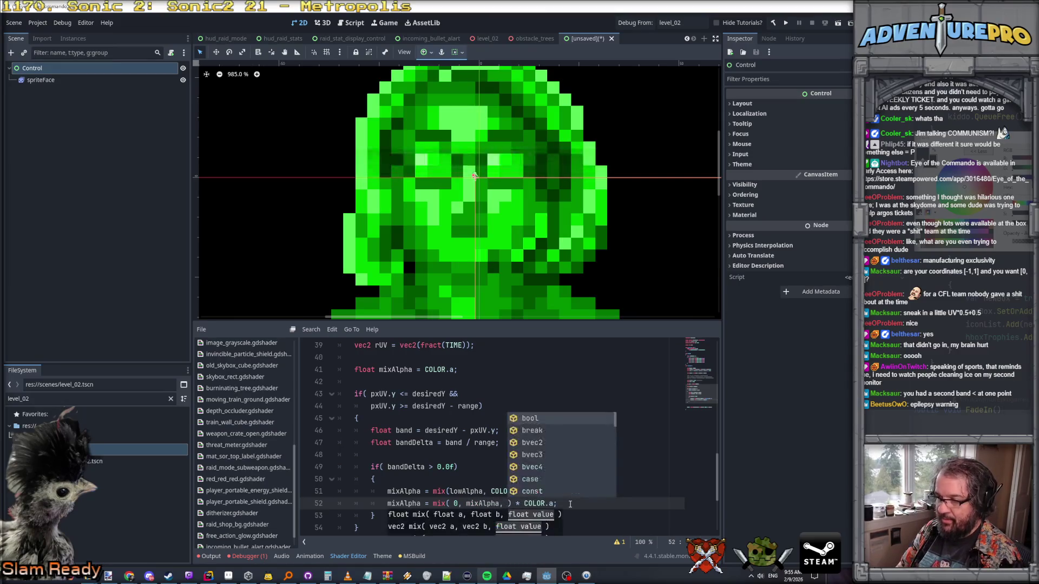
pyautogui.press('Return')
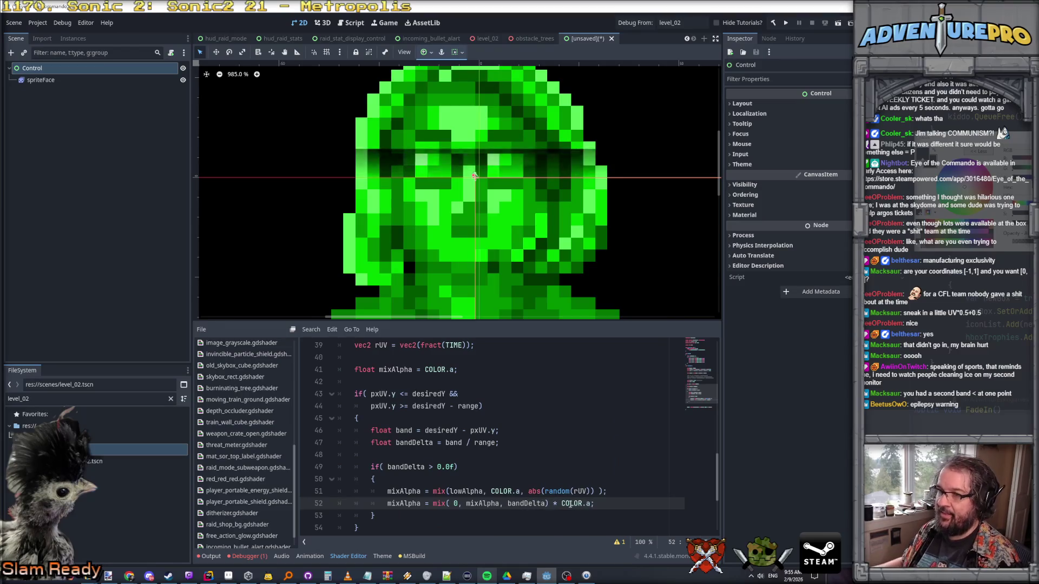
pyautogui.doubleClick(482, 503)
pyautogui.hotkey('ctrl', 'x')
pyautogui.press('Left')
pyautogui.press('Left')
pyautogui.hotkey('shift', 'Left')
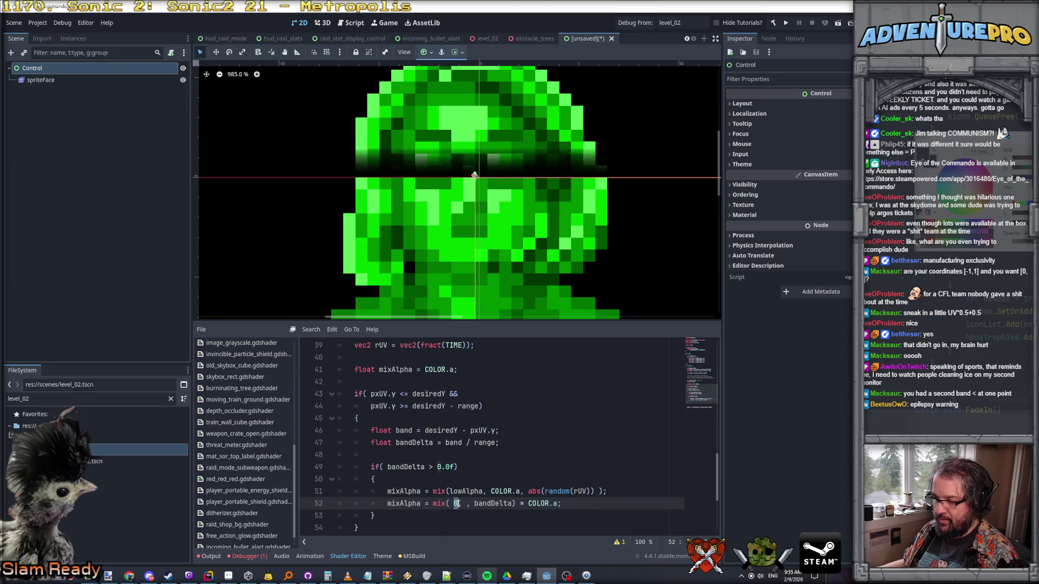
pyautogui.hotkey('ctrl', 'v')
pyautogui.write('0')
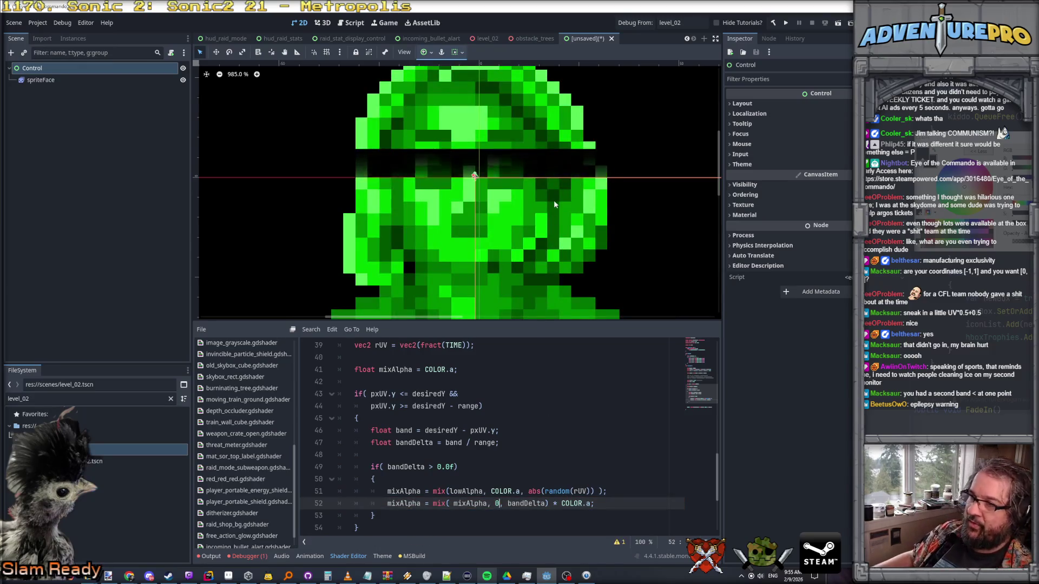
pyautogui.scroll(-5, 553, 203)
pyautogui.scroll(2, 557, 208)
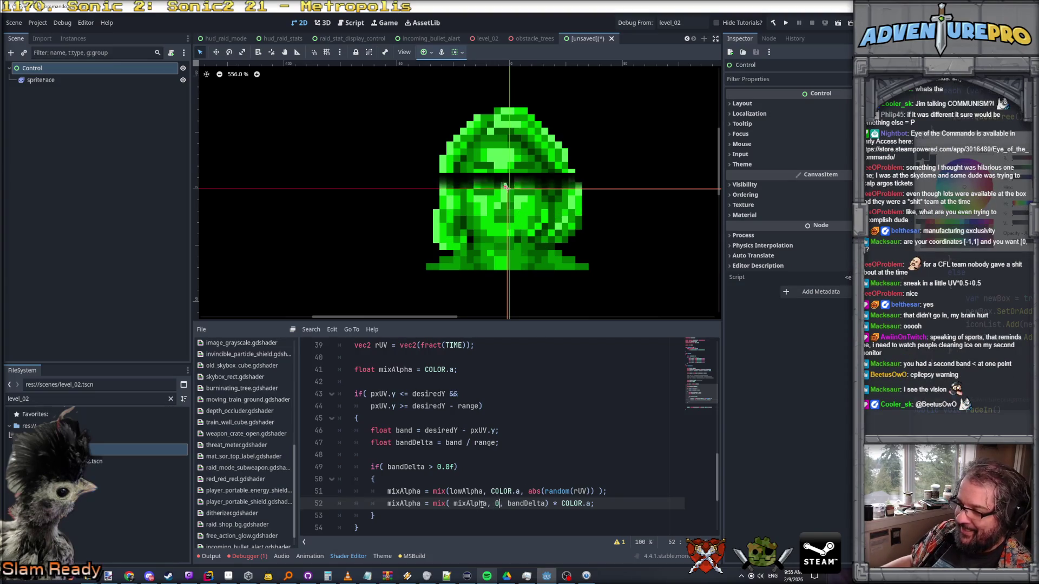
# - Square the falloff so the mix factor reads bandDelta * bandDelta
pyautogui.doubleClick(527, 503)
pyautogui.click(629, 515)
pyautogui.write('* bandD')
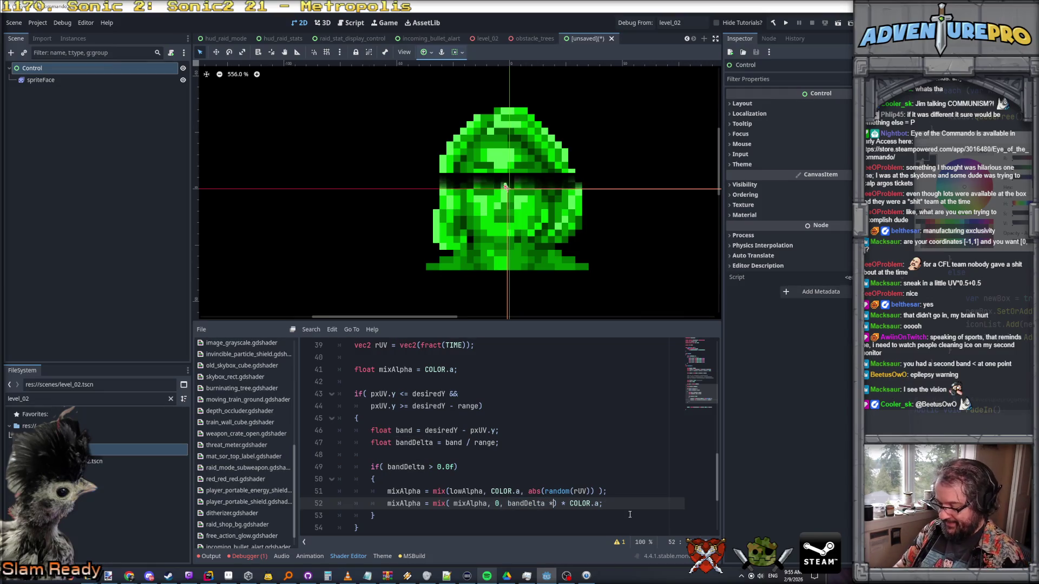
pyautogui.write('elta')
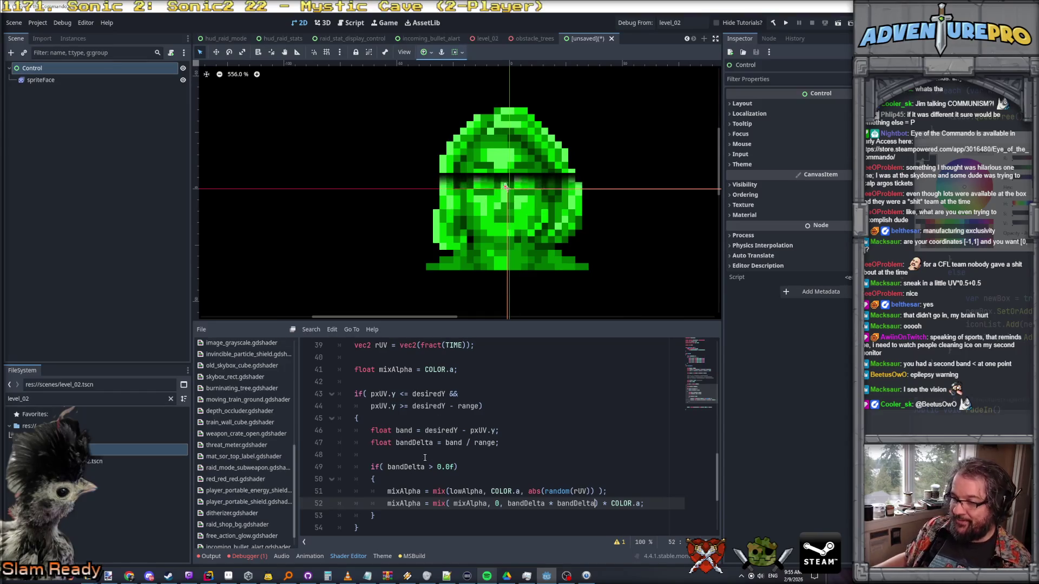
pyautogui.write(')')
pyautogui.doubleClick(474, 504)
pyautogui.click(471, 504)
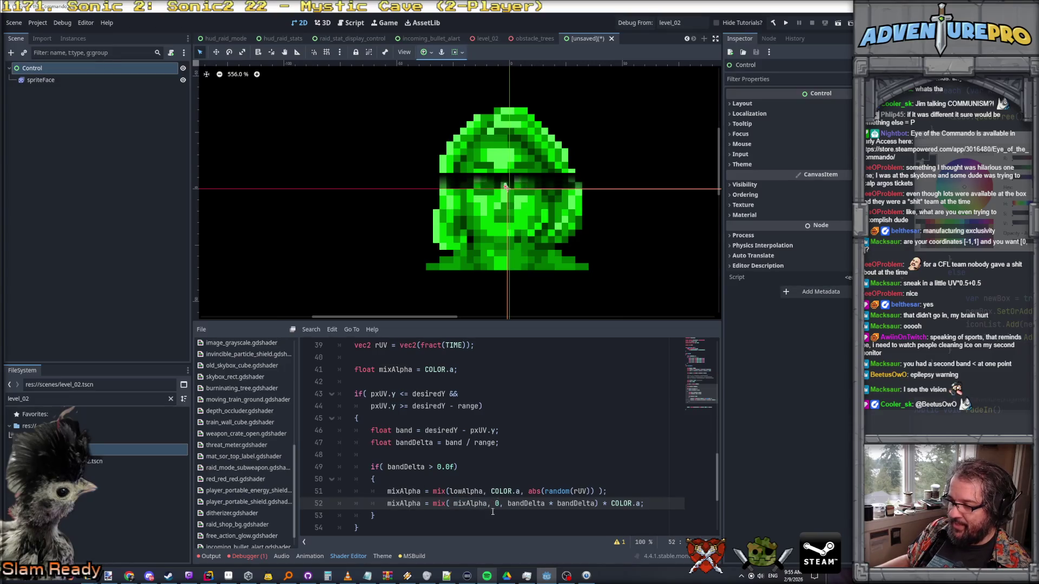
pyautogui.moveTo(507, 504); pyautogui.dragTo(596, 504)
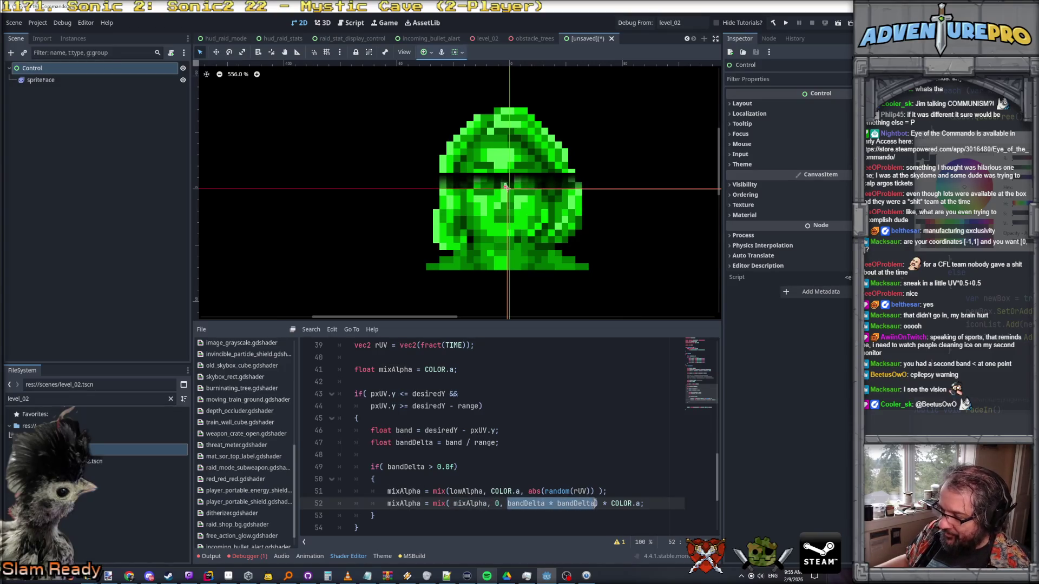
pyautogui.scroll(2, 479, 163)
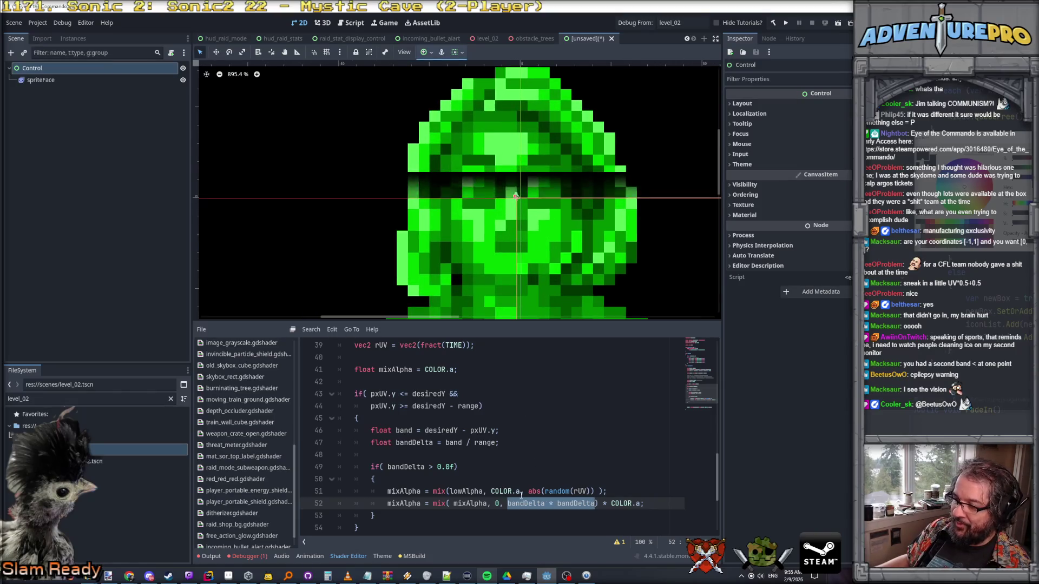
pyautogui.doubleClick(566, 503)
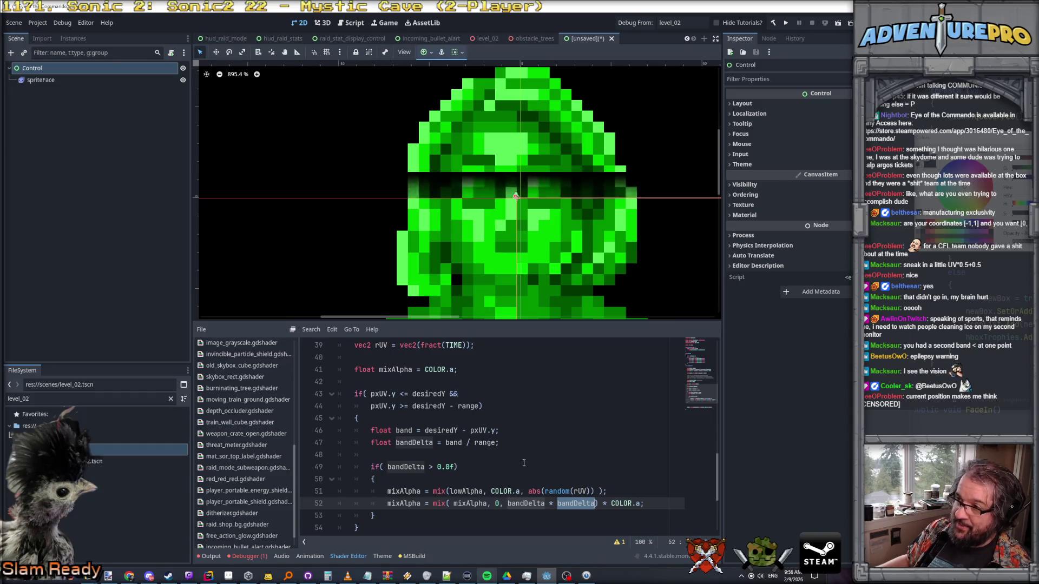
pyautogui.scroll(-1, 573, 456)
# - Add blank lines after the mixAlpha declaration
pyautogui.scroll(-1, 653, 456)
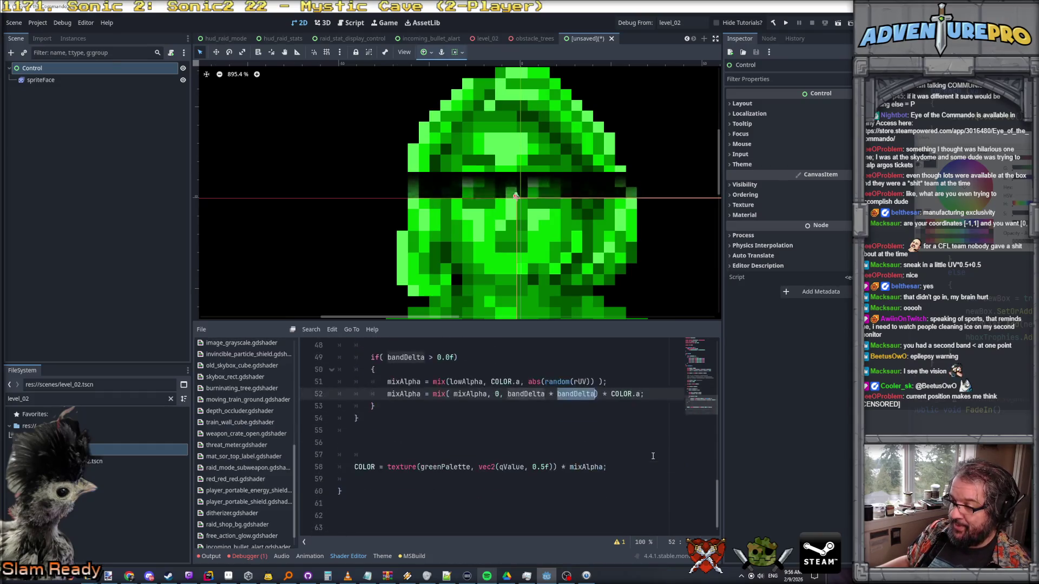
pyautogui.scroll(1, 653, 456)
pyautogui.scroll(-1, 653, 456)
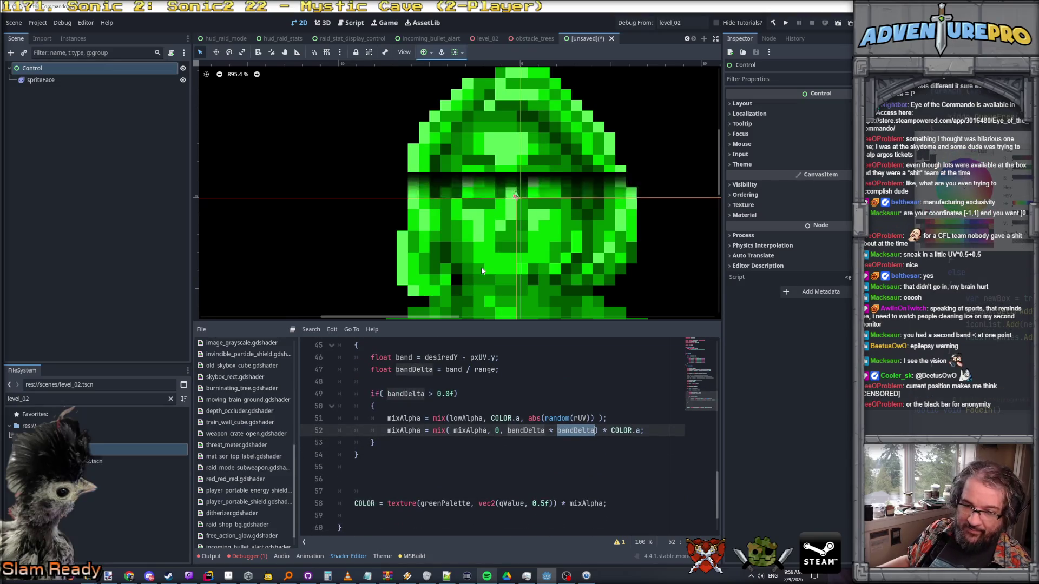
pyautogui.scroll(-1, 487, 350)
pyautogui.scroll(1, 393, 454)
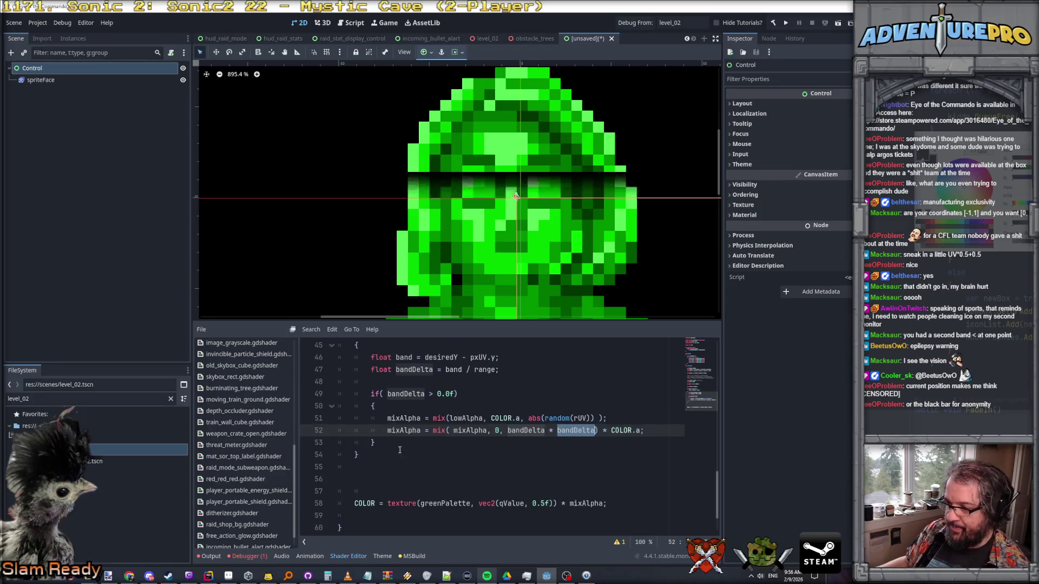
pyautogui.scroll(2, 394, 387)
pyautogui.click(367, 372)
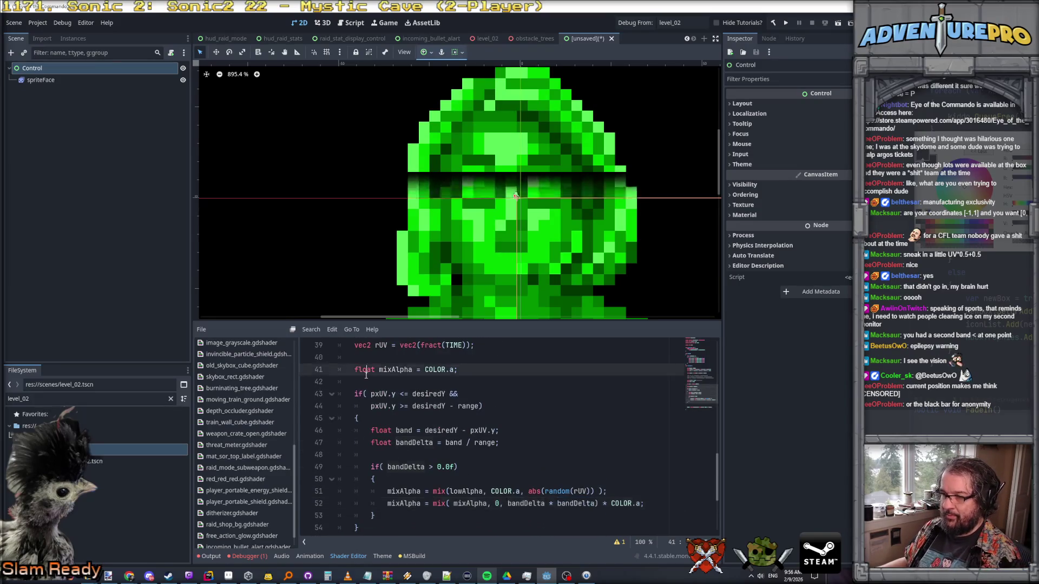
pyautogui.press('End')
pyautogui.press('Return')
pyautogui.press('Return')
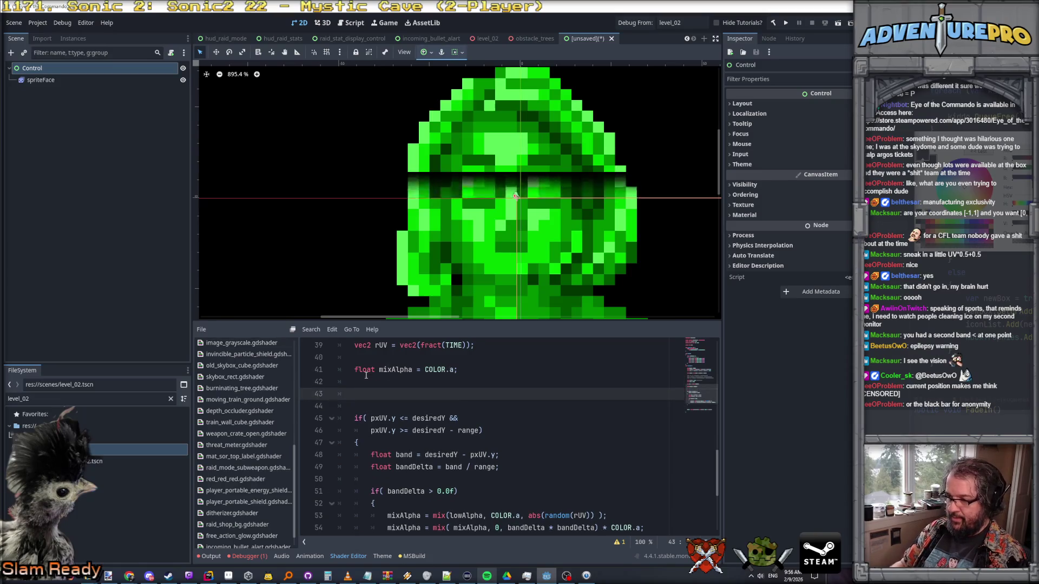
# - Select the qValue calculation on line 30 to reuse in the band block
pyautogui.scroll(-4, 366, 375)
pyautogui.scroll(2, 366, 375)
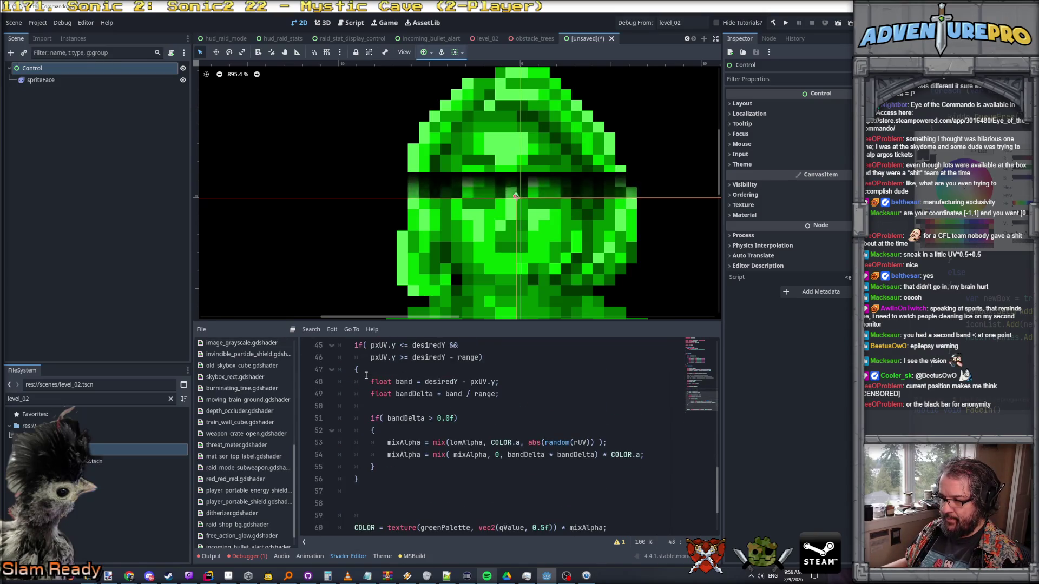
pyautogui.click(661, 453)
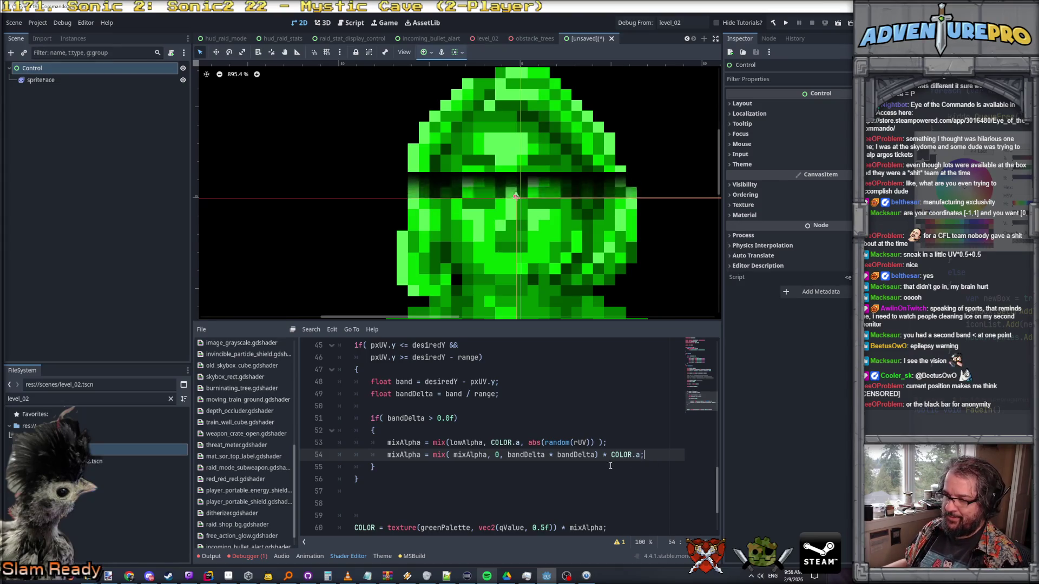
pyautogui.scroll(7, 610, 466)
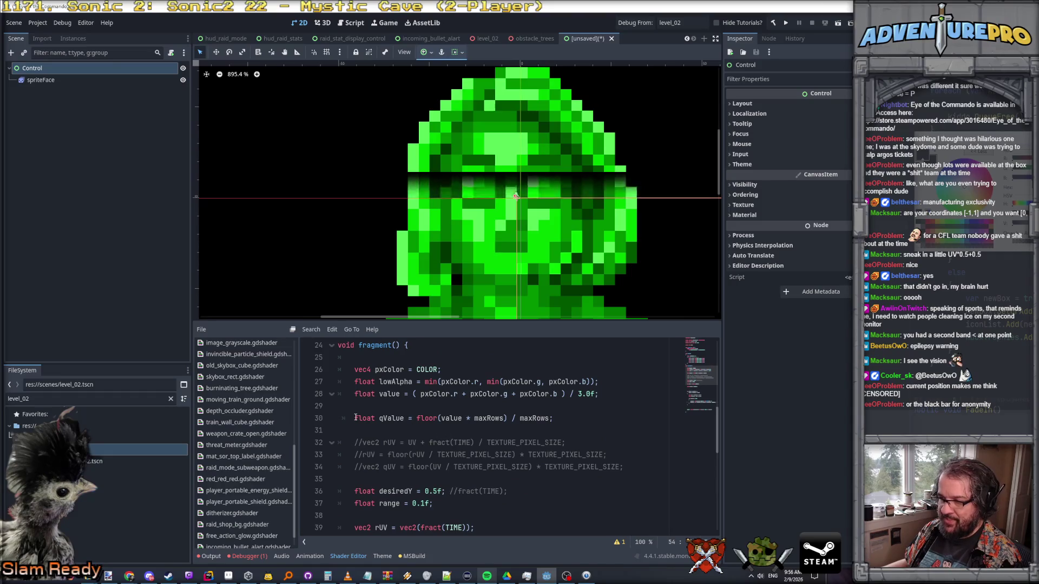
pyautogui.moveTo(355, 417); pyautogui.dragTo(541, 414)
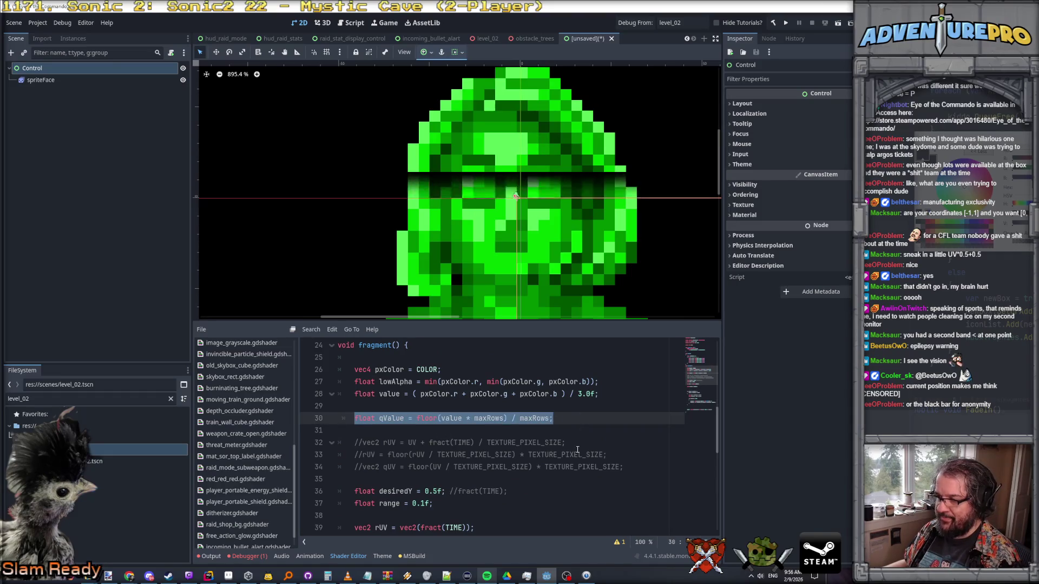
pyautogui.scroll(-9, 577, 449)
pyautogui.scroll(2, 601, 417)
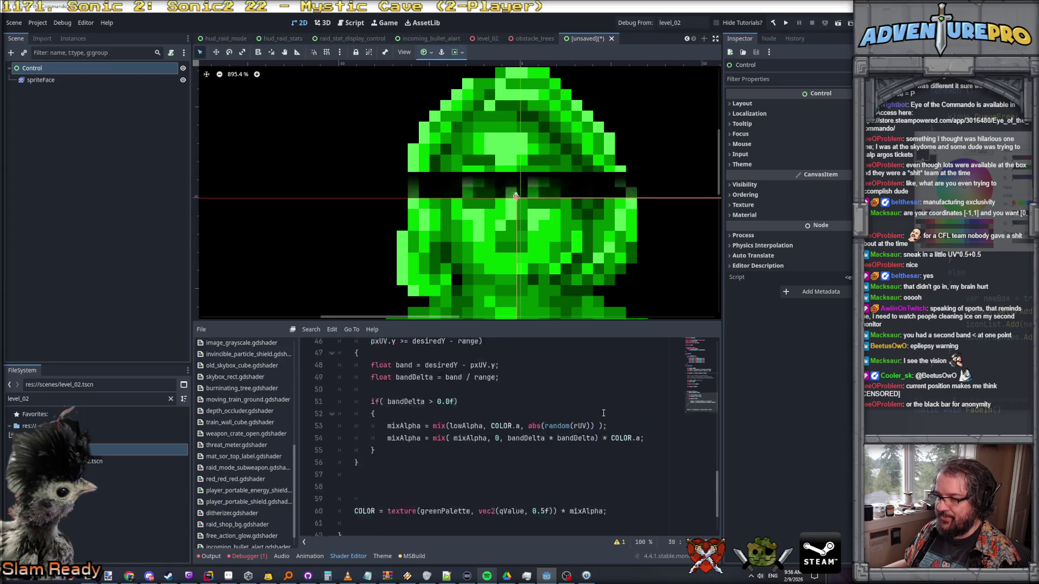
pyautogui.scroll(-2, 603, 412)
pyautogui.click(527, 399)
pyautogui.scroll(2, 526, 400)
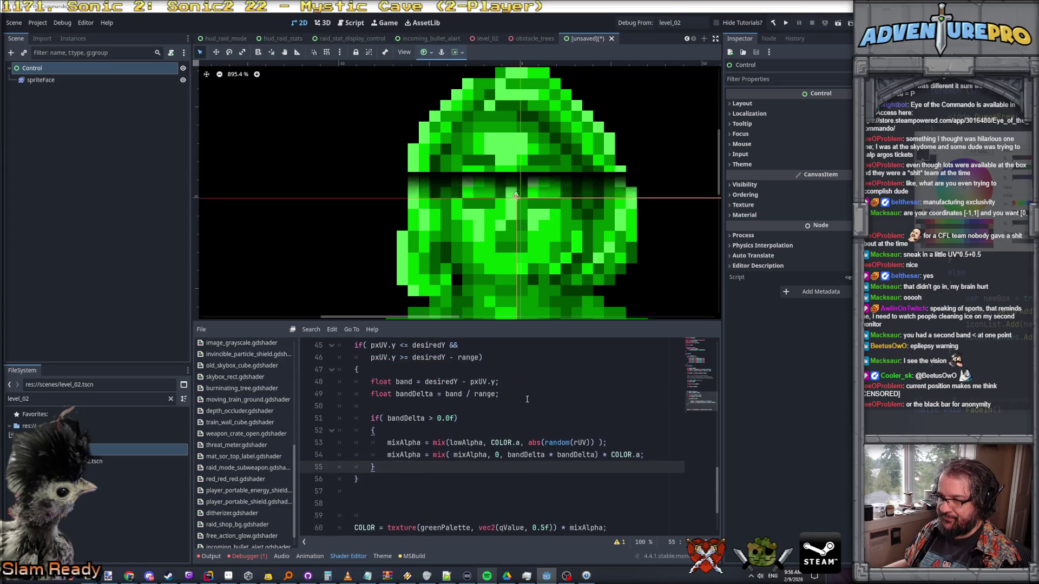
# - Remove the if (bandDelta > 0.0f) wrapper and unindent both mixAlpha lines
pyautogui.click(427, 405)
pyautogui.hotkey('shift', 'Down')
pyautogui.hotkey('shift', 'Down')
pyautogui.press('Delete')
pyautogui.hotkey('shift', 'Down')
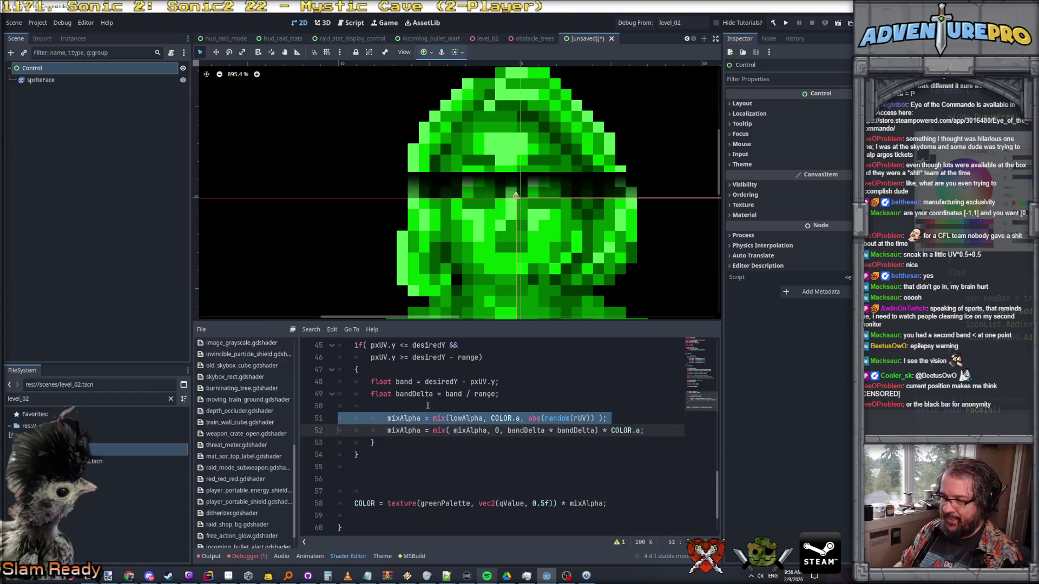
pyautogui.hotkey('shift', 'Tab')
pyautogui.press('Down')
pyautogui.press('Down')
pyautogui.hotkey('shift', 'Up')
pyautogui.press('Delete')
# - Paste the qValue line into the band block, dropping 'float' so it reassigns qValue
pyautogui.press('Return')
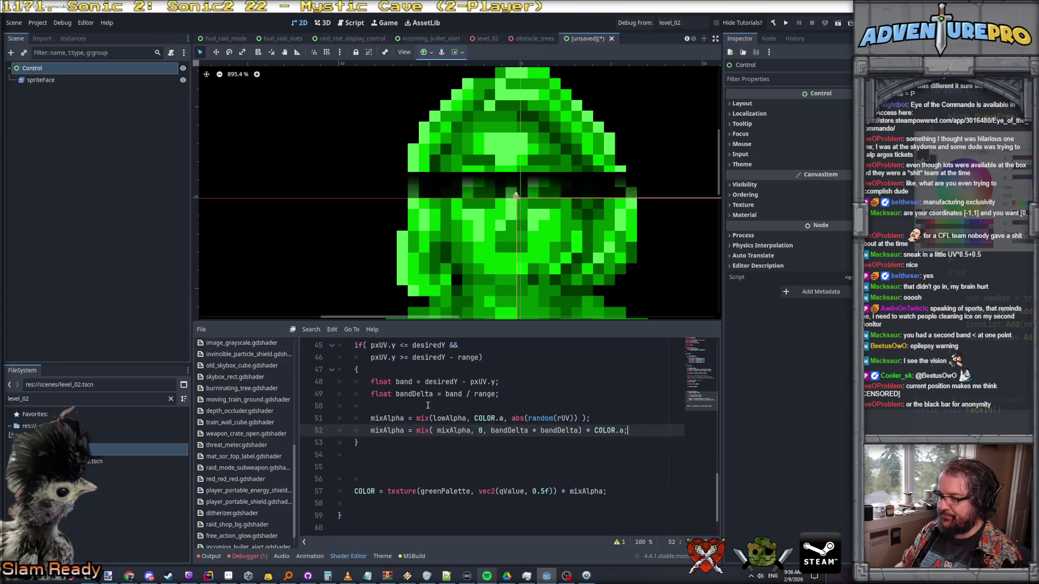
pyautogui.write('float qValue = floor(value * maxRows) / maxRows;')
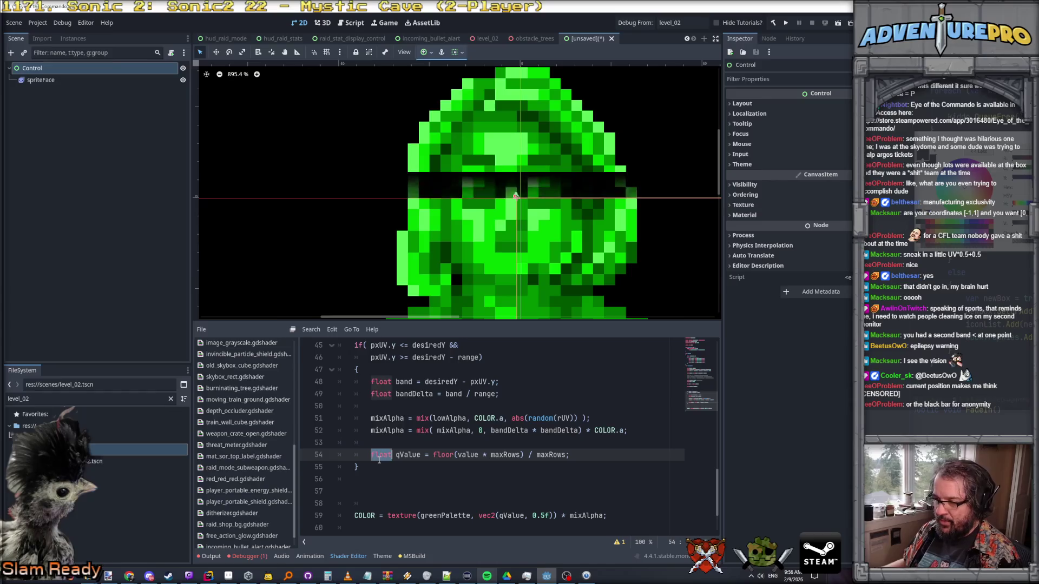
pyautogui.press('BackSpace')
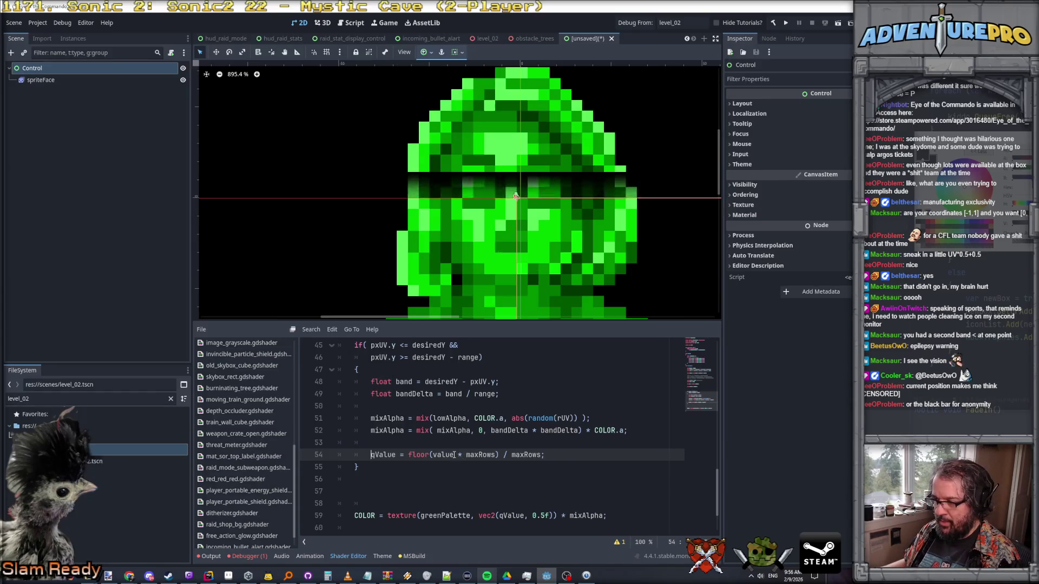
pyautogui.scroll(8, 525, 482)
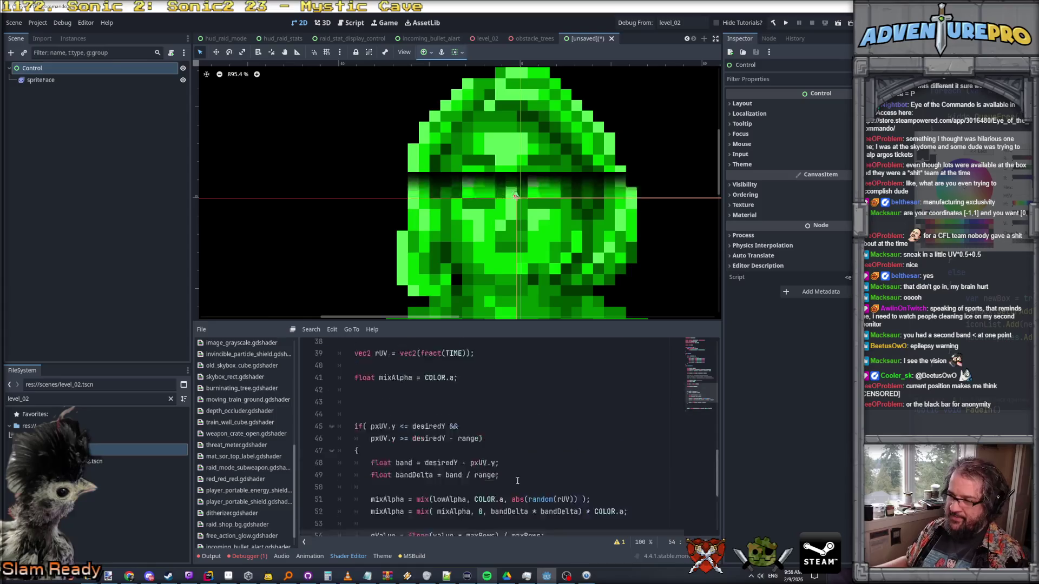
# - Try swapping value for bandDelta in the band block's qValue formula
pyautogui.scroll(-8, 560, 426)
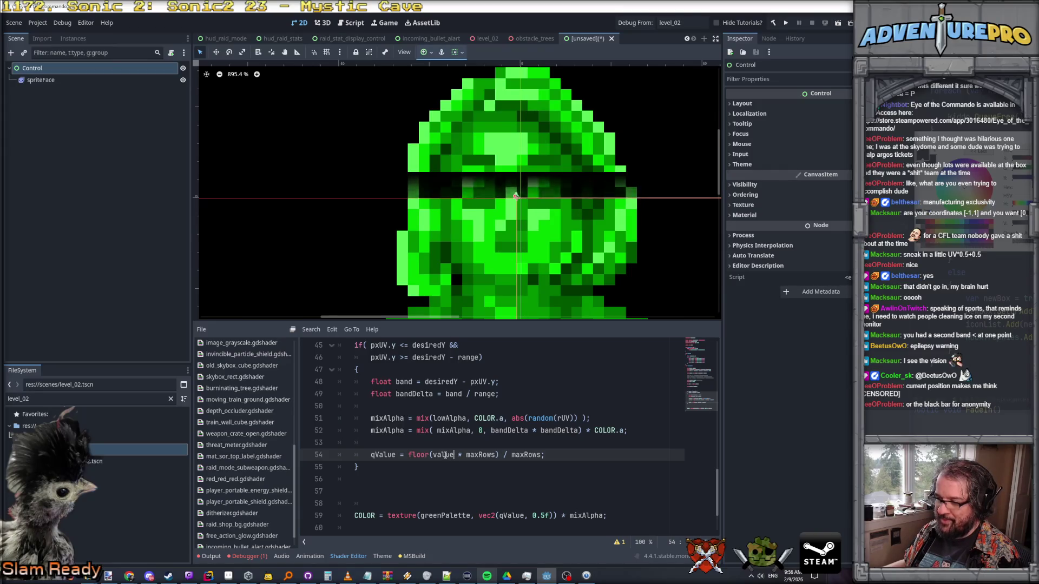
pyautogui.doubleClick(445, 455)
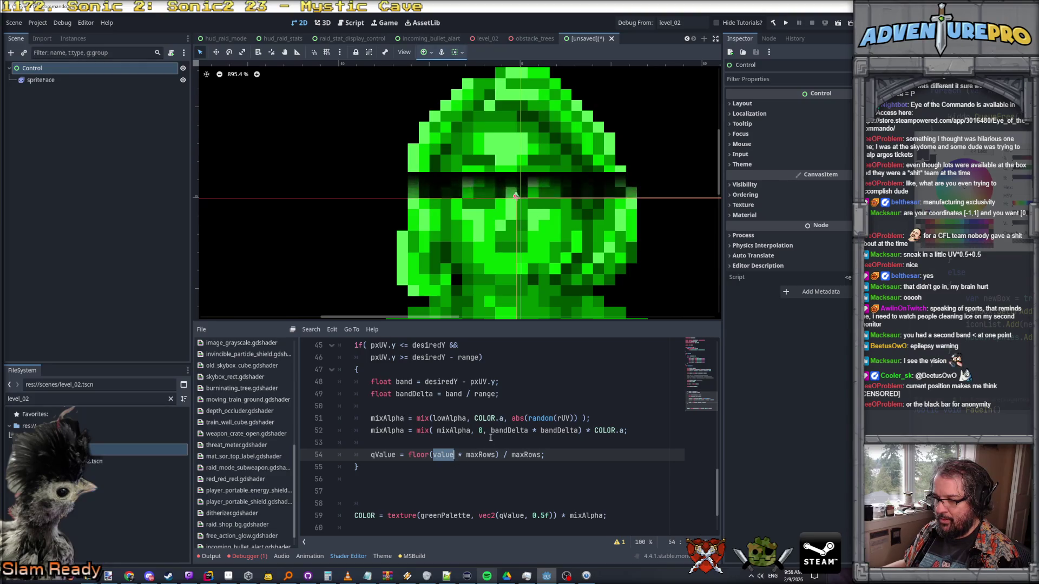
pyautogui.click(493, 431)
pyautogui.doubleClick(494, 431)
pyautogui.hotkey('ctrl', 'c')
pyautogui.doubleClick(445, 455)
pyautogui.hotkey('ctrl', 'v')
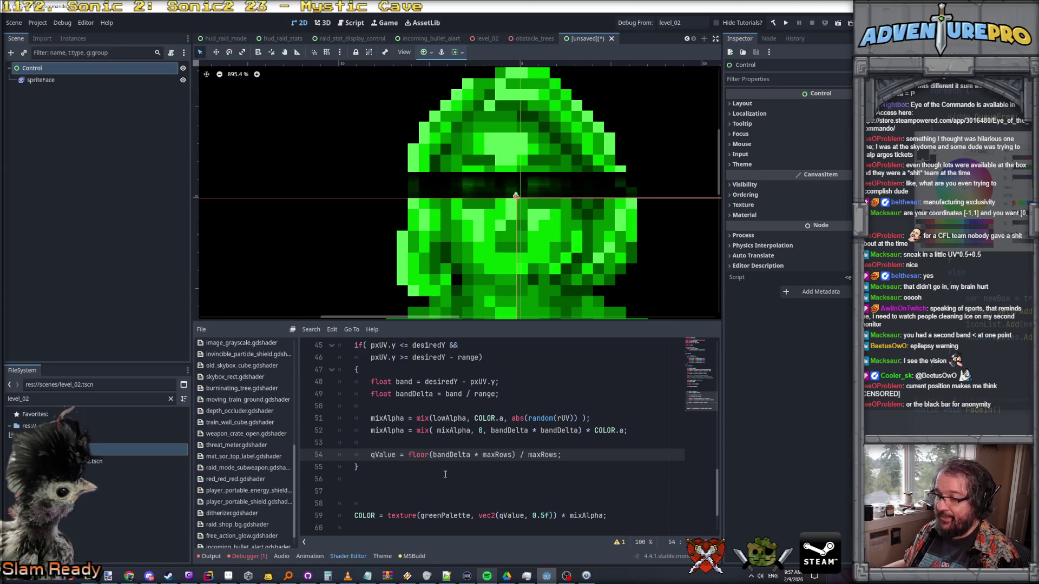
pyautogui.doubleClick(451, 455)
# - Try qValue += 1.0f, then undo back to the original formula
pyautogui.scroll(4, 495, 216)
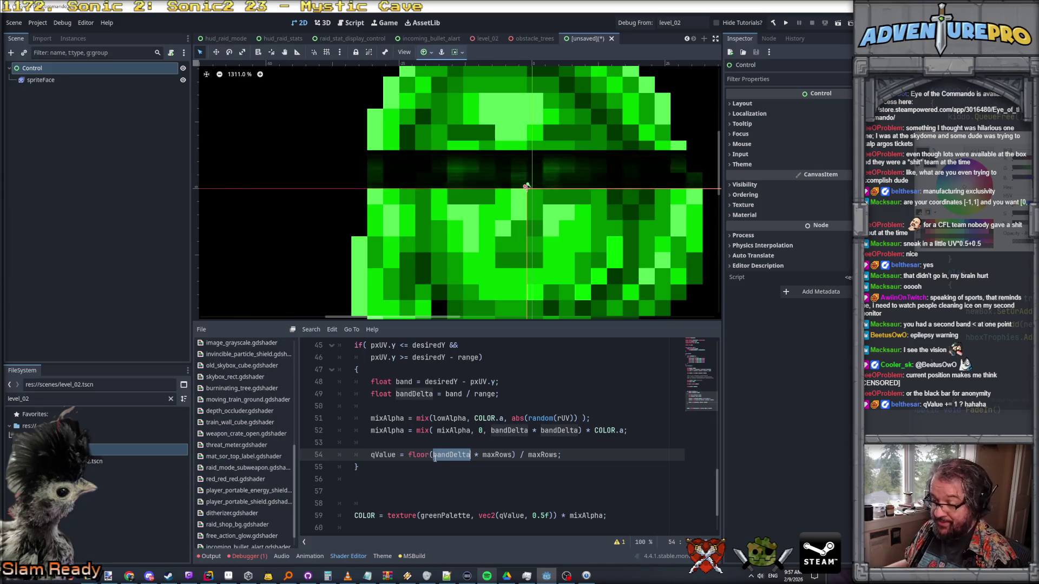
pyautogui.write('value')
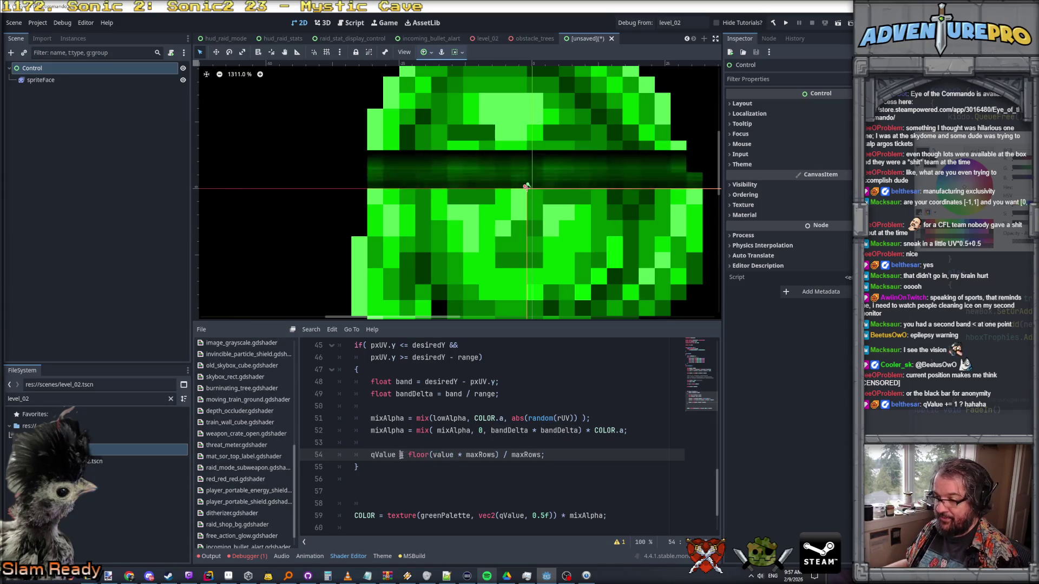
pyautogui.moveTo(400, 454); pyautogui.dragTo(555, 450)
pyautogui.write('+= ')
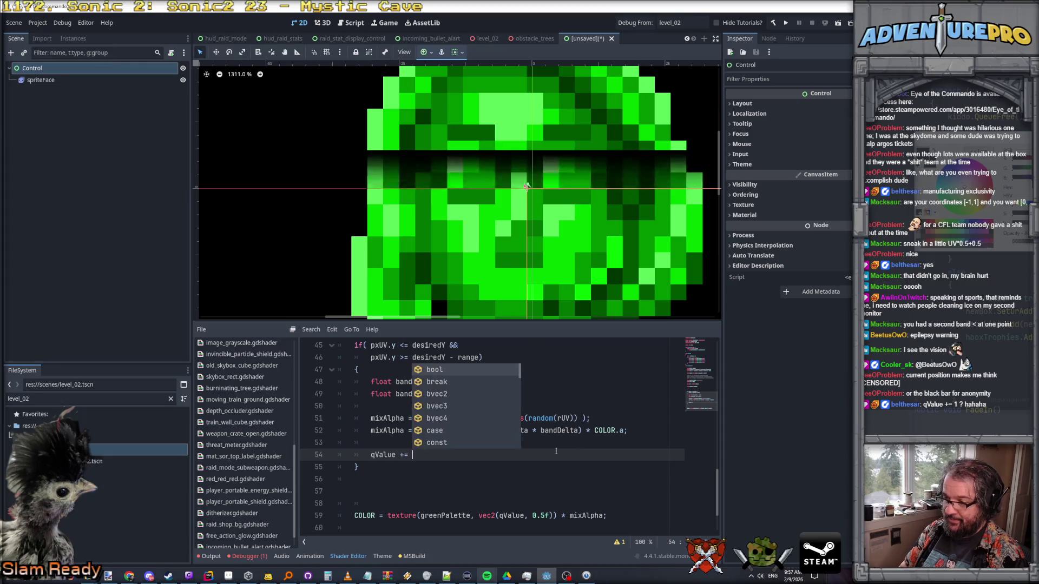
pyautogui.write('1.0f;')
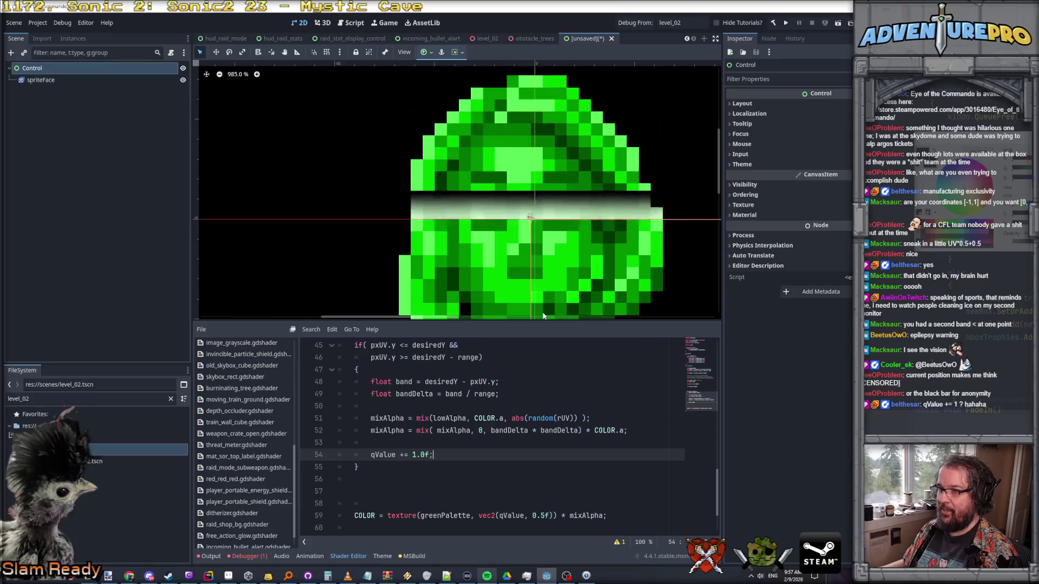
pyautogui.scroll(4, 431, 447)
pyautogui.scroll(-4, 430, 446)
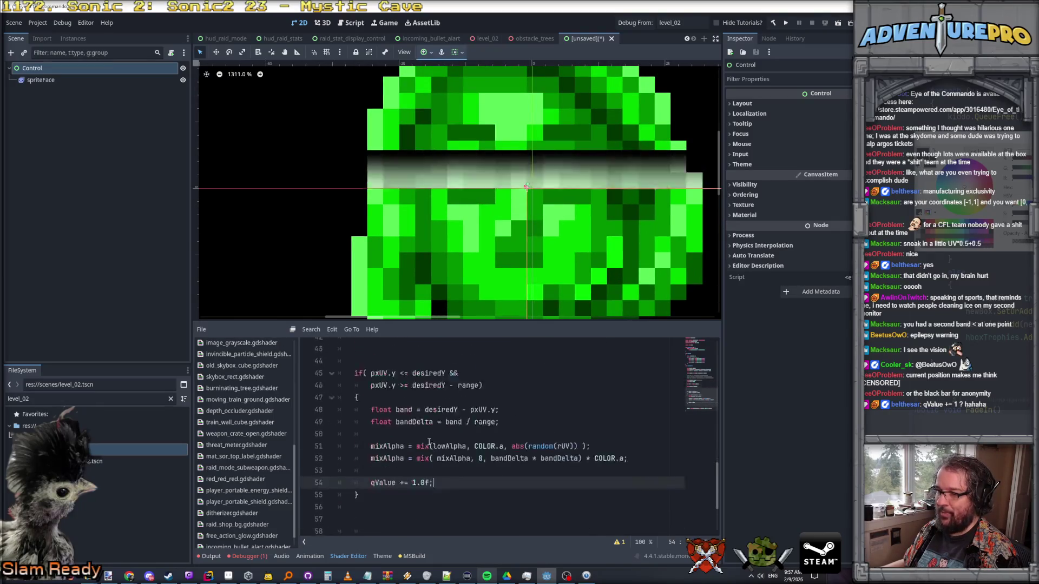
pyautogui.scroll(7, 430, 447)
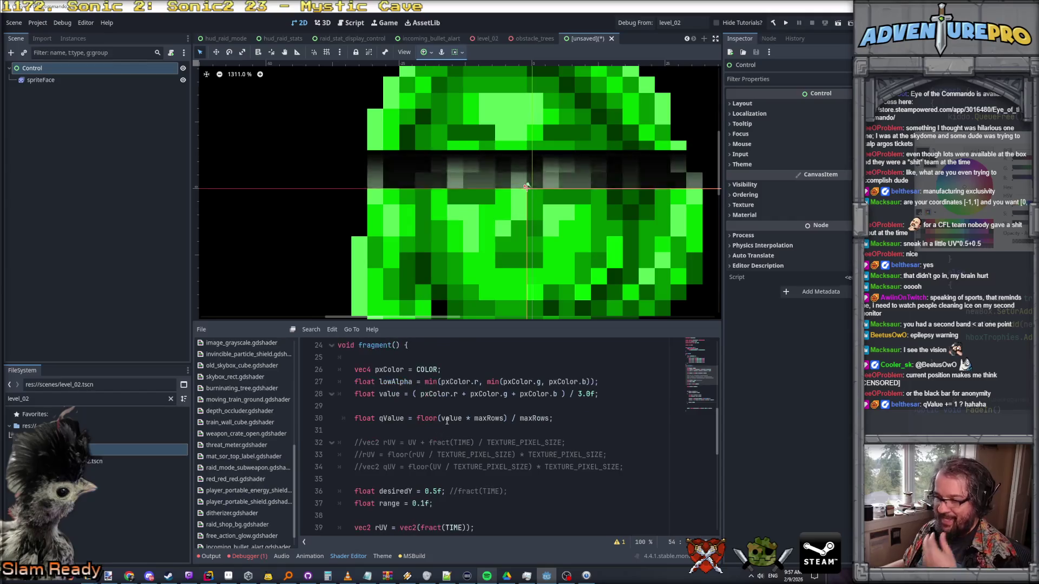
pyautogui.scroll(-6, 444, 417)
pyautogui.hotkey('ctrl', 'z')
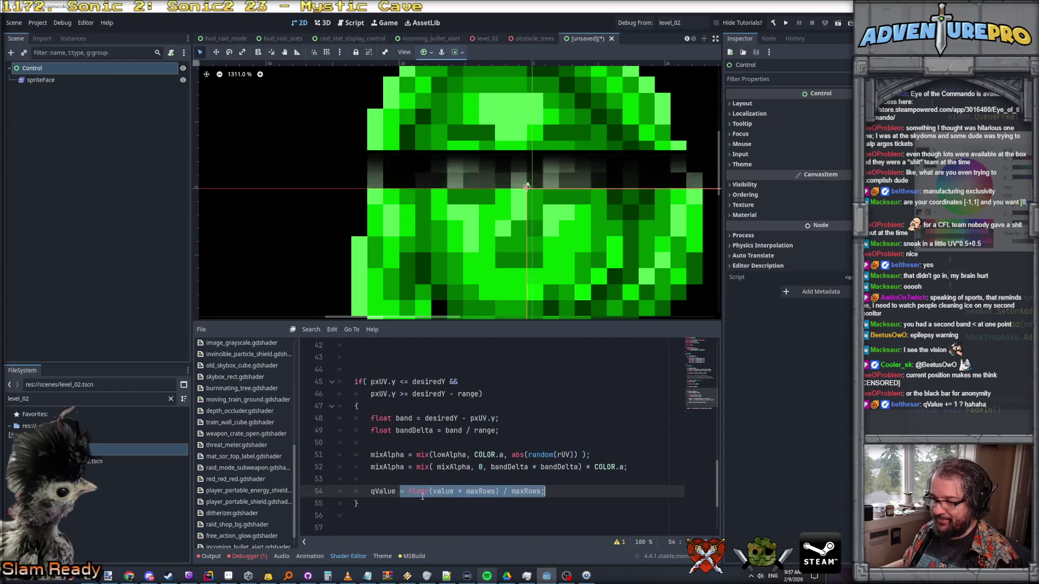
# - Compare against the line 30 qValue definition and fix the syntax error on line 54
pyautogui.click(453, 492)
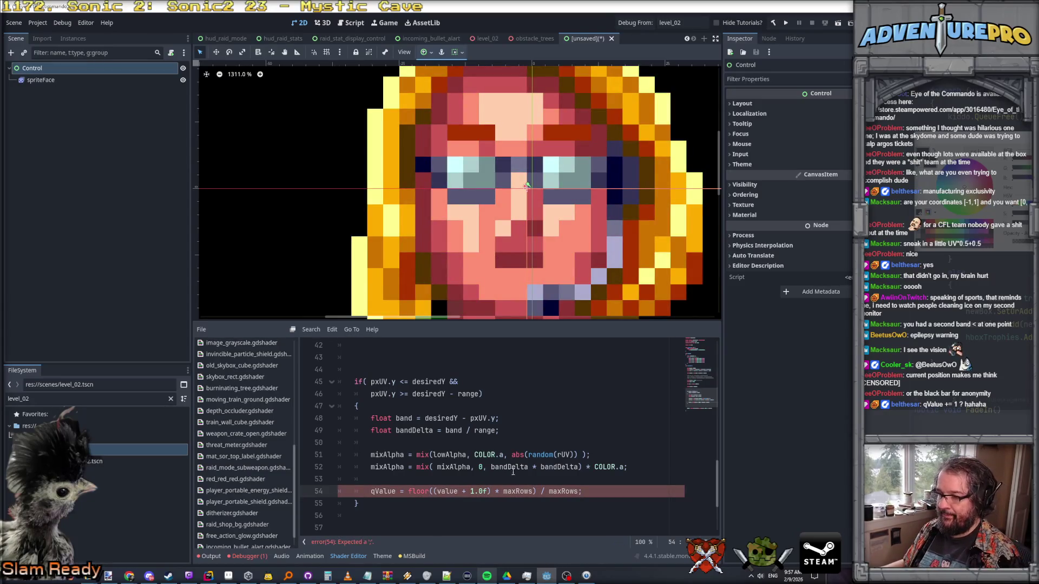
pyautogui.scroll(6, 515, 470)
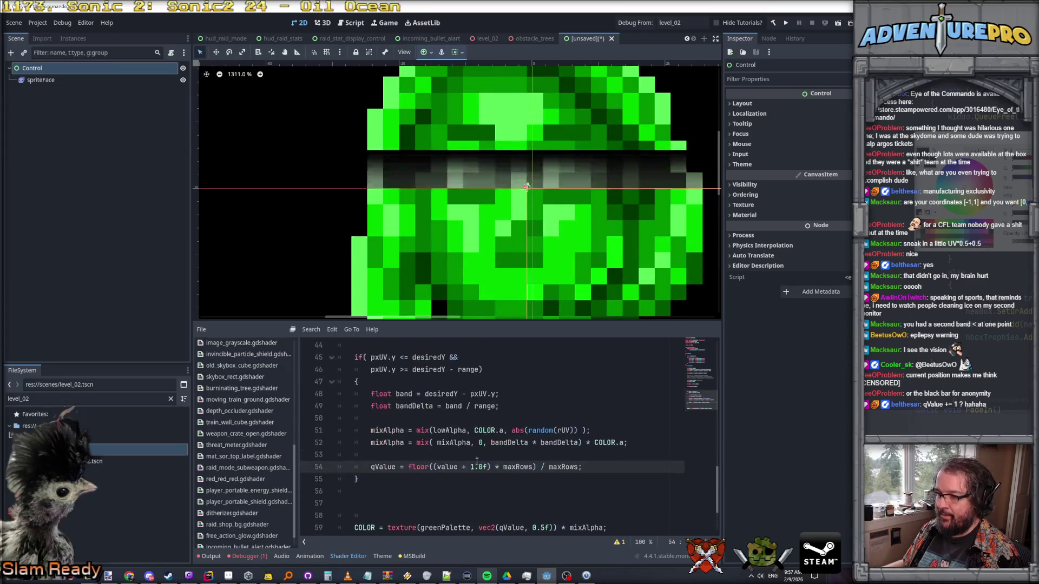
pyautogui.scroll(-1, 481, 449)
pyautogui.scroll(1, 489, 438)
pyautogui.click(494, 431)
pyautogui.scroll(-2, 495, 434)
pyautogui.scroll(-8, 495, 433)
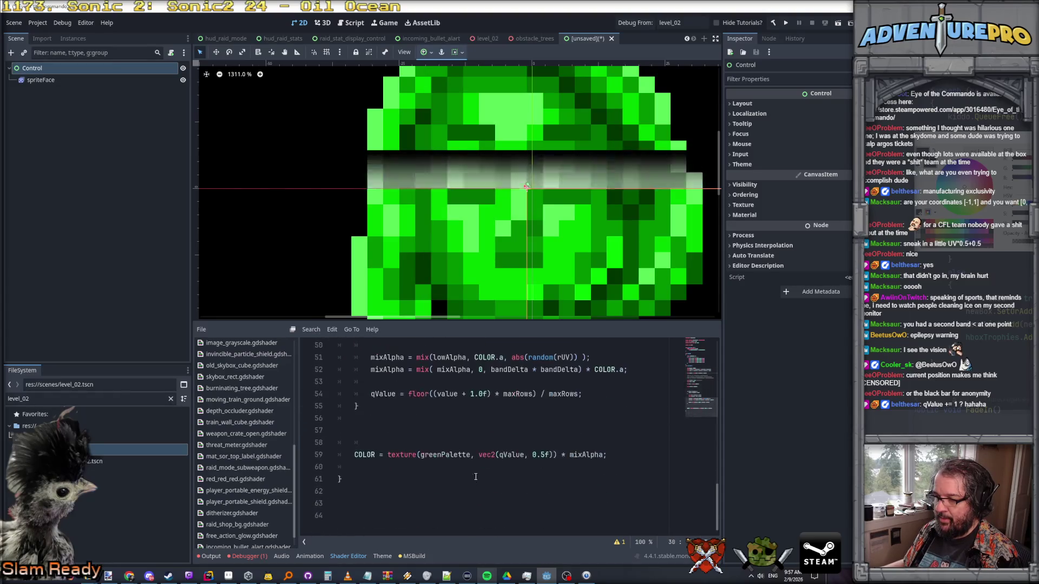
pyautogui.click(434, 394)
pyautogui.moveTo(433, 393); pyautogui.dragTo(489, 396)
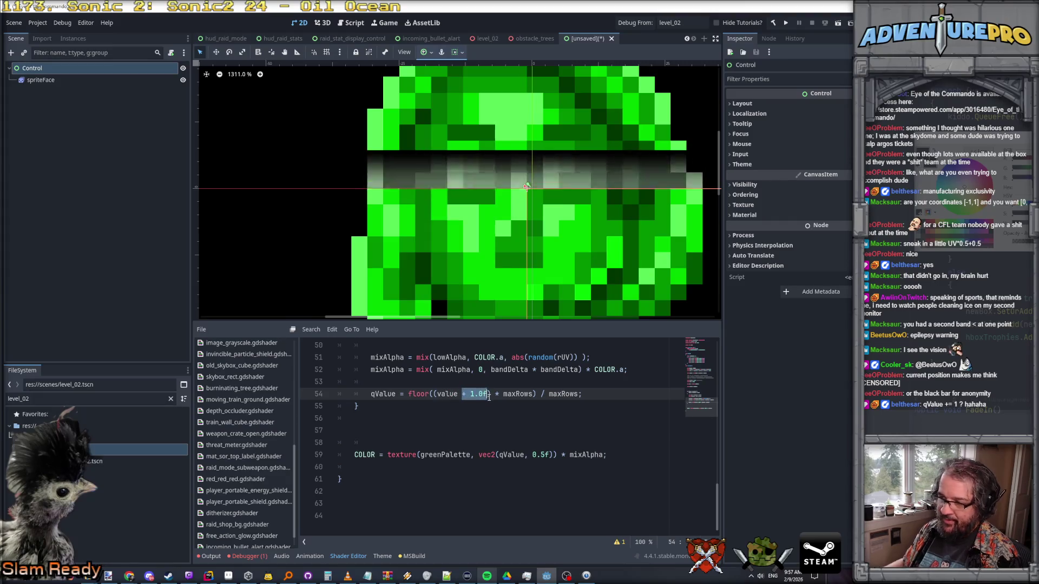
pyautogui.press('Delete')
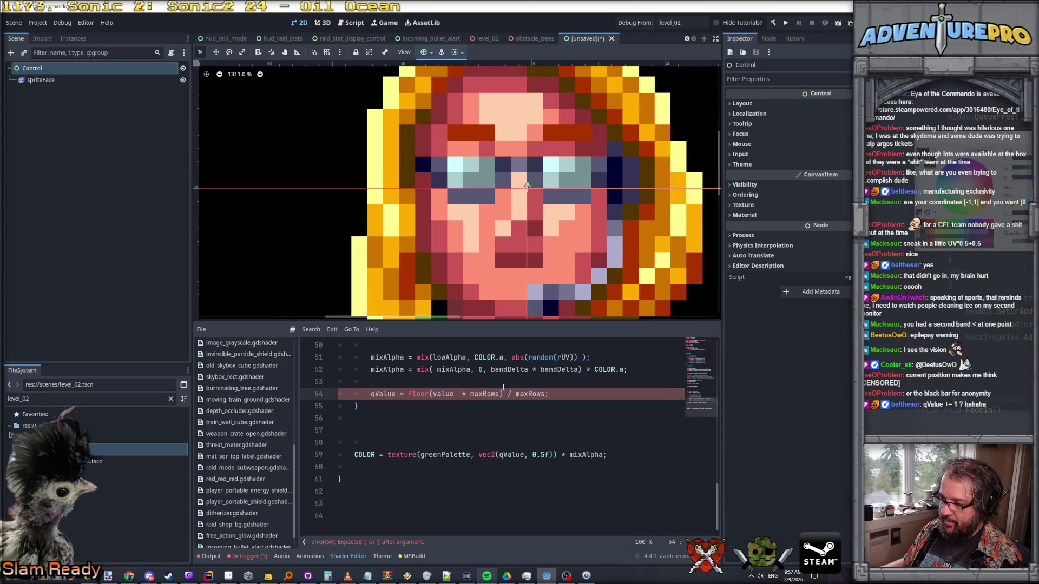
pyautogui.press('BackSpace')
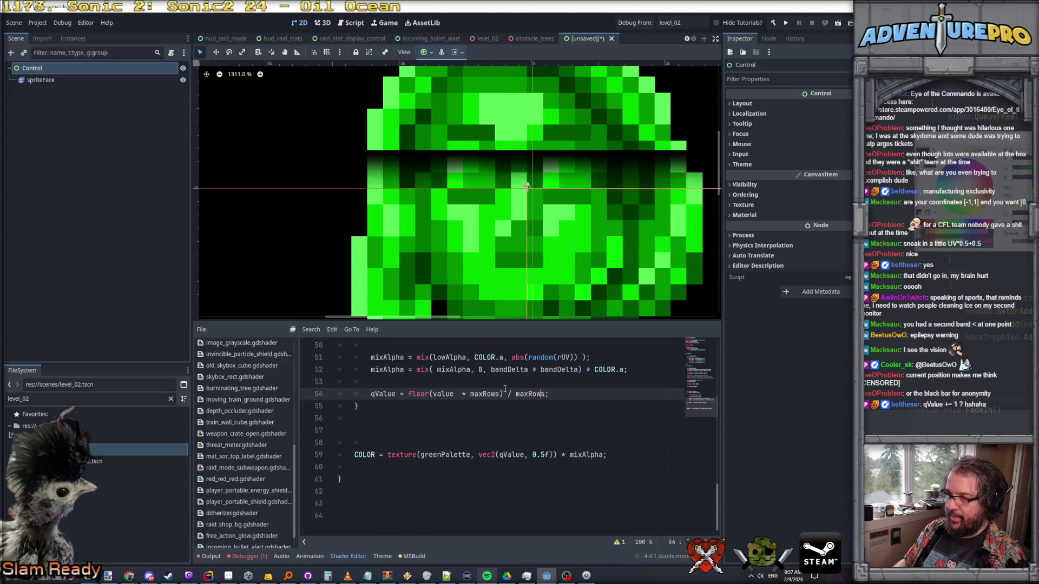
# - Make line 54 read qValue = (floor(value * maxRows) + 2.0f) / maxRows
pyautogui.click(505, 390)
pyautogui.write('maxRows) + 2.0f)')
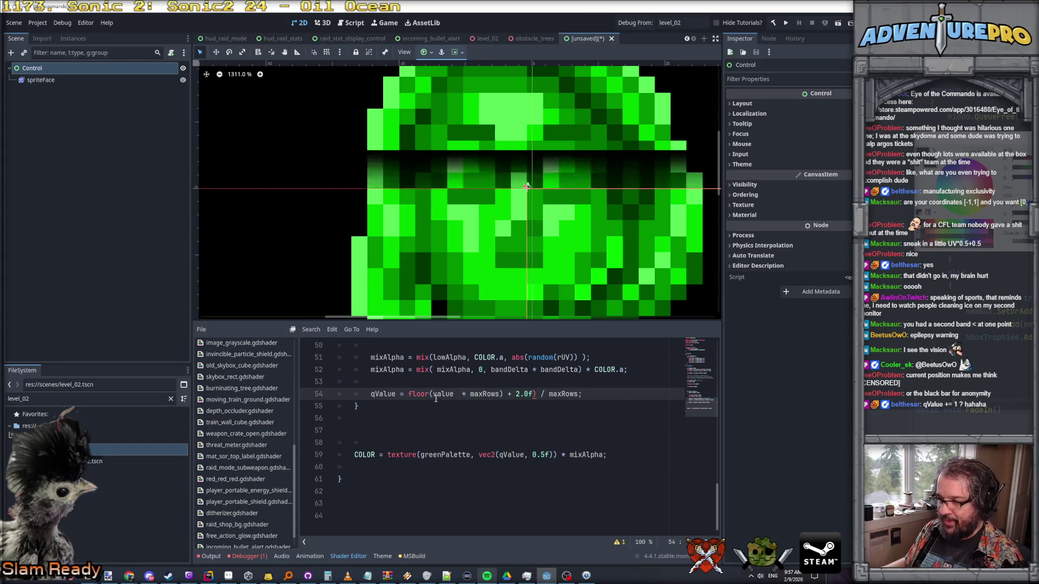
pyautogui.click(409, 394)
pyautogui.write('(')
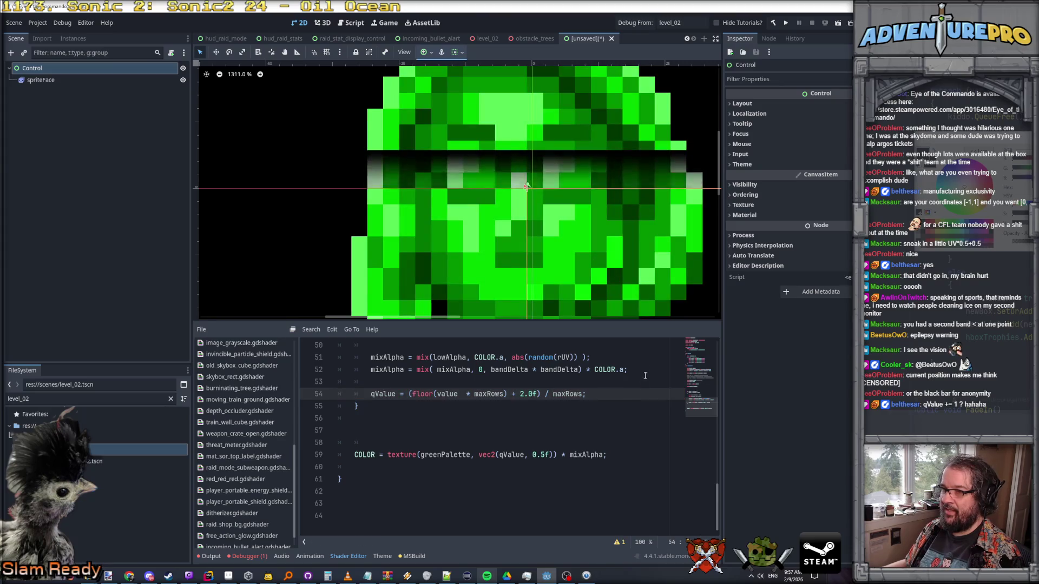
pyautogui.scroll(-2, 680, 310)
pyautogui.scroll(3, 622, 411)
pyautogui.scroll(-8, 541, 252)
pyautogui.scroll(5, 477, 163)
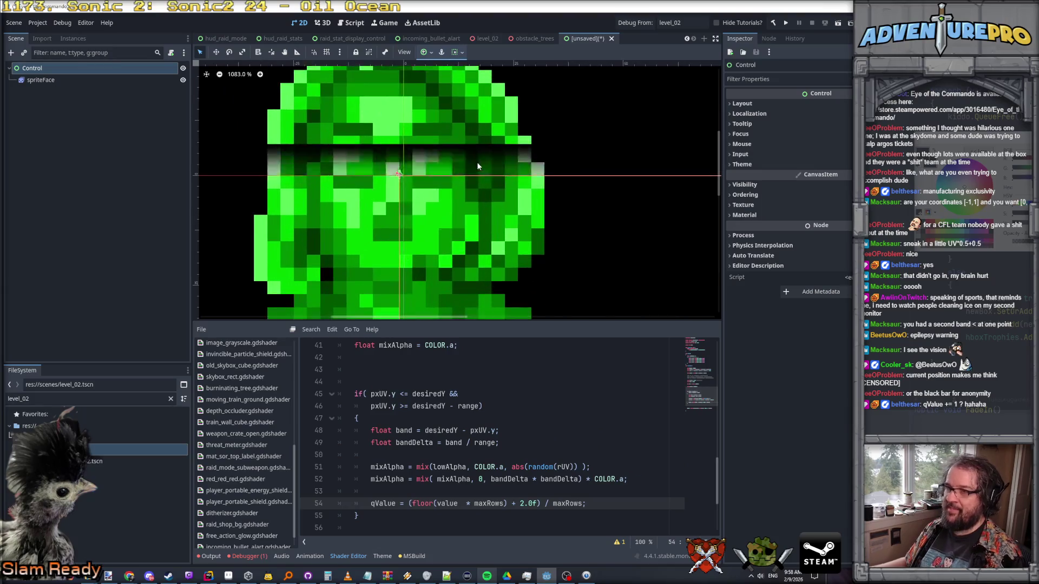
pyautogui.scroll(-5, 471, 207)
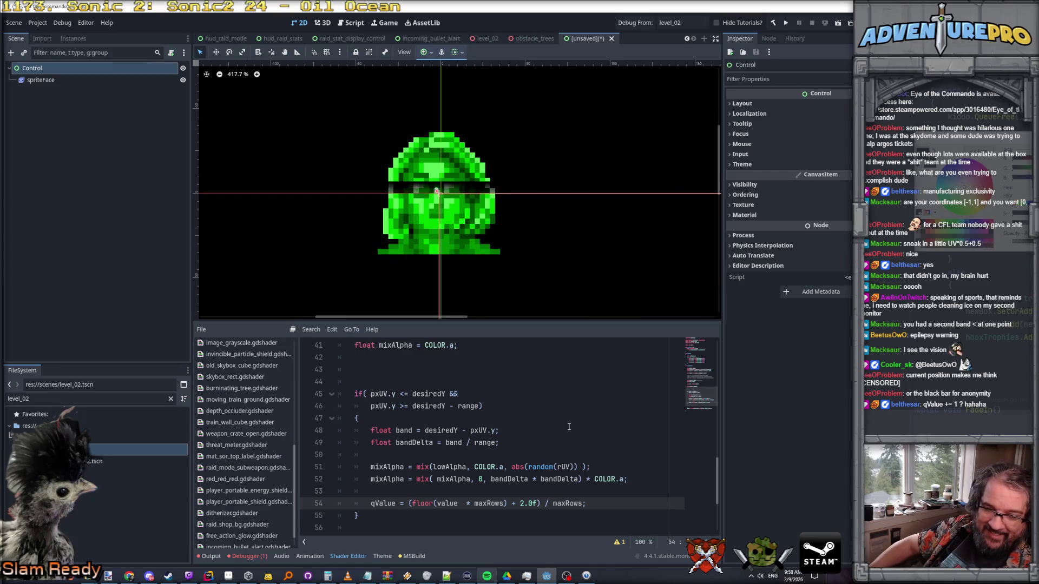
pyautogui.scroll(2, 515, 446)
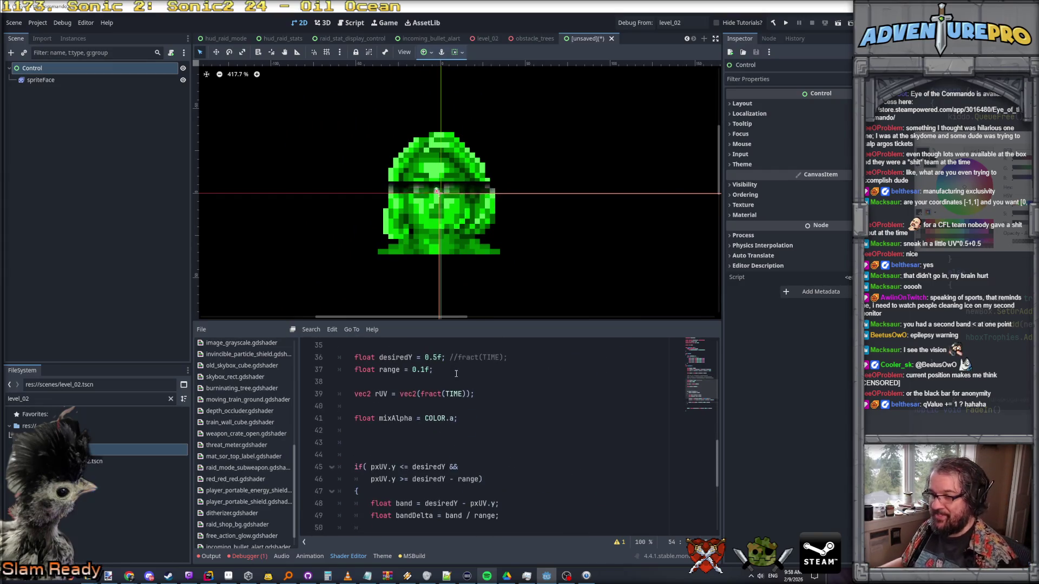
# - Delete '0.5f; //' on line 36 so desiredY = fract(TIME), then watch the band sweep
pyautogui.moveTo(424, 357); pyautogui.dragTo(459, 357)
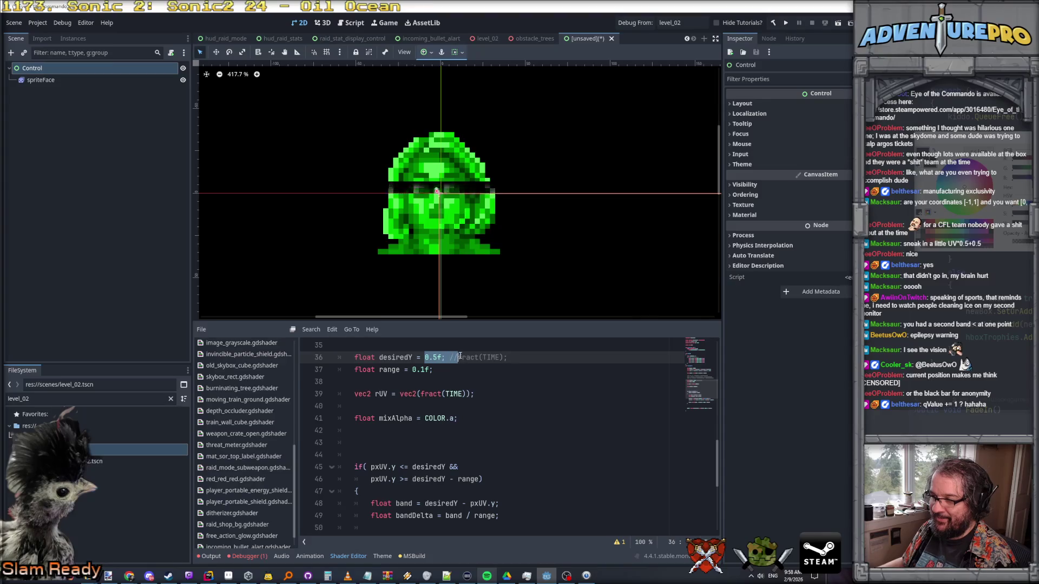
pyautogui.press('Delete')
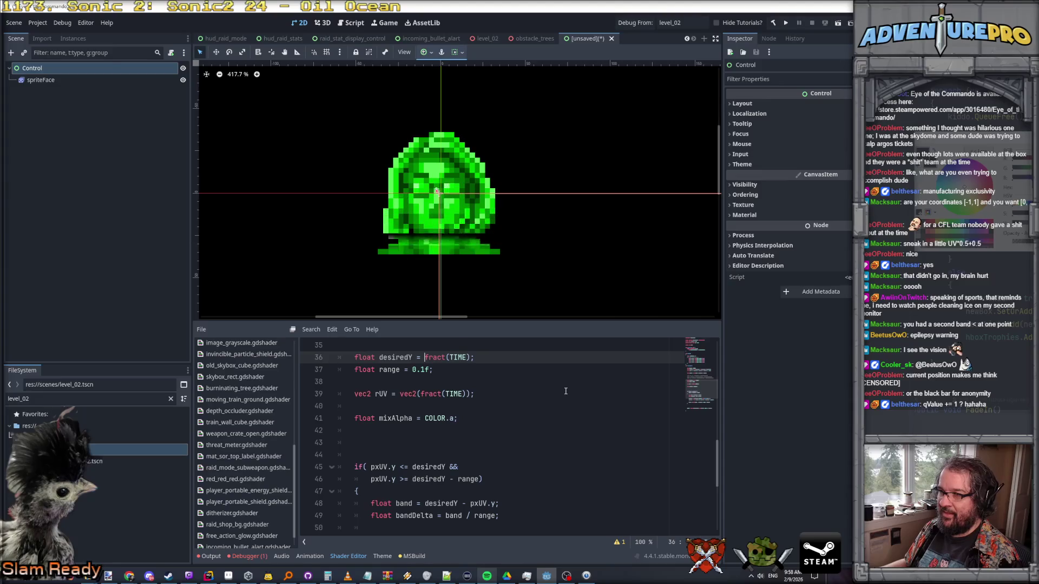
pyautogui.scroll(4, 444, 172)
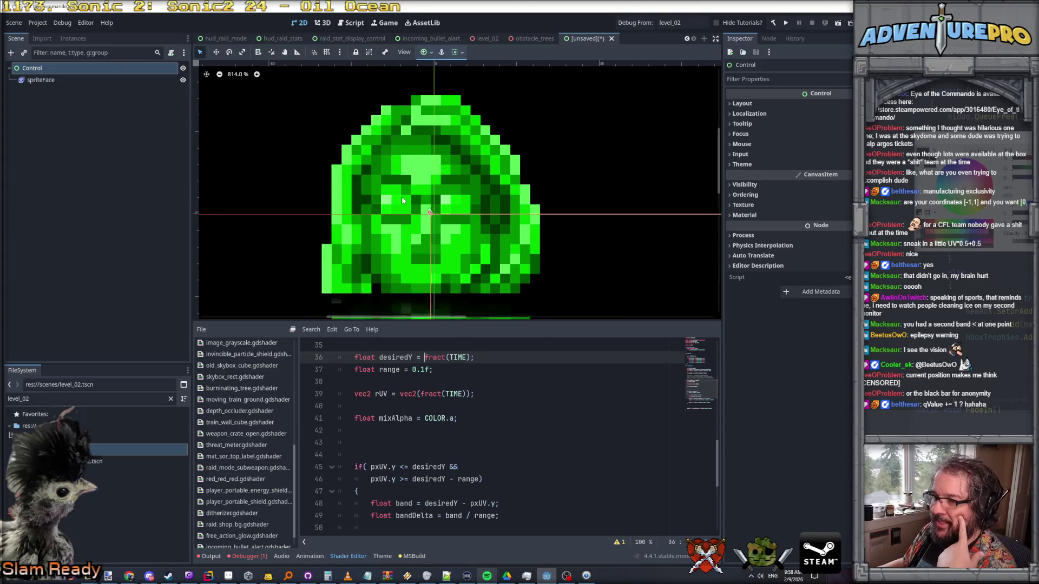
pyautogui.scroll(-6, 401, 197)
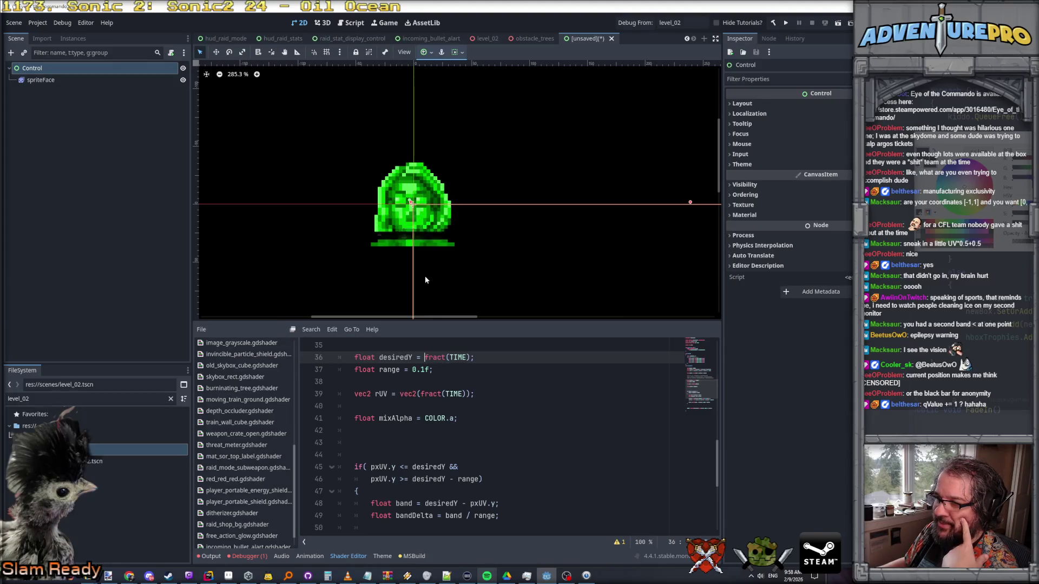
pyautogui.scroll(4, 425, 217)
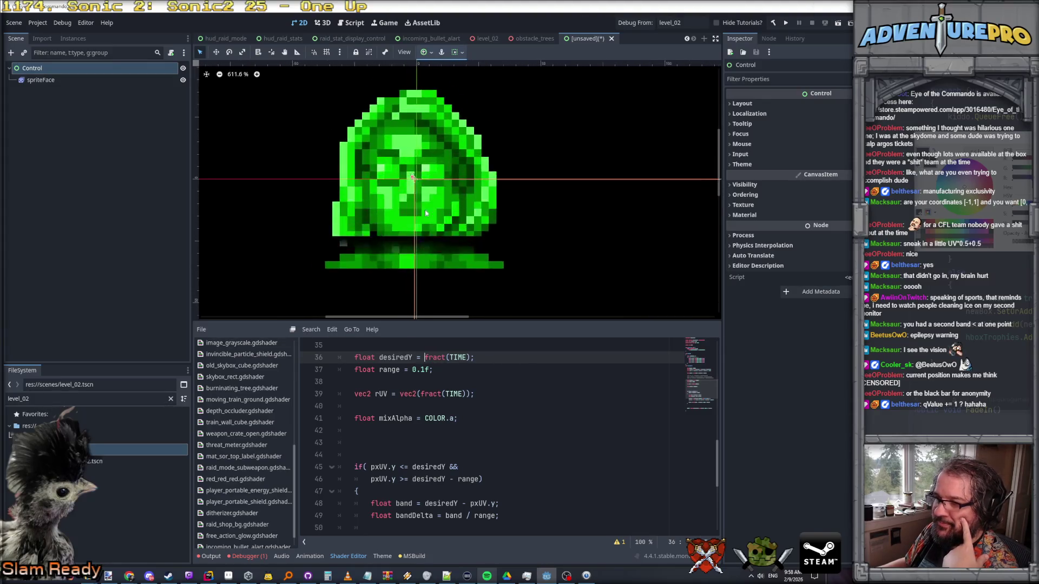
pyautogui.scroll(5, 425, 212)
pyautogui.scroll(-4, 408, 149)
pyautogui.scroll(-2, 409, 149)
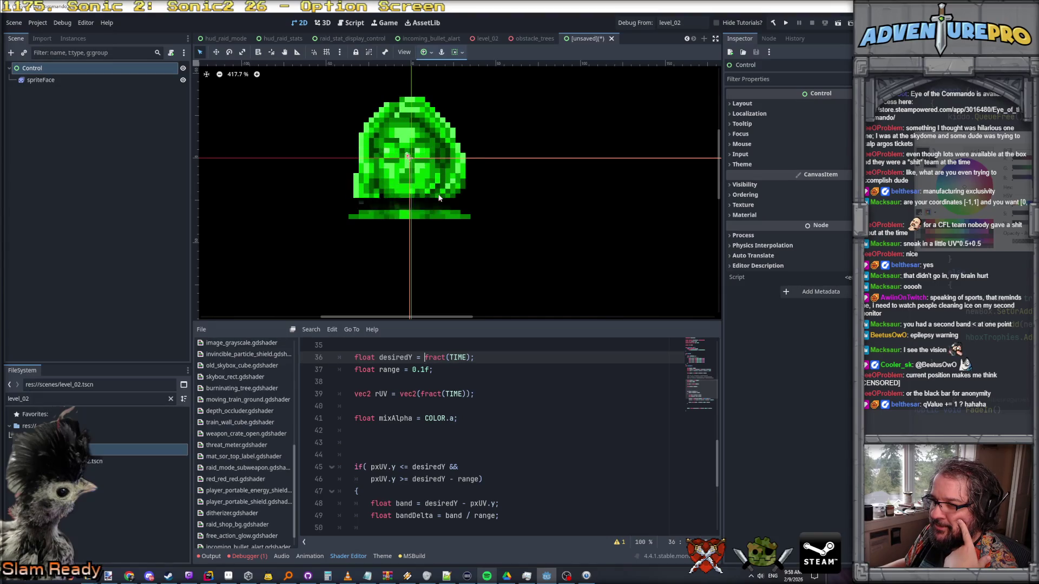
pyautogui.scroll(-5, 439, 198)
pyautogui.scroll(3, 441, 198)
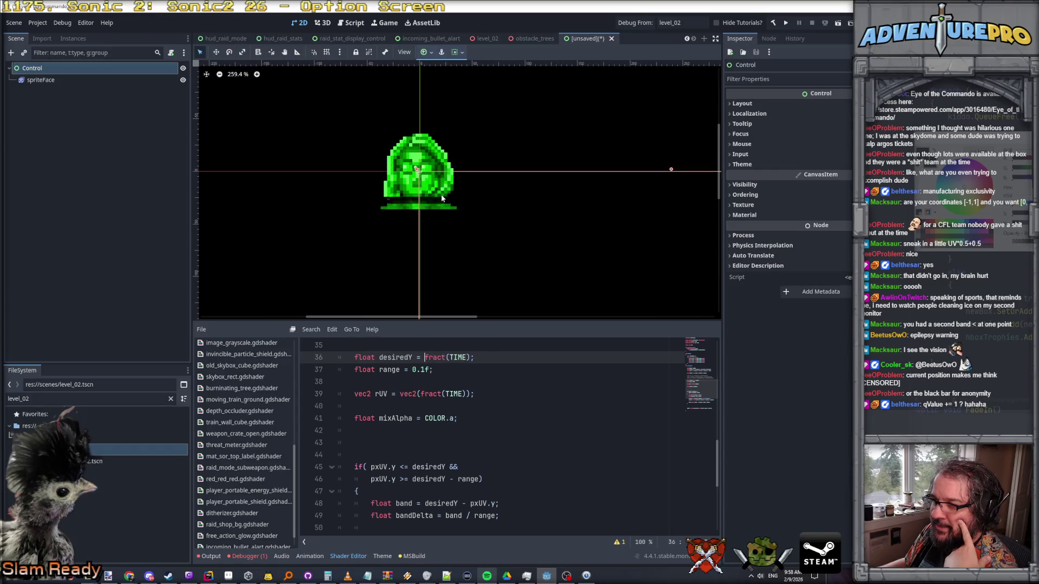
pyautogui.scroll(-4, 457, 431)
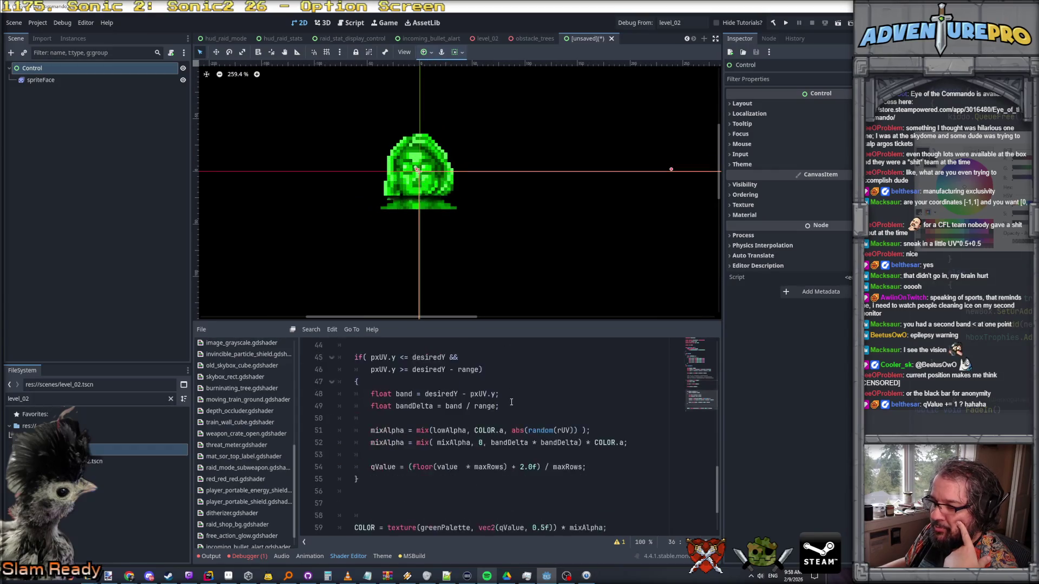
pyautogui.scroll(3, 401, 446)
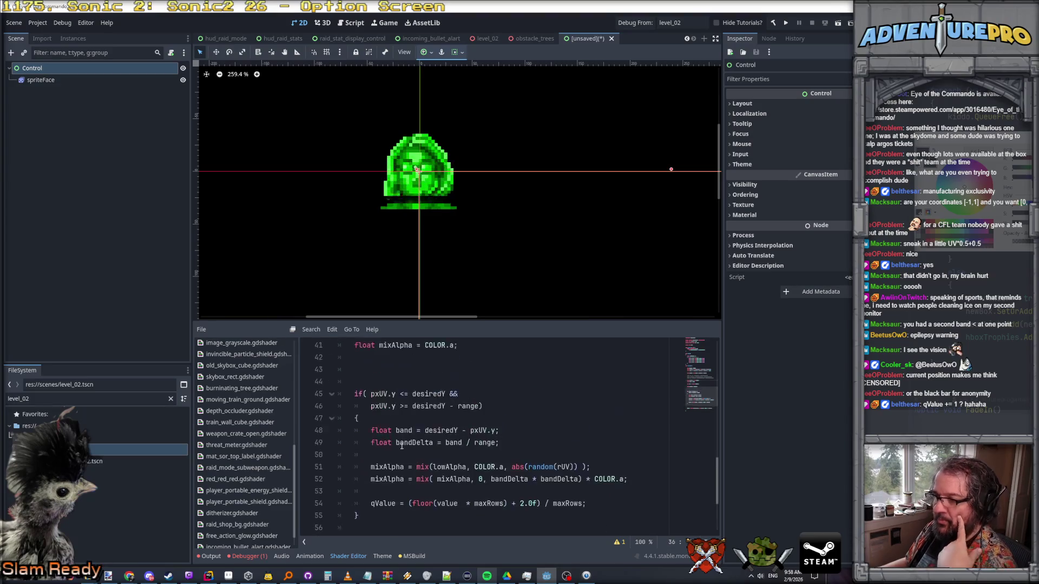
pyautogui.click(371, 398)
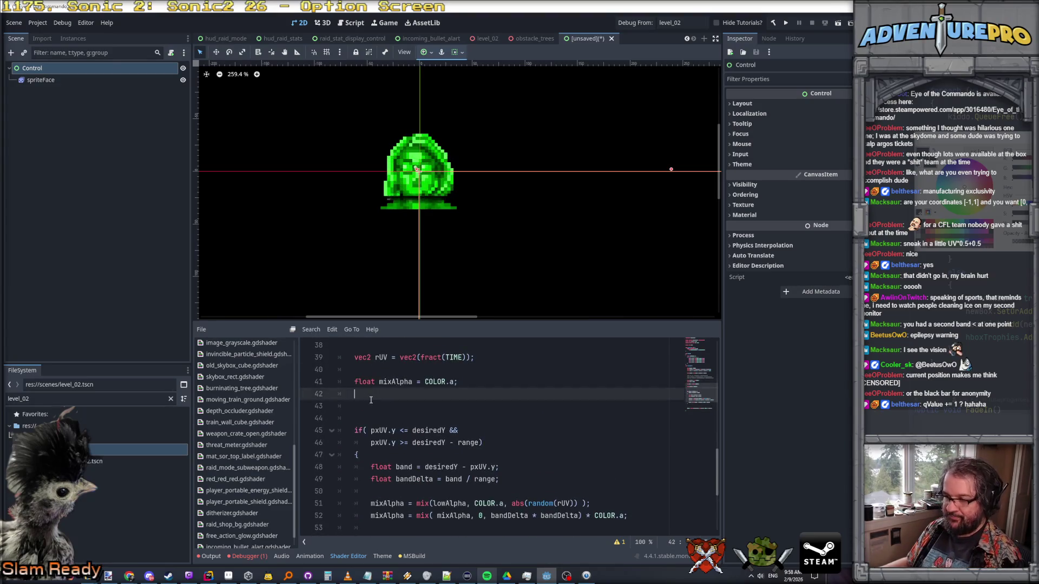
# - Declare vec4 finalColor on line 43 holding texture(greenPalette, vec2(qValue, 0.5f))
pyautogui.press('Return')
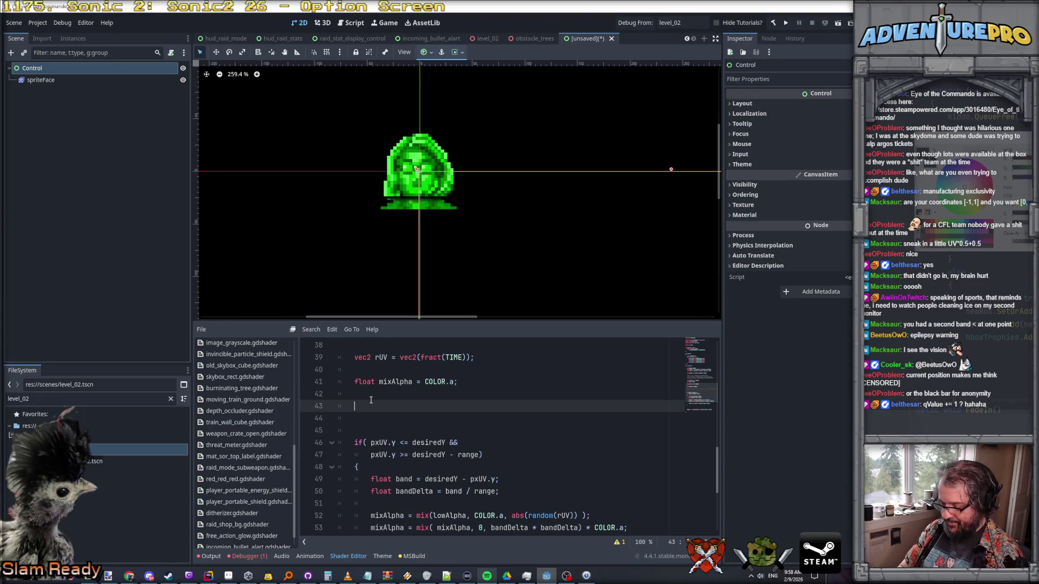
pyautogui.write('vec4 finalColor =')
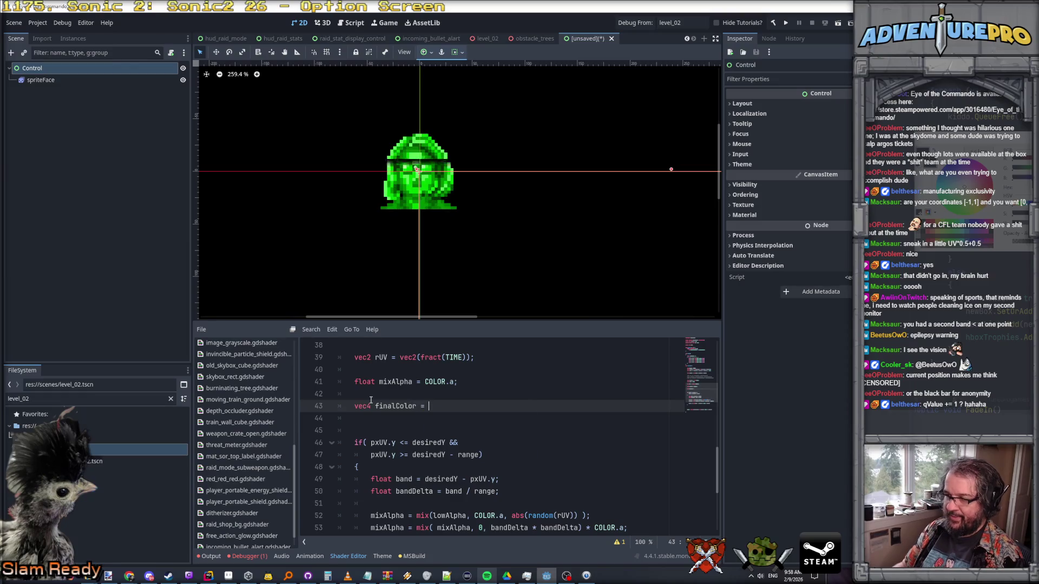
pyautogui.scroll(-4, 371, 400)
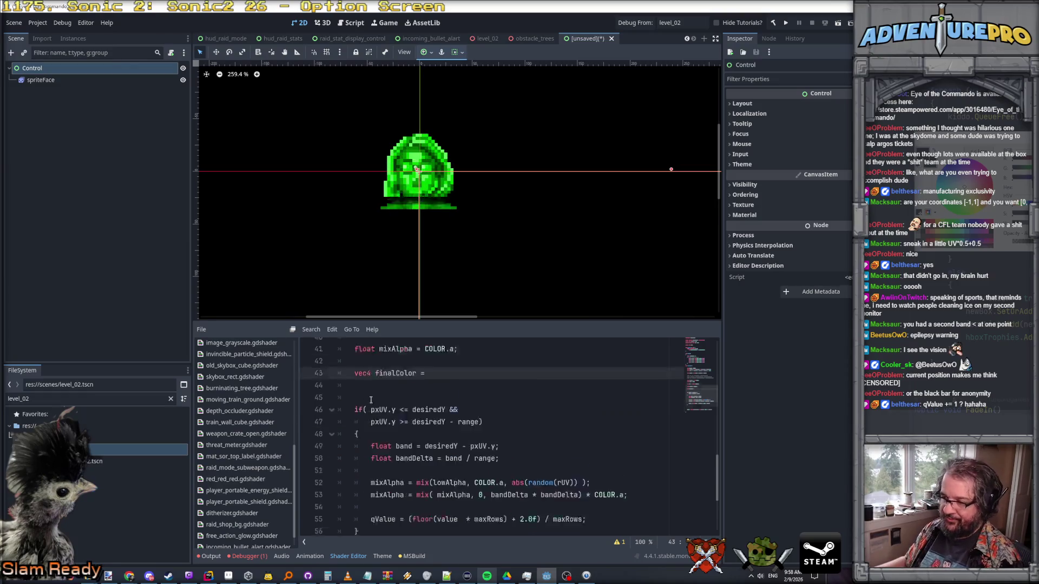
pyautogui.moveTo(387, 456); pyautogui.dragTo(628, 456)
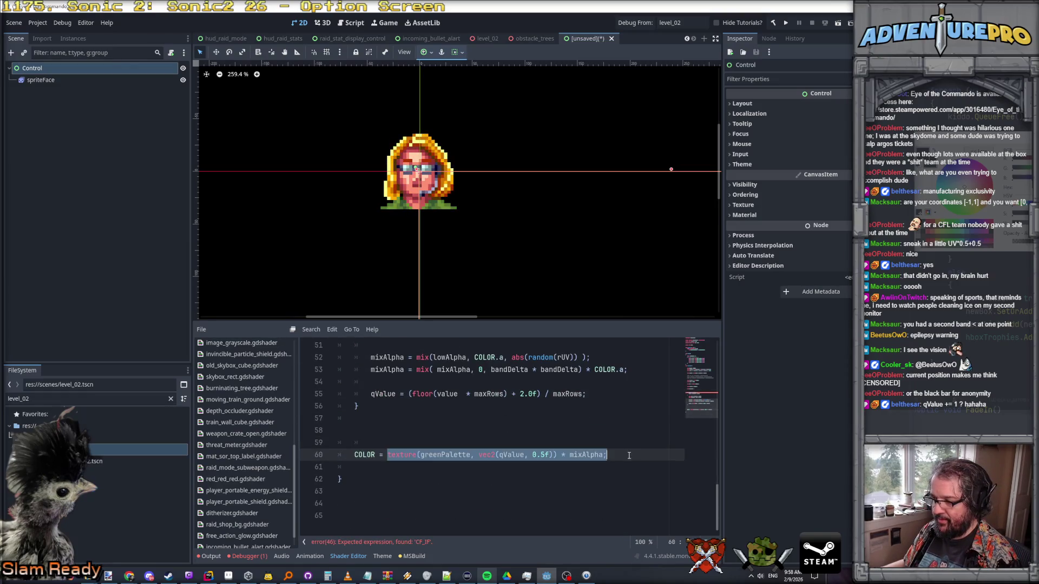
pyautogui.moveTo(557, 455); pyautogui.dragTo(388, 454)
pyautogui.hotkey('ctrl', 'c')
pyautogui.scroll(7, 427, 408)
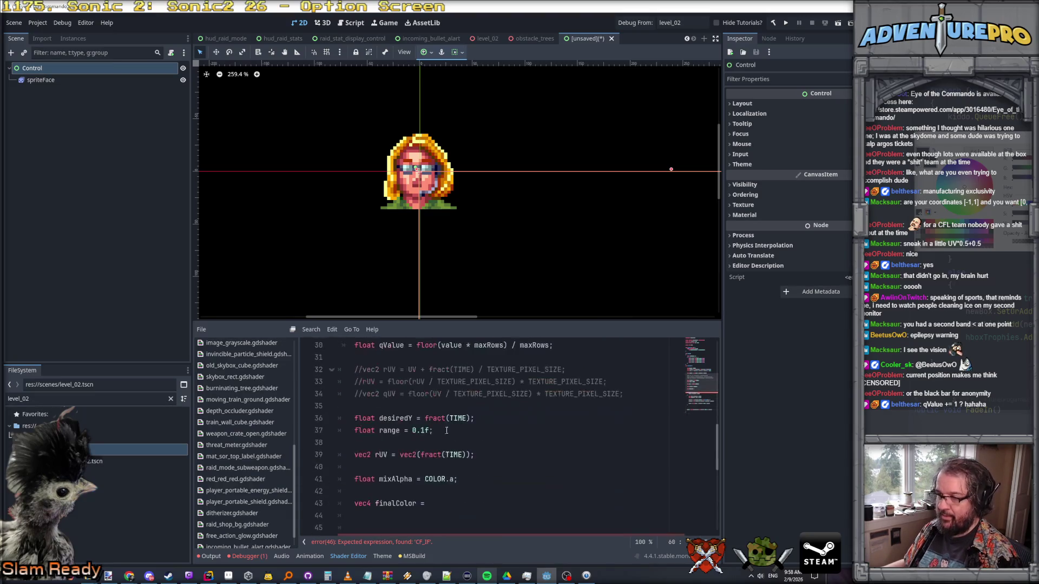
pyautogui.click(434, 507)
pyautogui.hotkey('ctrl', 'v')
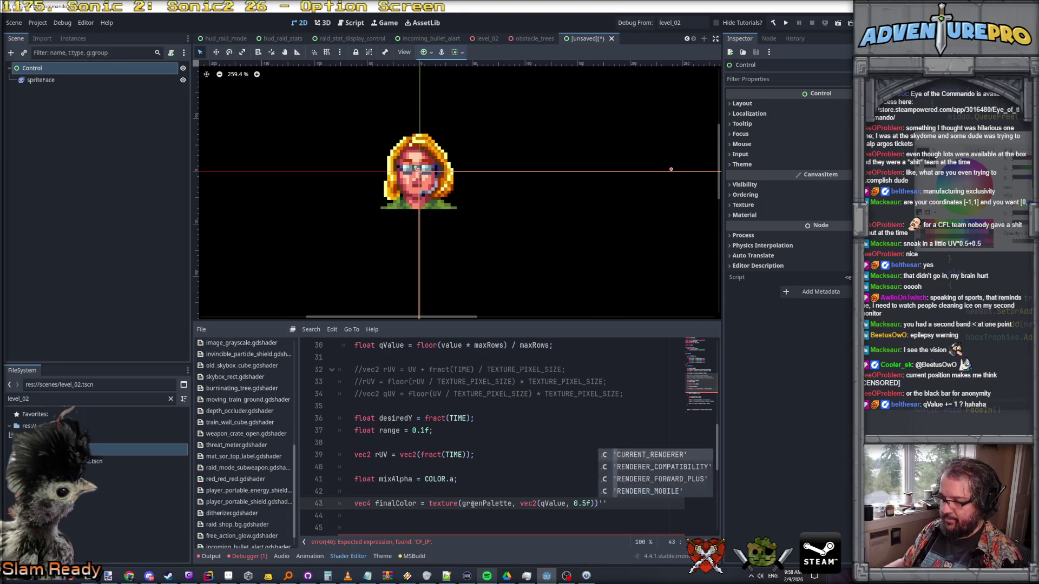
# - Replace the texture lookup on line 60 with finalColor, giving COLOR = finalColor * mixAlpha
pyautogui.scroll(-1, 472, 504)
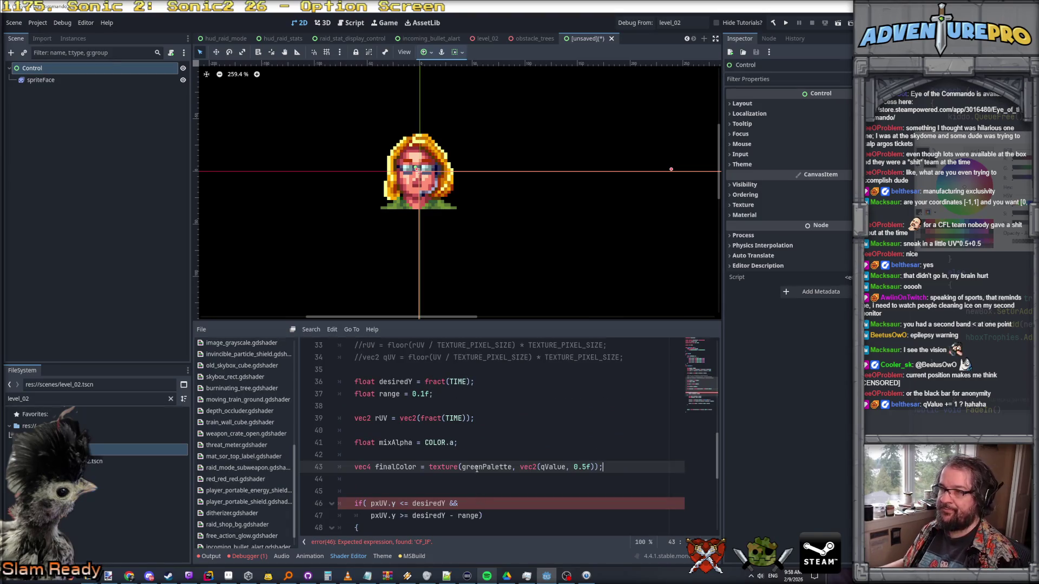
pyautogui.scroll(-4, 476, 468)
pyautogui.scroll(2, 476, 469)
pyautogui.doubleClick(398, 393)
pyautogui.hotkey('ctrl', 'c')
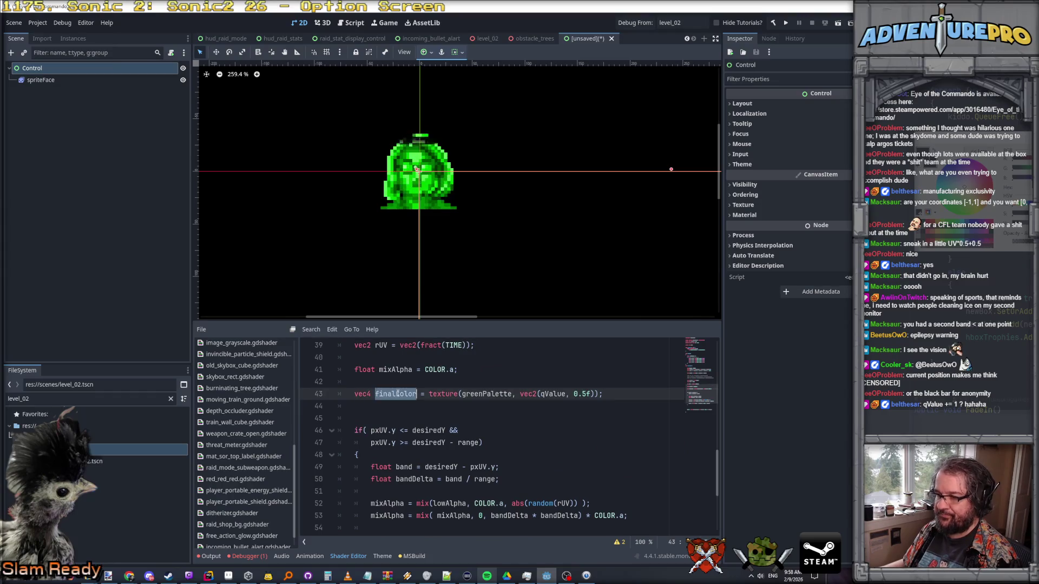
pyautogui.scroll(-4, 398, 394)
pyautogui.moveTo(387, 455); pyautogui.dragTo(542, 455)
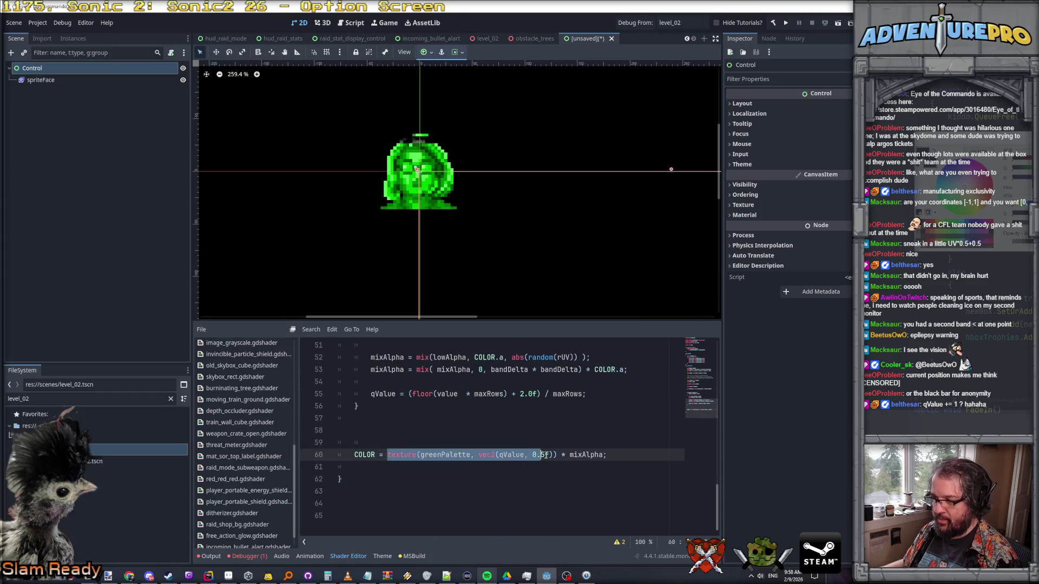
pyautogui.hotkey('ctrl', 'v')
pyautogui.scroll(3, 471, 427)
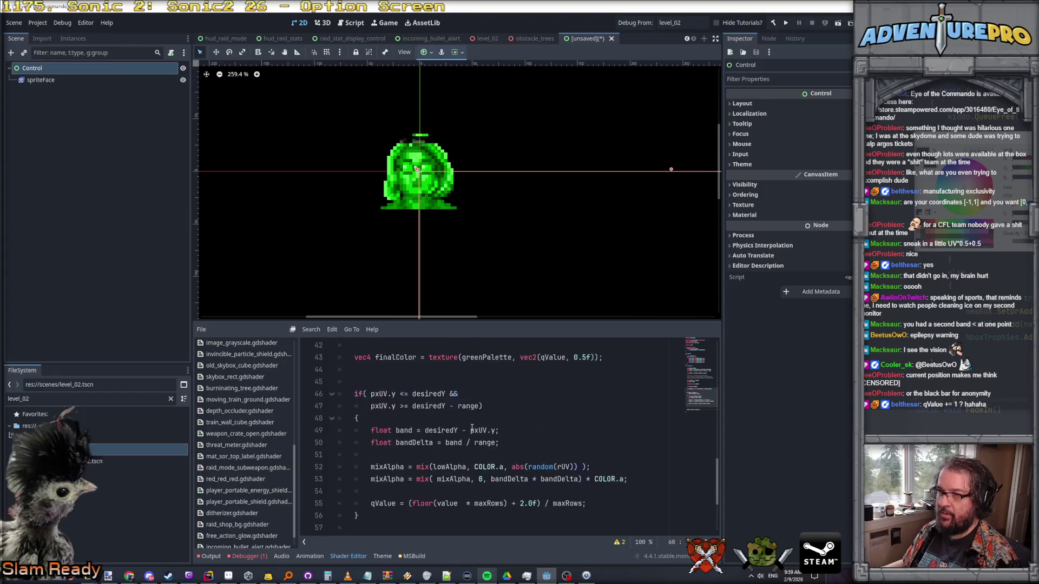
pyautogui.scroll(-3, 472, 427)
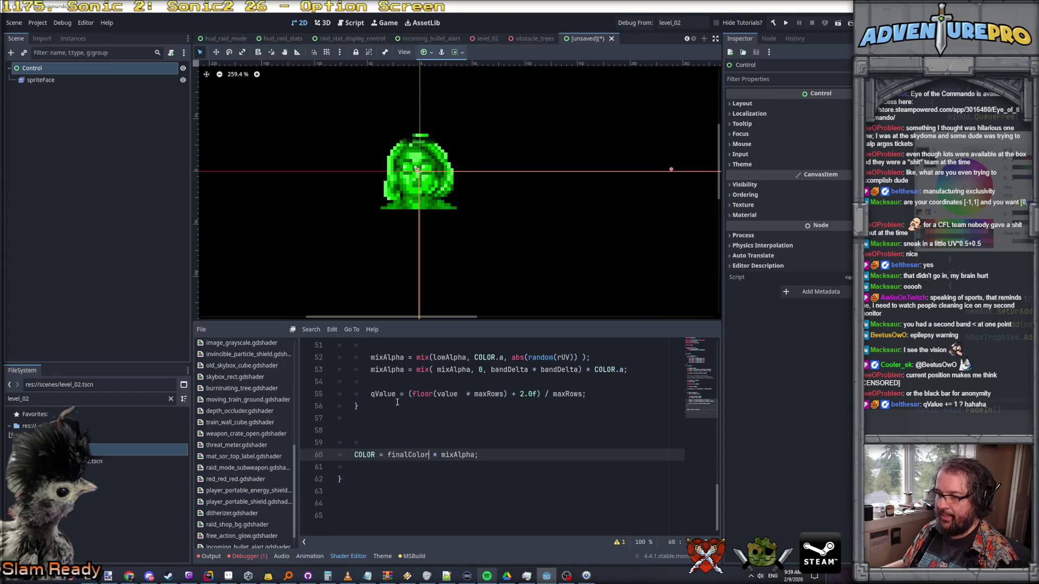
pyautogui.click(395, 394)
pyautogui.moveTo(453, 393); pyautogui.dragTo(617, 394)
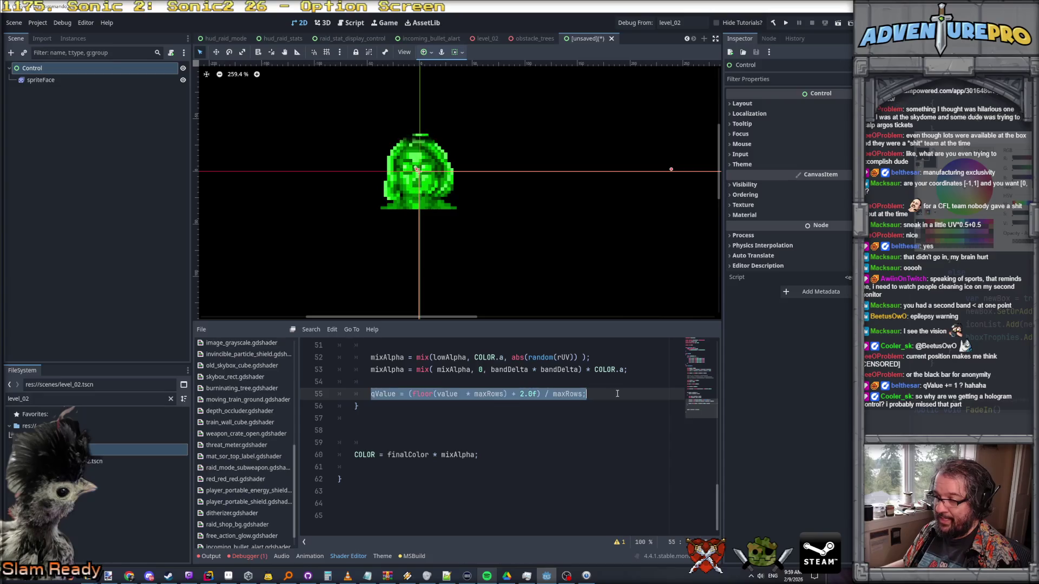
# - Replace the band block's qValue line with finalColor *= 3.0f
pyautogui.write('finalCol')
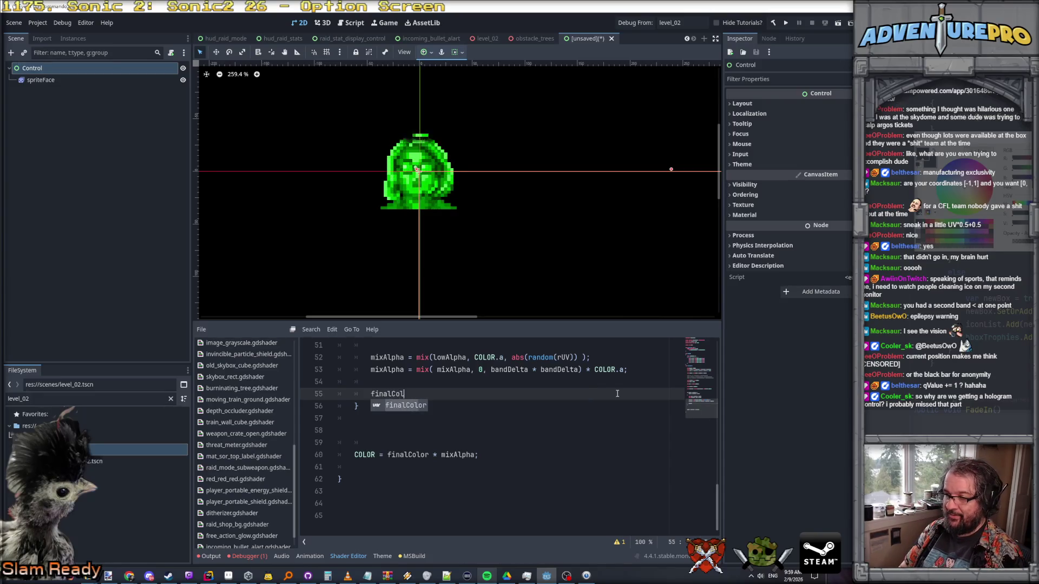
pyautogui.write('gh')
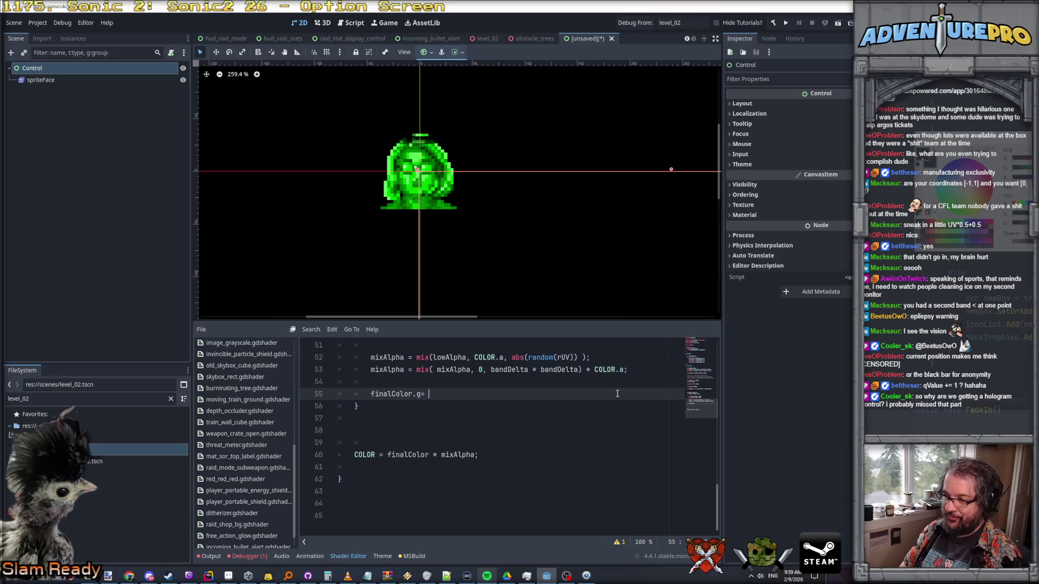
pyautogui.write('1.0f;')
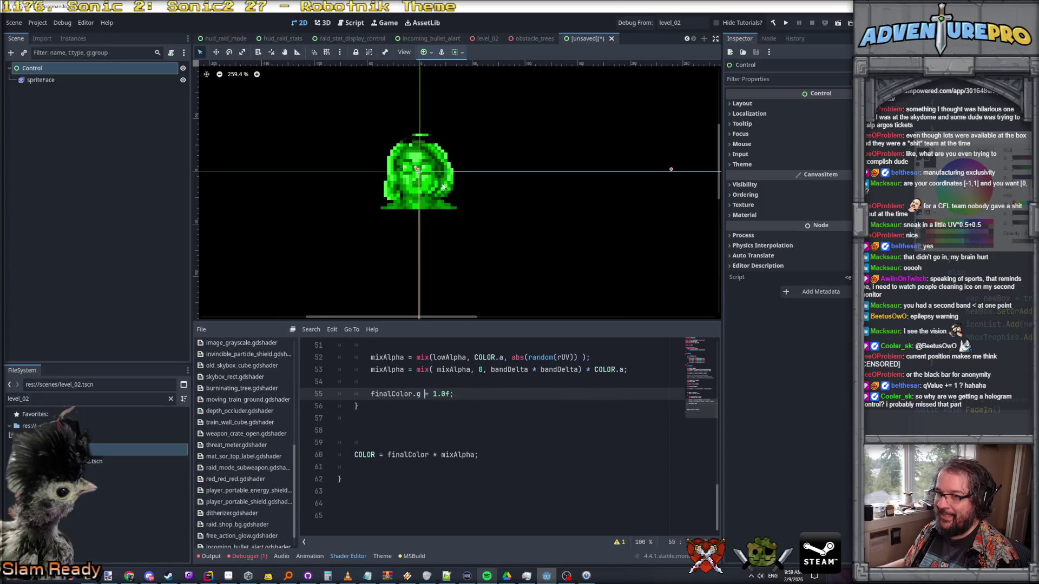
pyautogui.scroll(6, 442, 187)
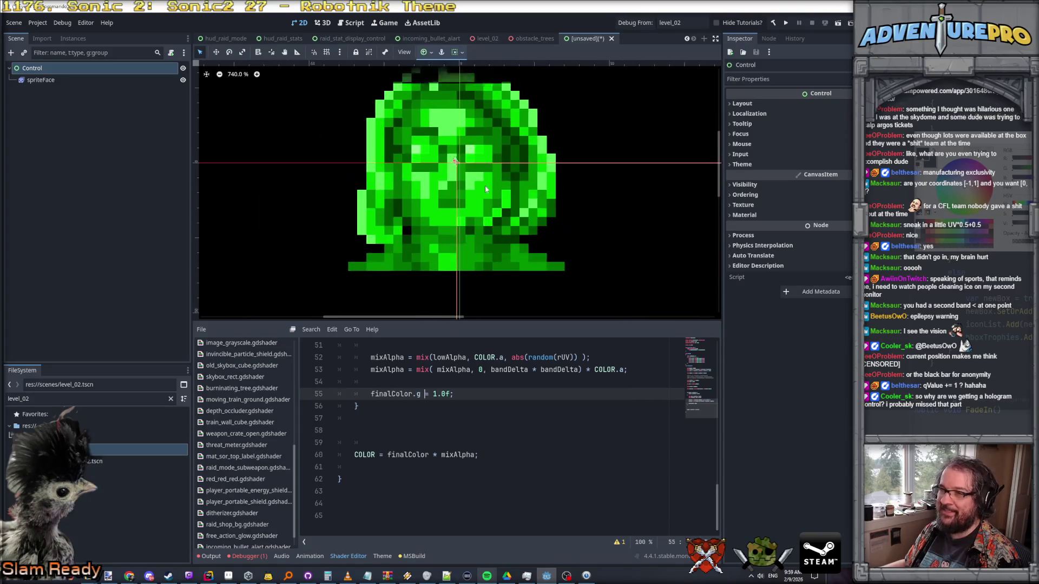
pyautogui.scroll(-2, 485, 190)
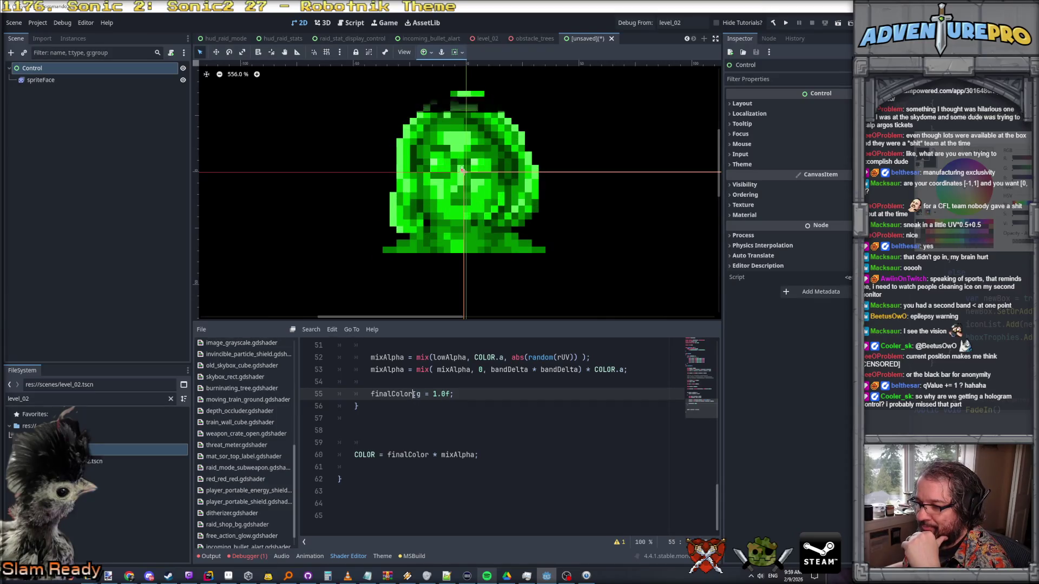
pyautogui.moveTo(414, 394); pyautogui.dragTo(472, 393)
pyautogui.write('*')
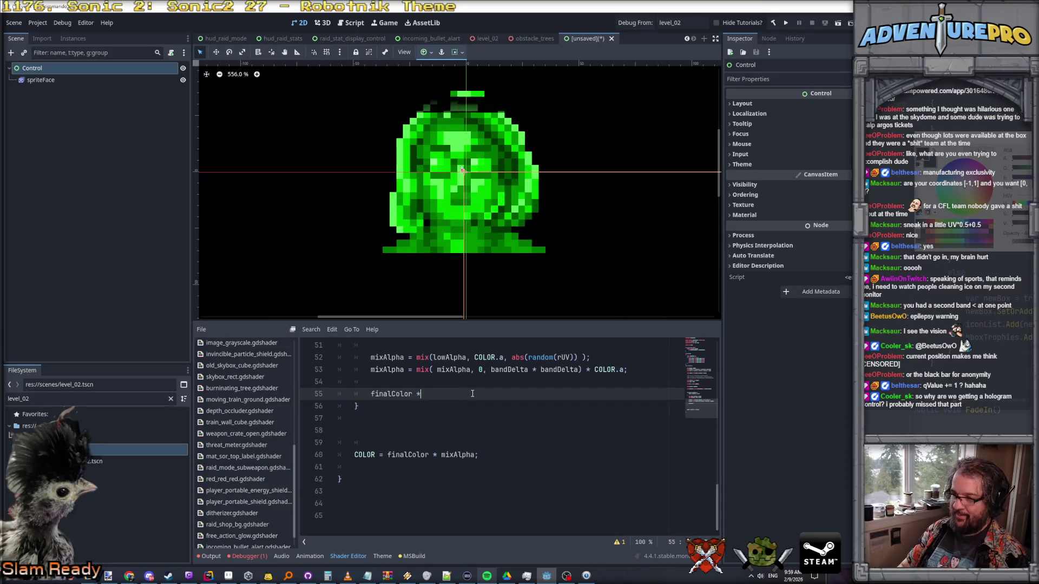
pyautogui.write('= 34.0f;')
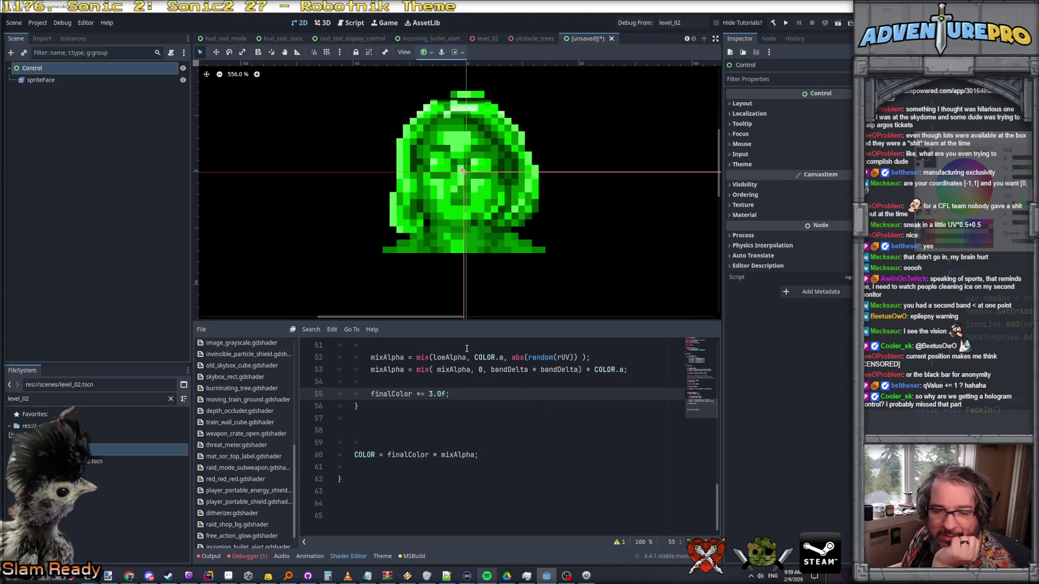
pyautogui.scroll(-4, 495, 279)
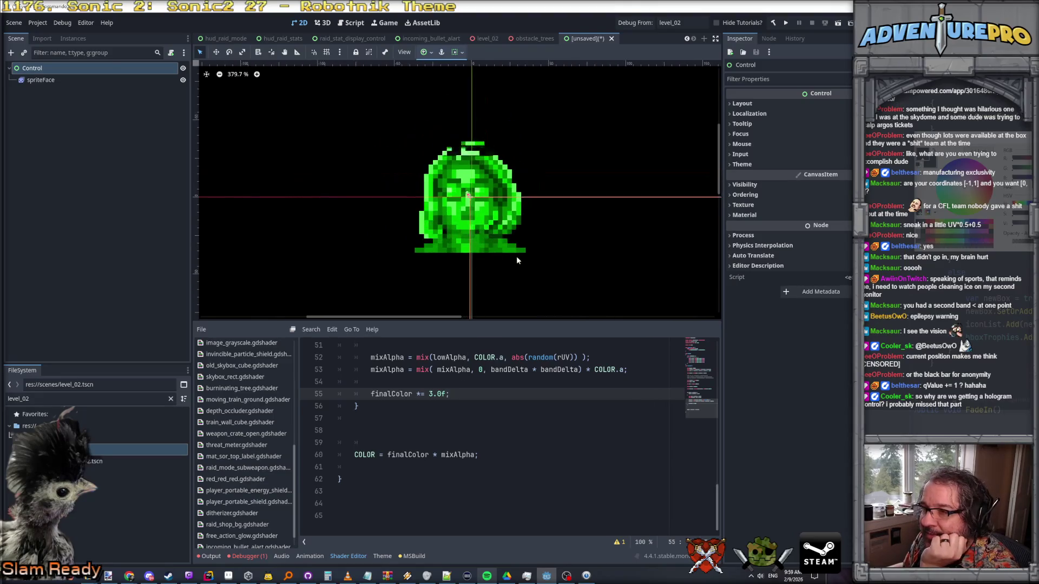
pyautogui.scroll(4, 537, 265)
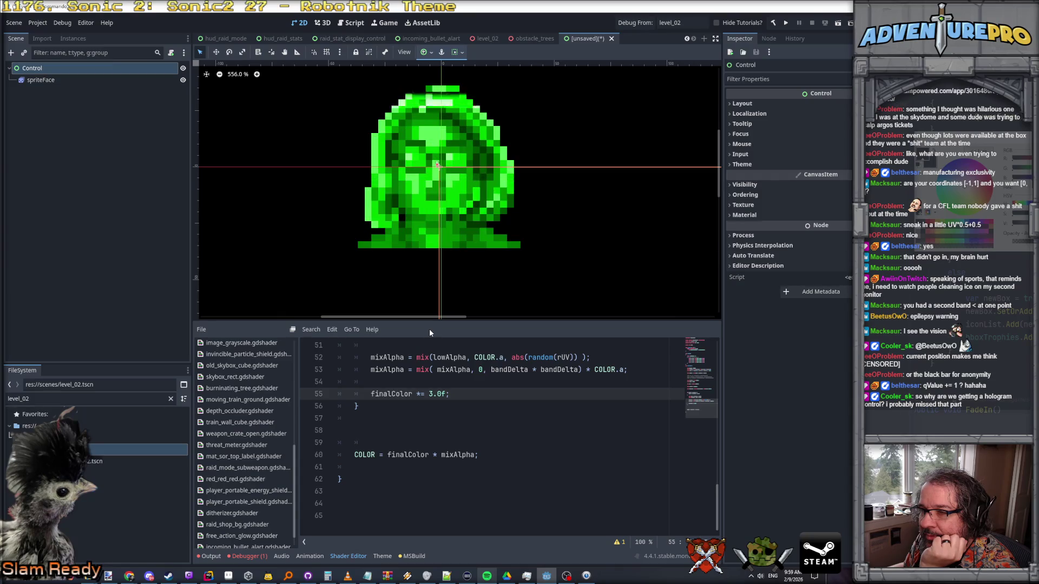
# - Delete the extra '* bandDelta' from the mixAlpha mix on line 53
pyautogui.moveTo(533, 370); pyautogui.dragTo(580, 371)
pyautogui.press('BackSpace')
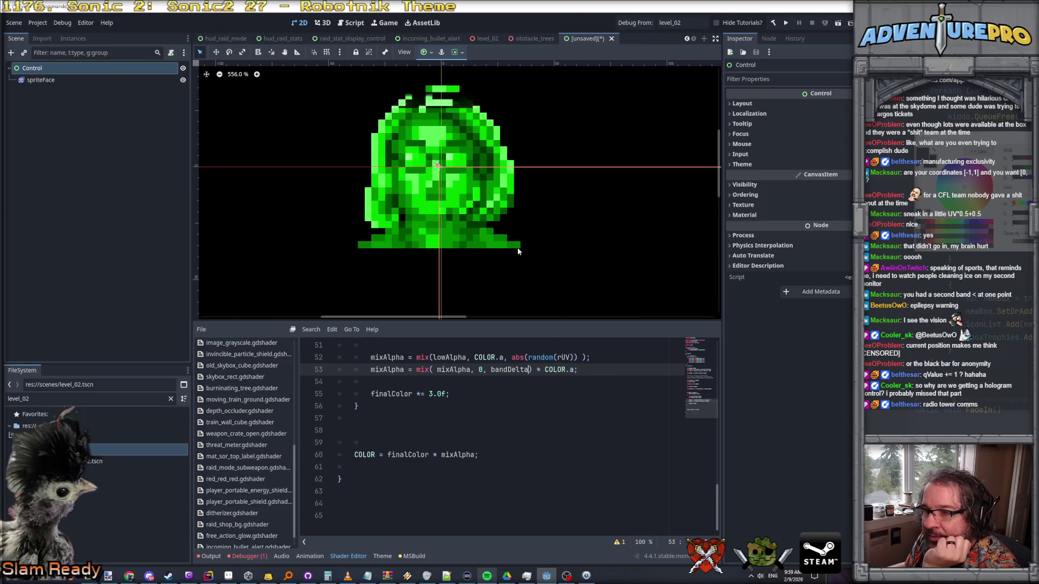
pyautogui.scroll(-4, 517, 247)
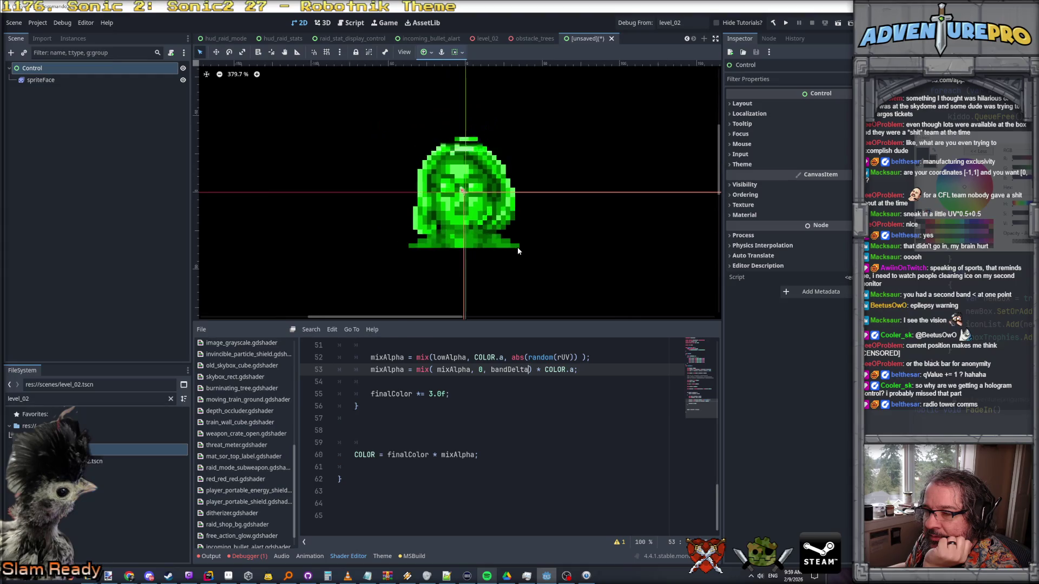
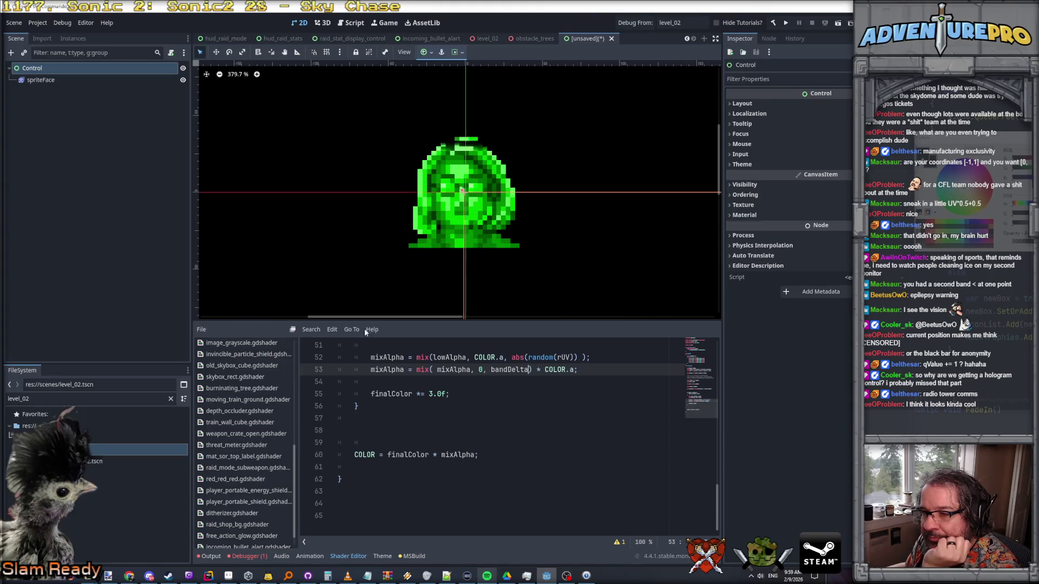
# - Fix desiredY at 0.5f, commenting out fract(TIME), and save the shader
pyautogui.scroll(6, 379, 411)
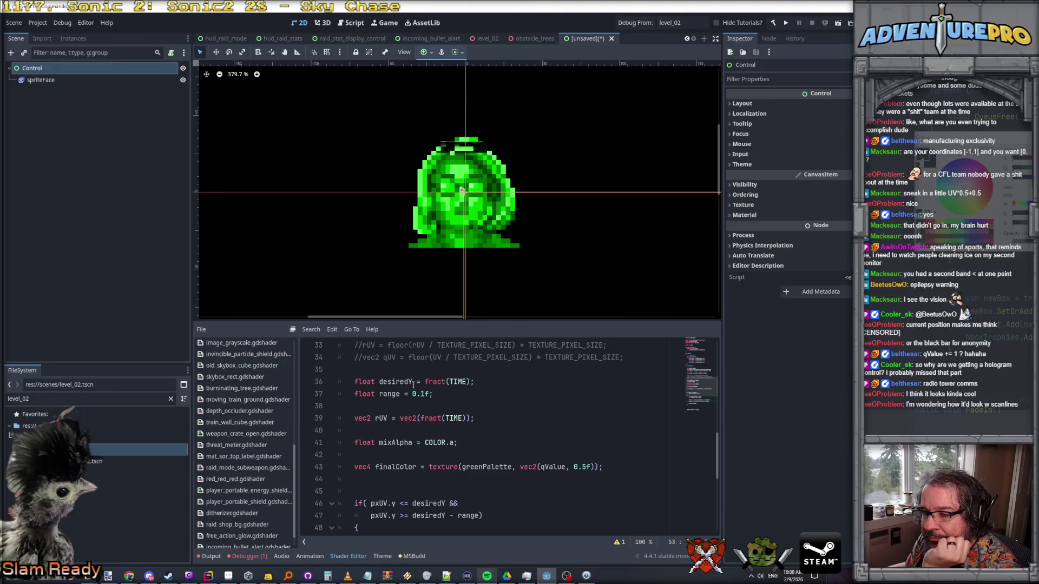
pyautogui.click(422, 382)
pyautogui.write('0.5f; //')
pyautogui.hotkey('ctrl', 's')
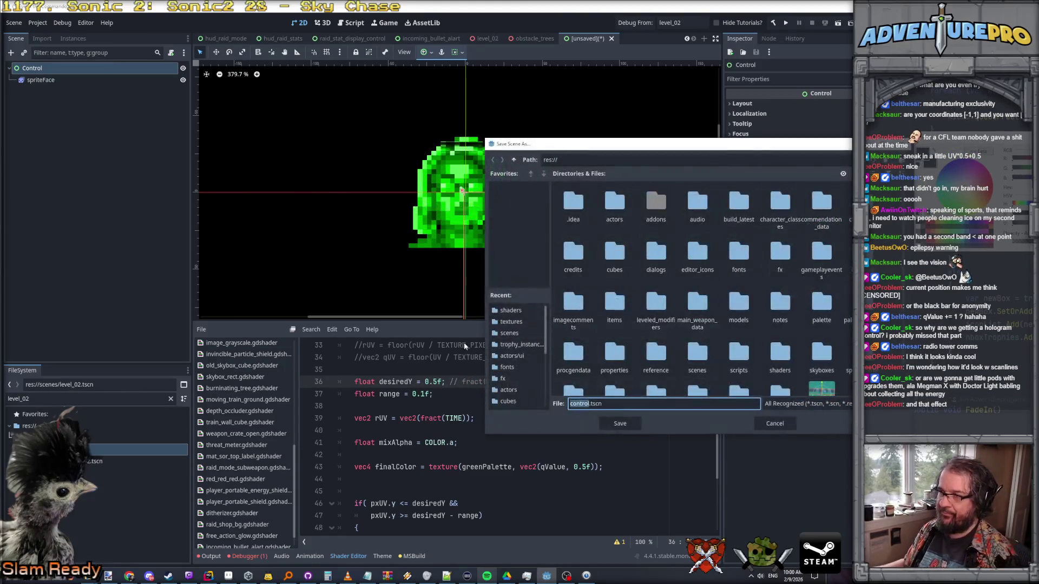
pyautogui.press('Escape')
# - Widen the scanline band range from 0.1f to 0.3f
pyautogui.scroll(4, 470, 202)
pyautogui.scroll(7, 470, 201)
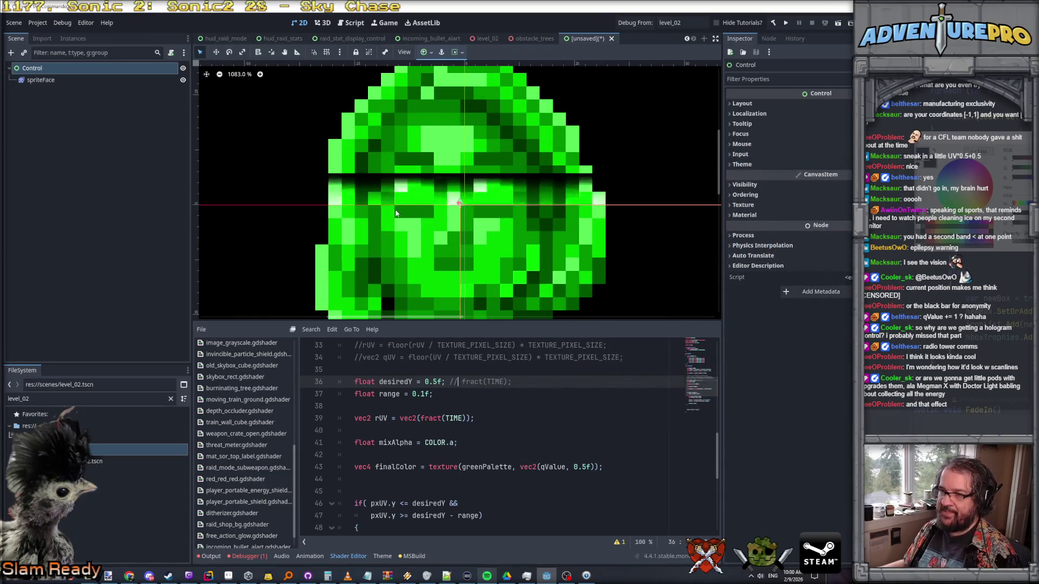
pyautogui.scroll(-5, 359, 208)
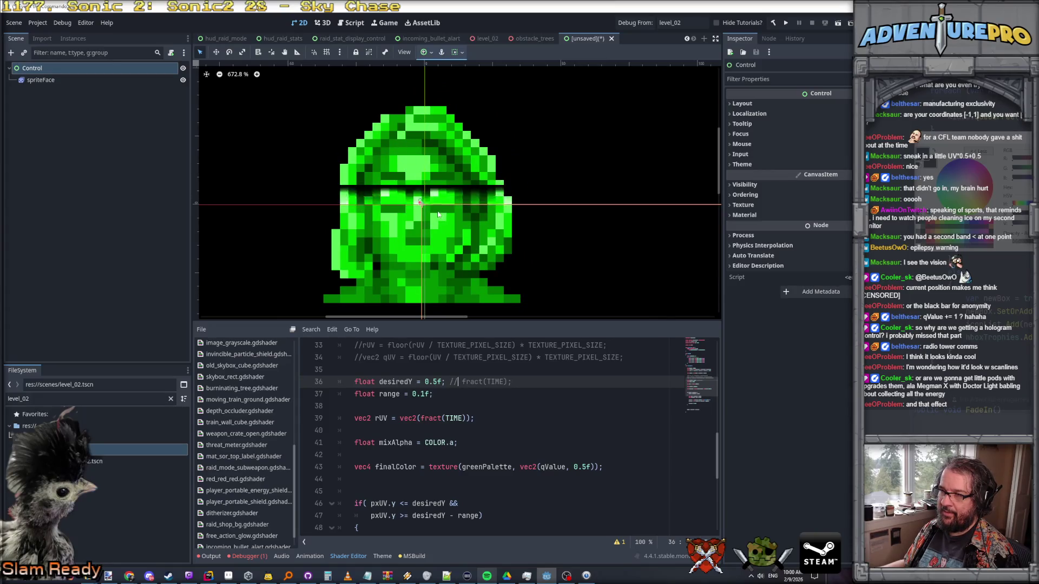
pyautogui.scroll(1, 424, 428)
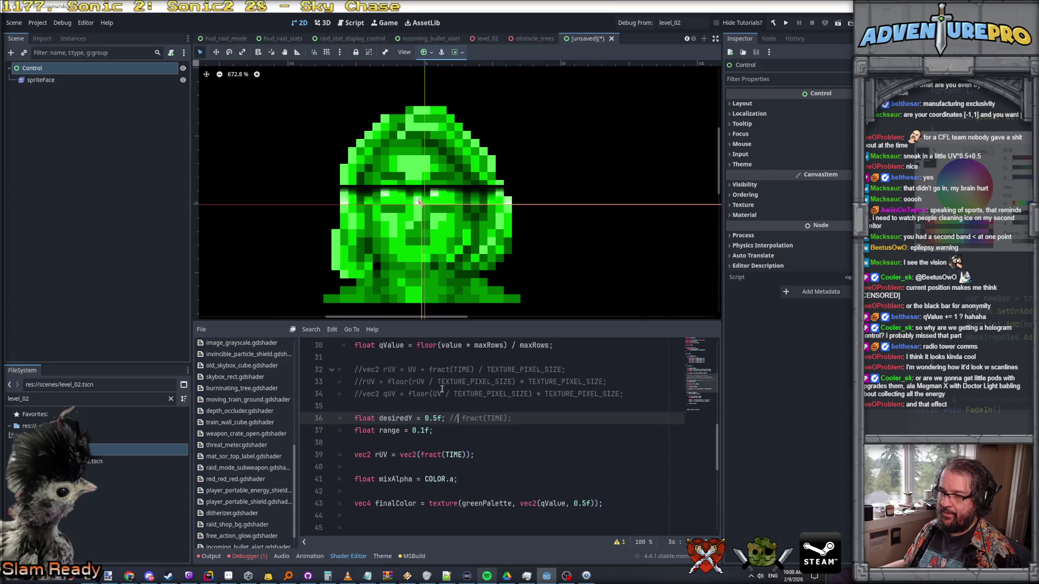
pyautogui.click(423, 430)
pyautogui.write('3')
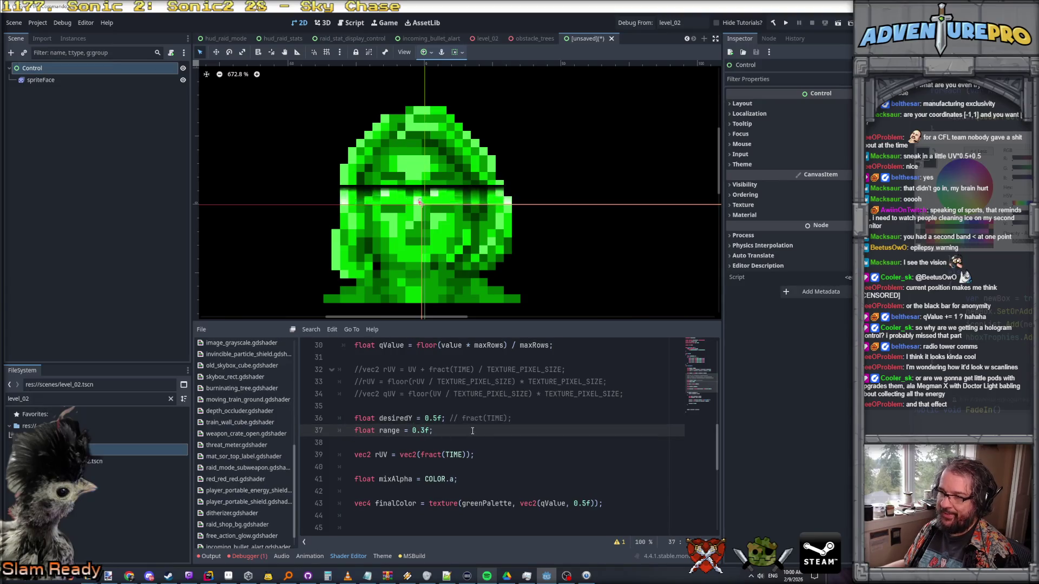
pyautogui.scroll(-4, 472, 431)
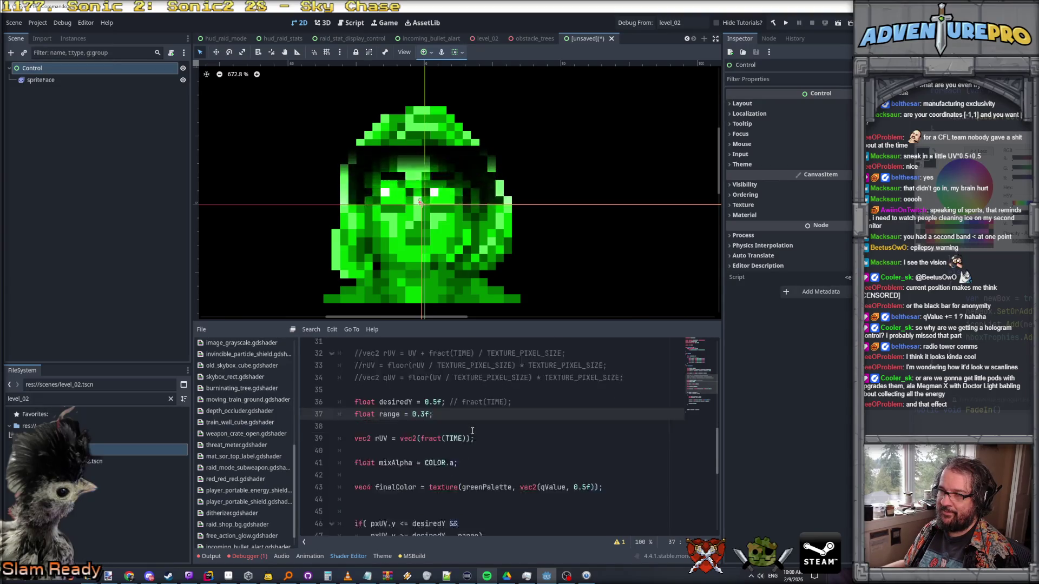
pyautogui.scroll(2, 472, 431)
pyautogui.scroll(-3, 472, 431)
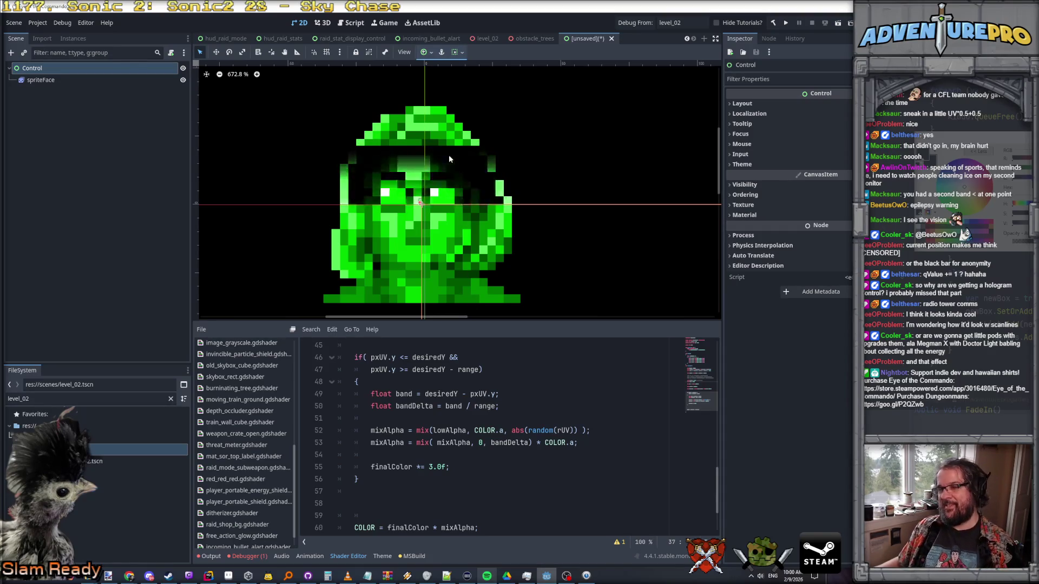
pyautogui.scroll(-5, 427, 166)
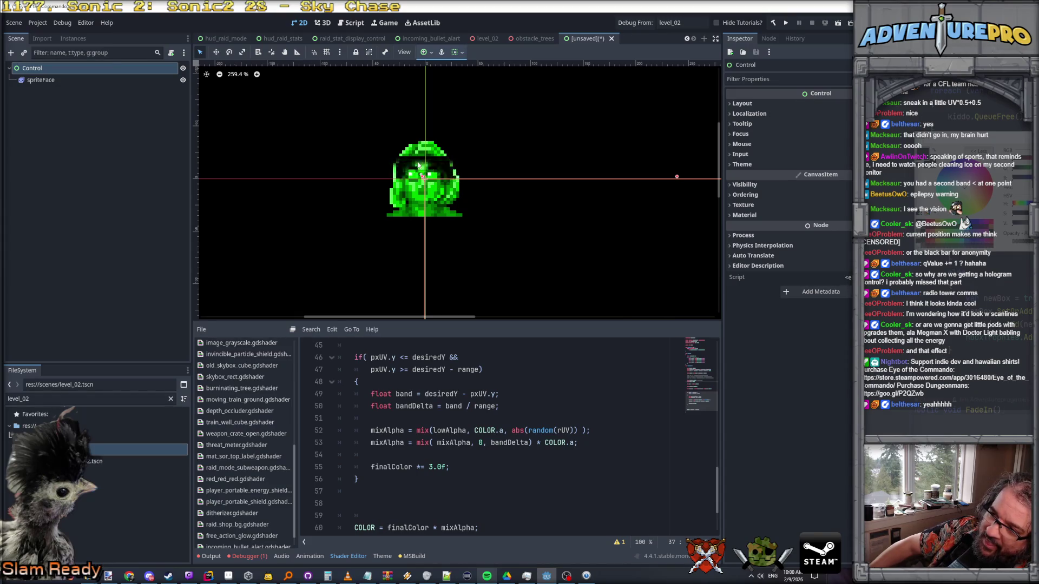
pyautogui.click(433, 468)
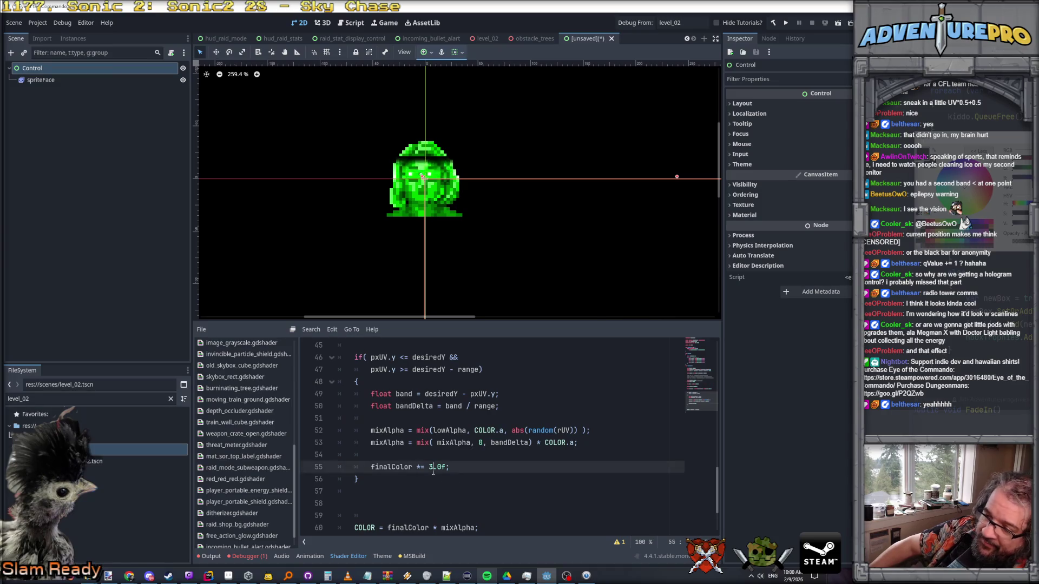
# - Wrap finalColor *= 3.0f in an if (bandDelta > 0.90f) condition
pyautogui.click(373, 456)
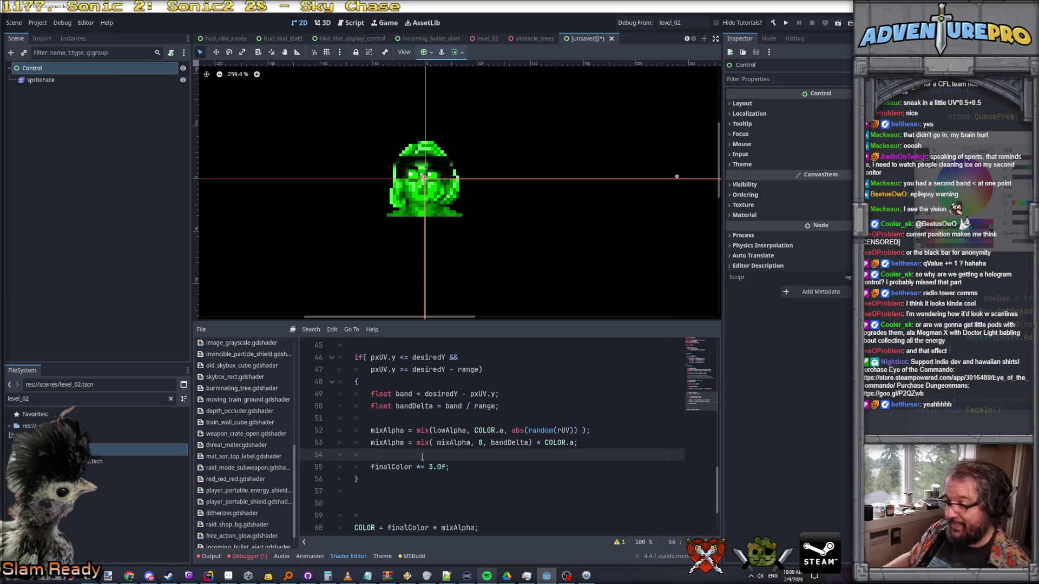
pyautogui.write('\\')
pyautogui.press('BackSpace')
pyautogui.press('Return')
pyautogui.write('if( bandDelta')
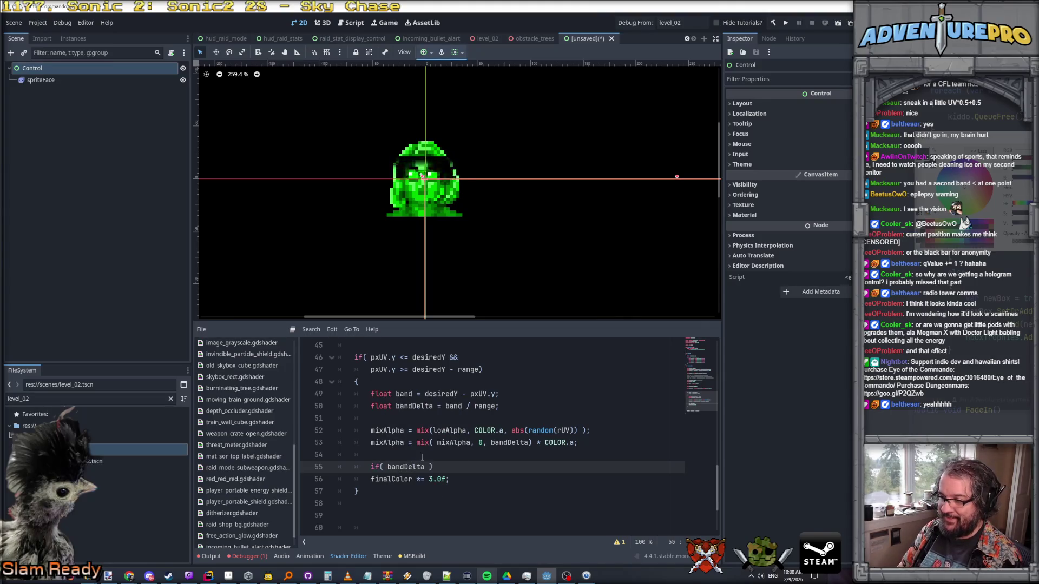
pyautogui.write('0.05f')
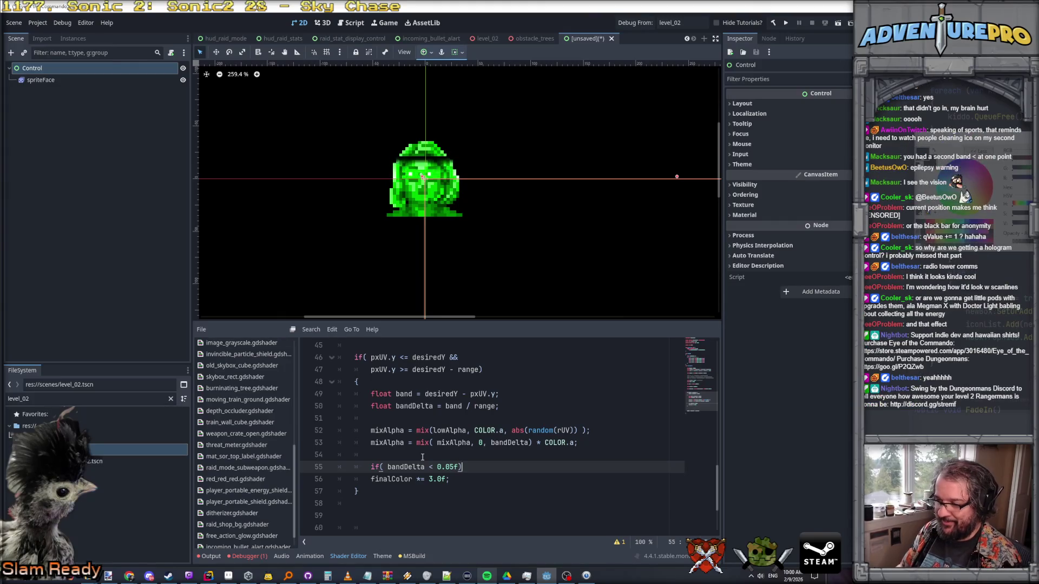
pyautogui.press('Down')
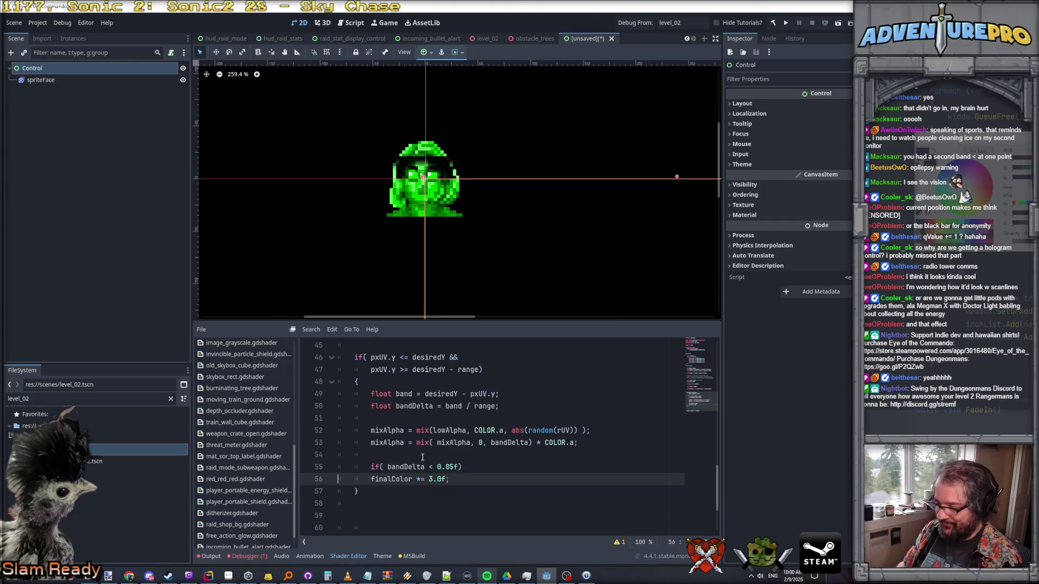
pyautogui.press('Return')
pyautogui.write('{')
pyautogui.hotkey('ctrl', 'z')
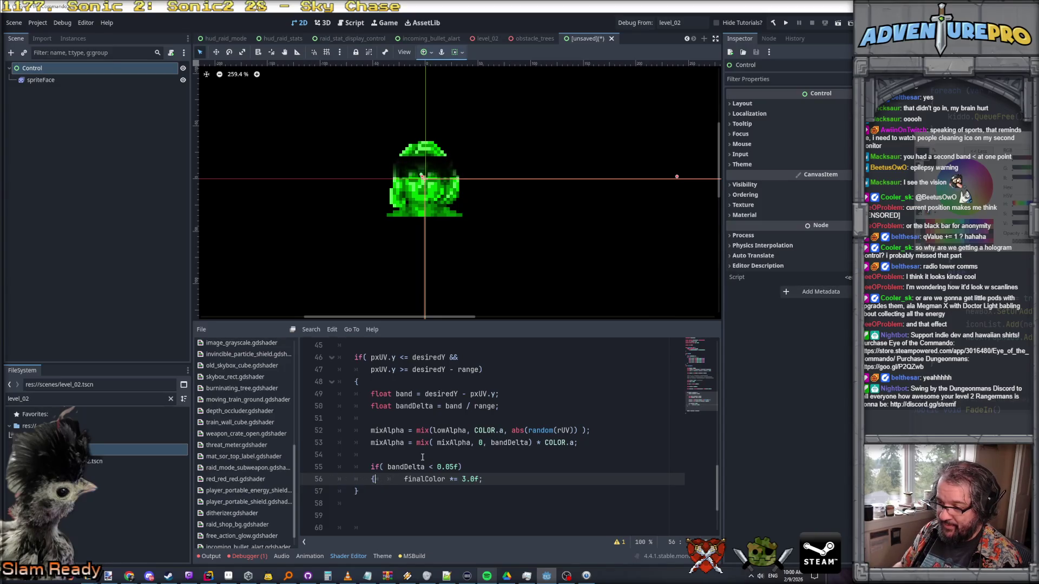
pyautogui.press('Return')
pyautogui.press('End')
pyautogui.press('Return')
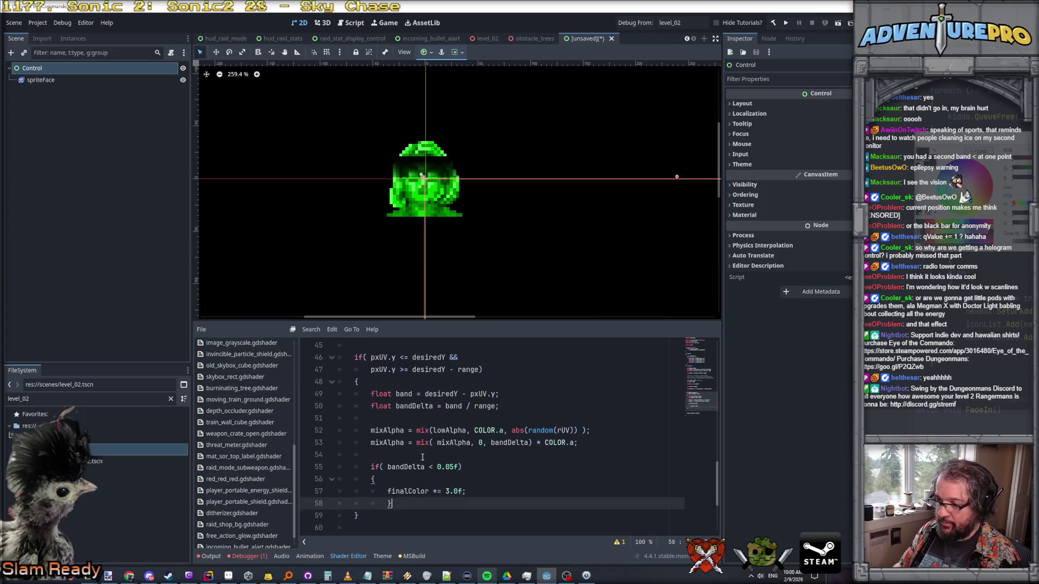
pyautogui.hotkey('shift', 'Tab')
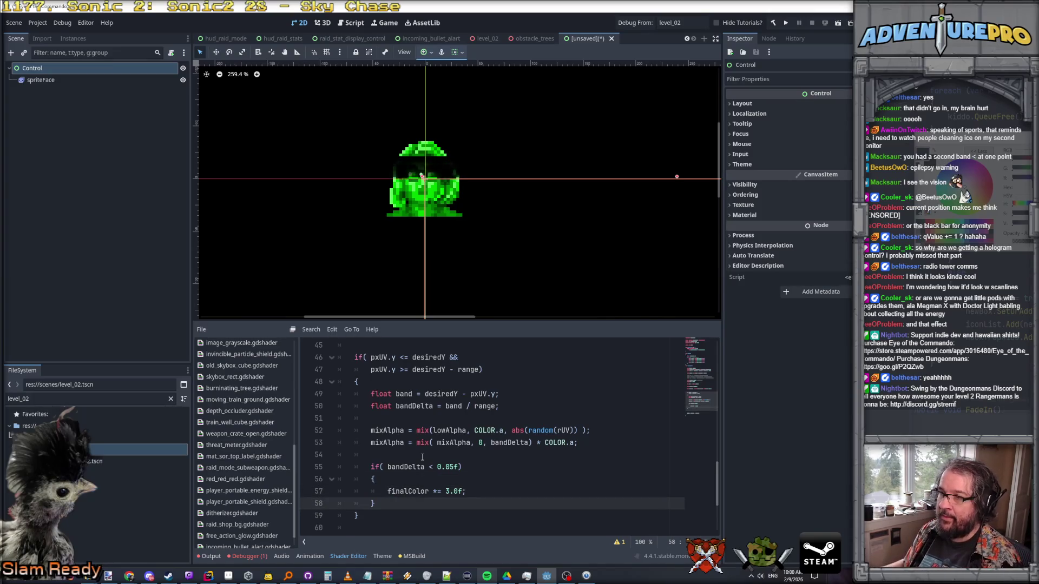
pyautogui.scroll(5, 433, 168)
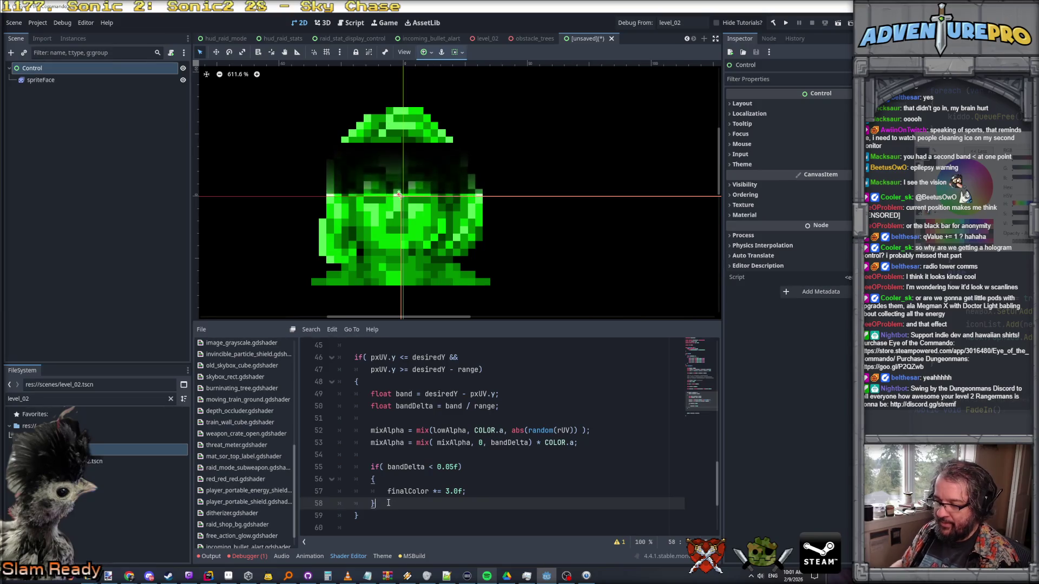
# - Add an else block, move the two mixAlpha lines into it, and finish the bandDelta comparison
pyautogui.press('Return')
pyautogui.write('else')
pyautogui.press('Return')
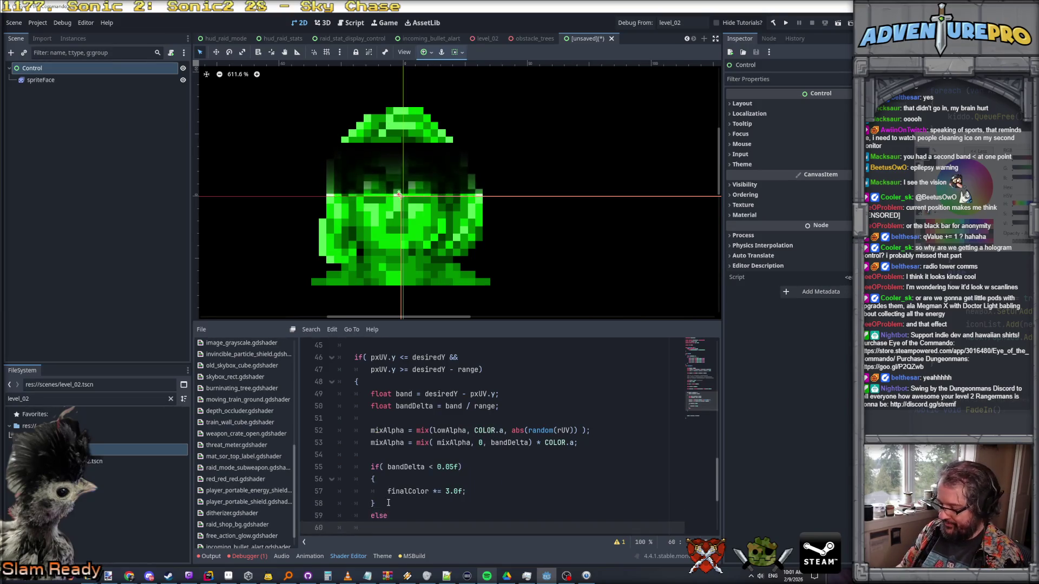
pyautogui.write('{}')
pyautogui.press('Return')
pyautogui.moveTo(370, 406); pyautogui.dragTo(642, 414)
pyautogui.hotkey('ctrl', 'x')
pyautogui.click(422, 506)
pyautogui.hotkey('ctrl', 'v')
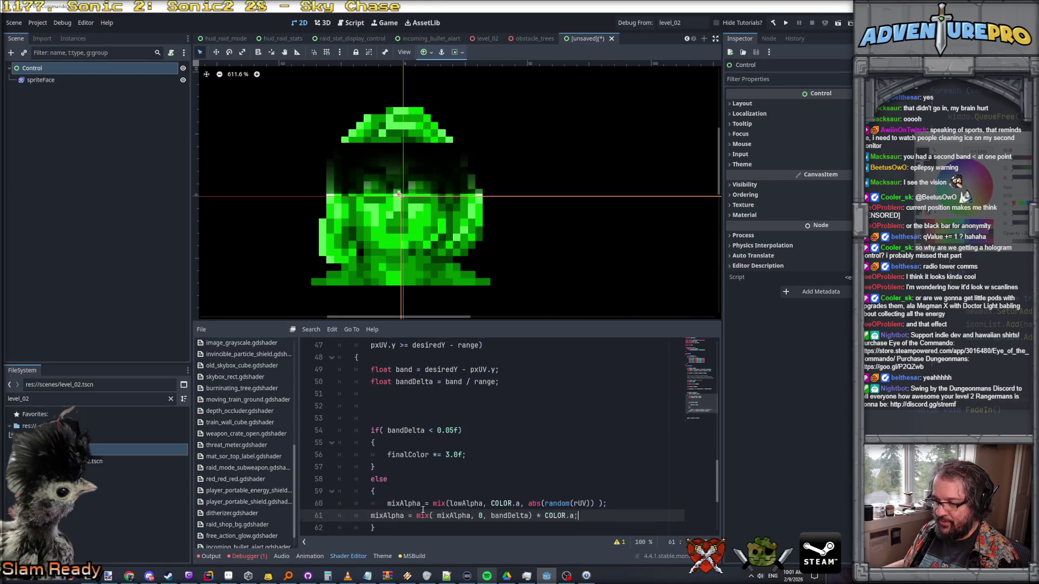
pyautogui.moveTo(339, 407); pyautogui.dragTo(377, 398)
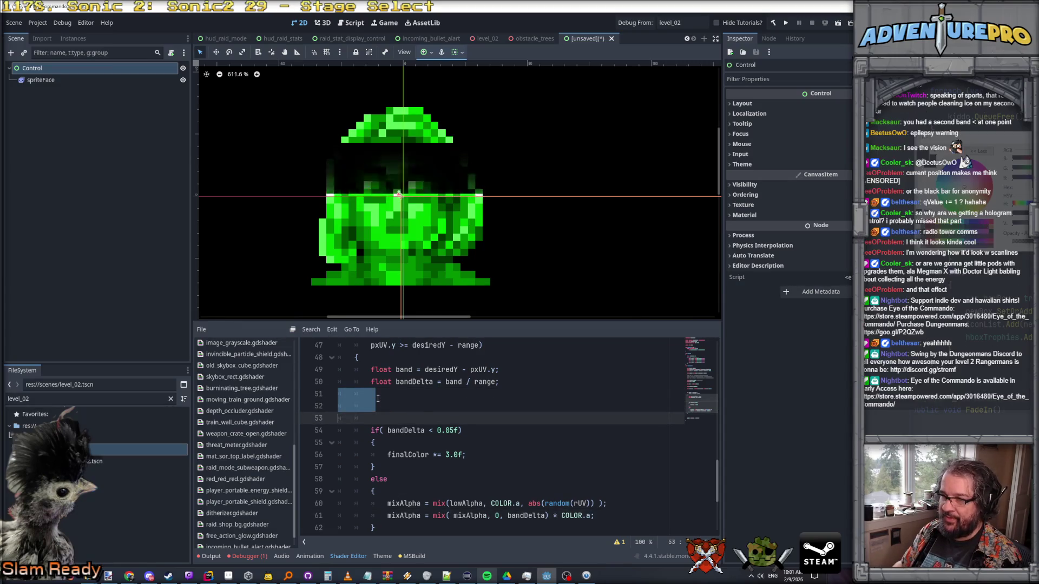
pyautogui.press('Delete')
pyautogui.press('Delete')
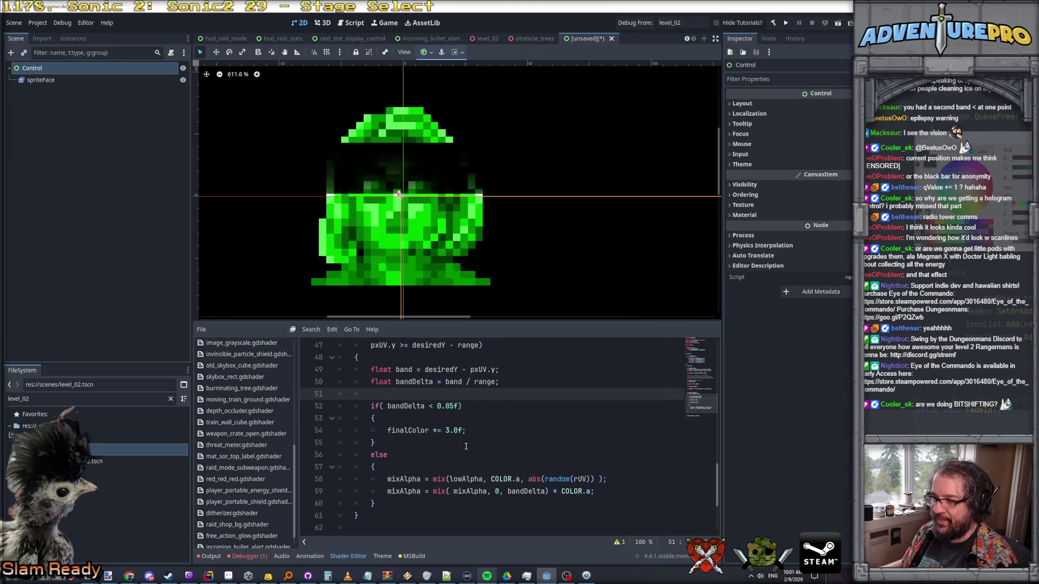
pyautogui.click(431, 406)
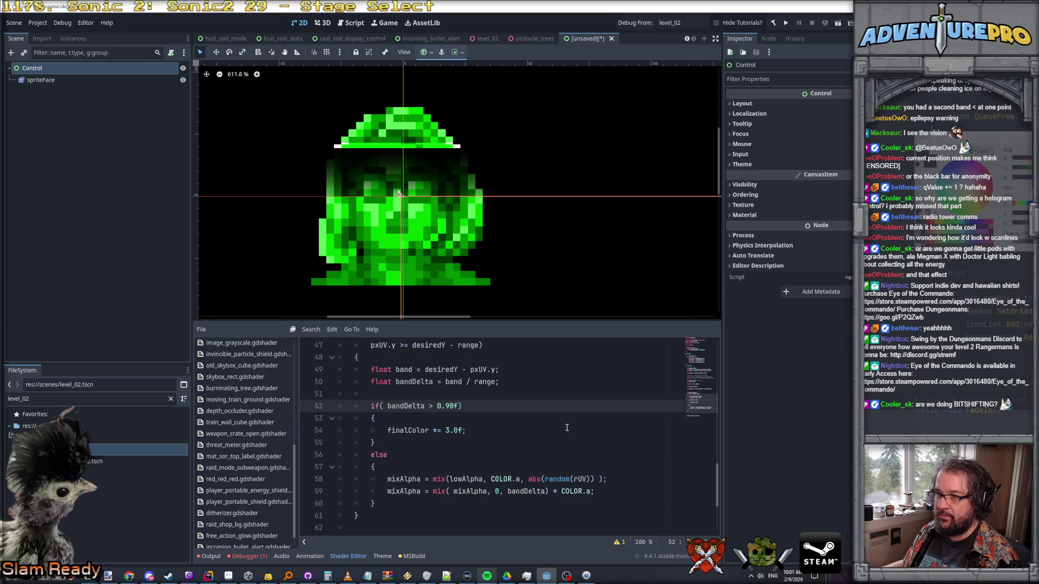
pyautogui.scroll(-4, 523, 345)
pyautogui.scroll(4, 523, 345)
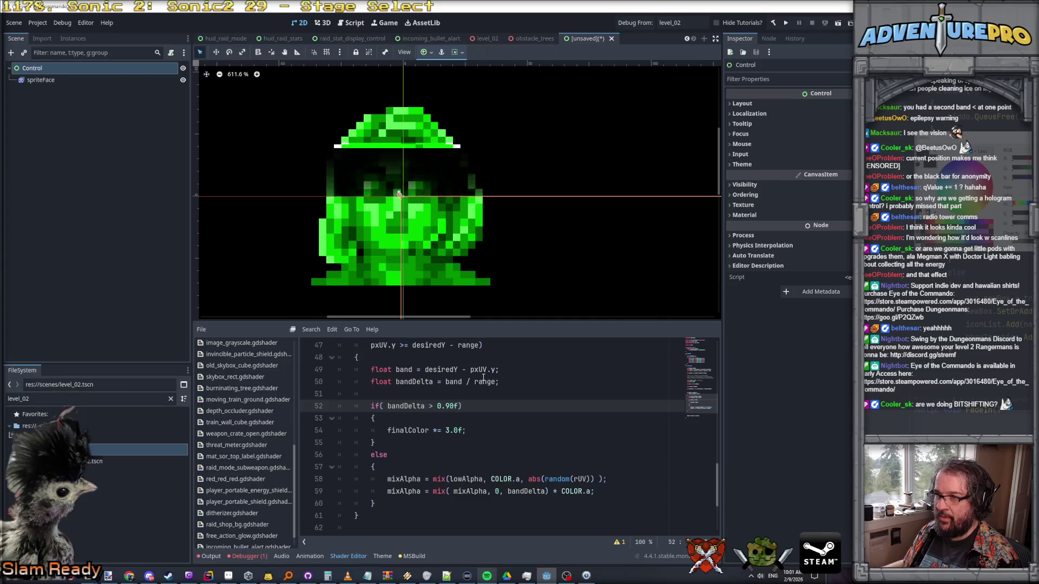
pyautogui.scroll(7, 454, 374)
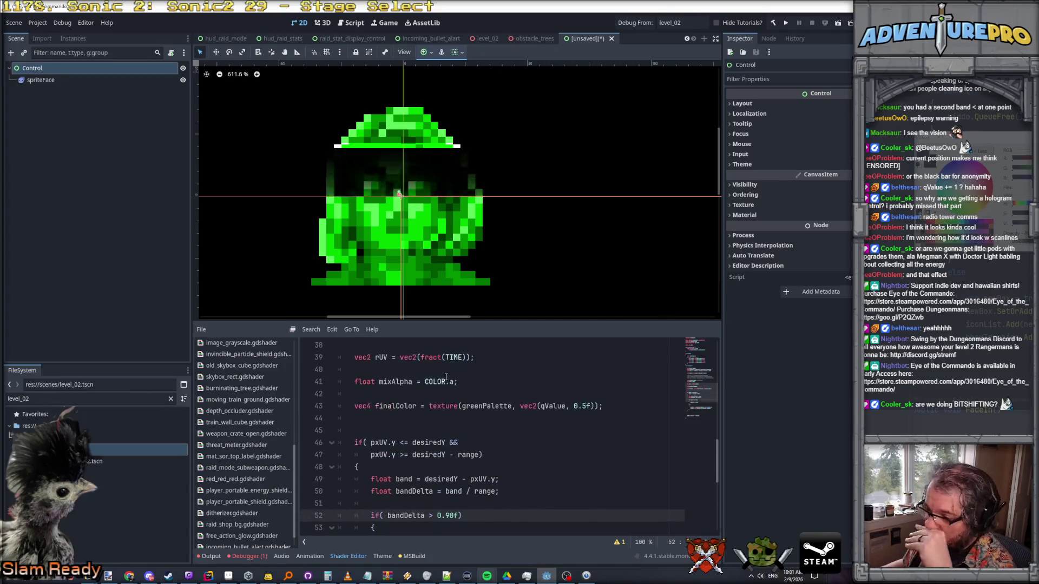
pyautogui.scroll(-1, 439, 388)
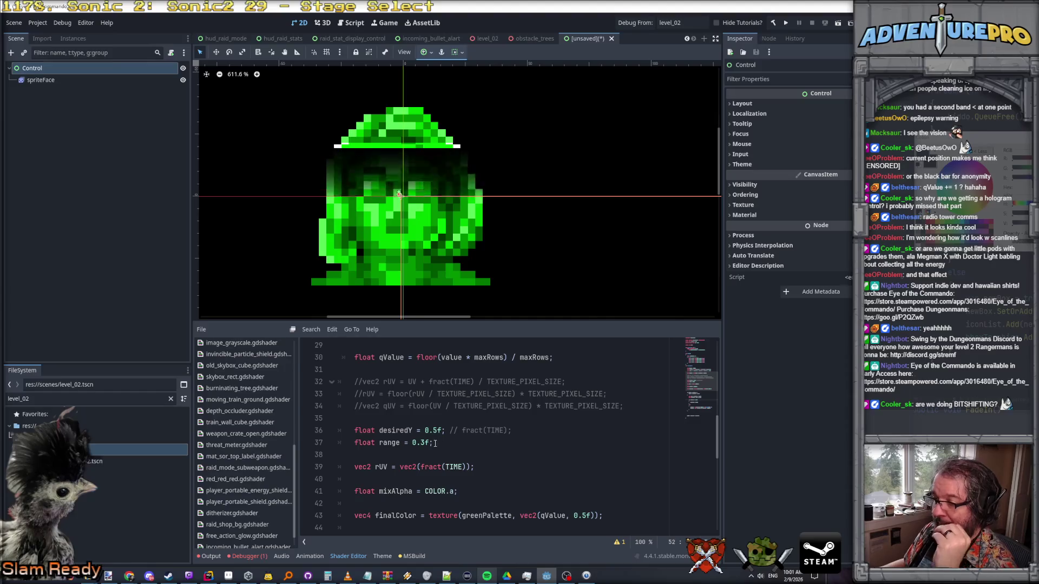
pyautogui.moveTo(427, 430); pyautogui.dragTo(455, 430)
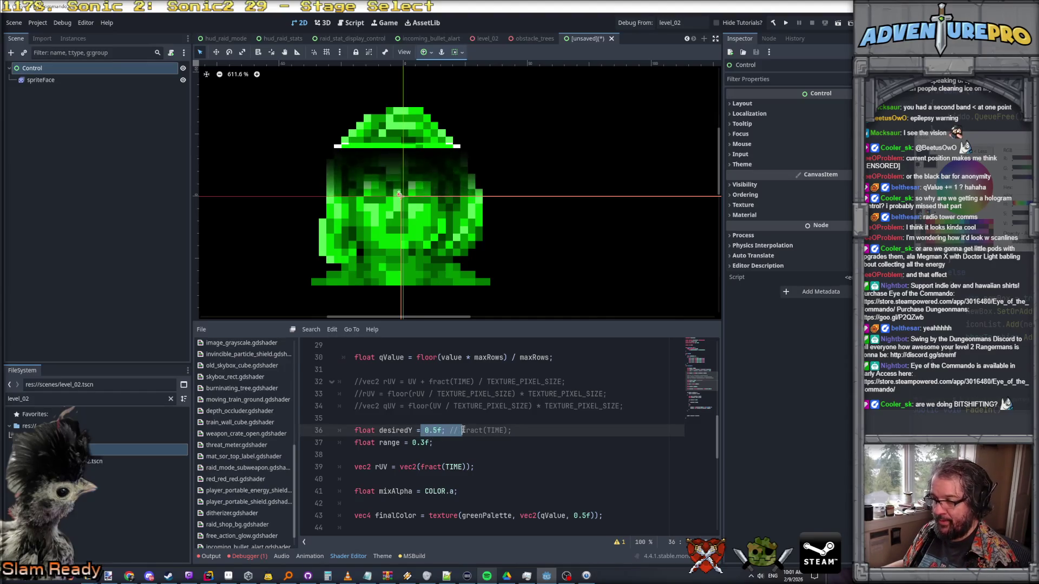
pyautogui.hotkey('ctrl', 'space')
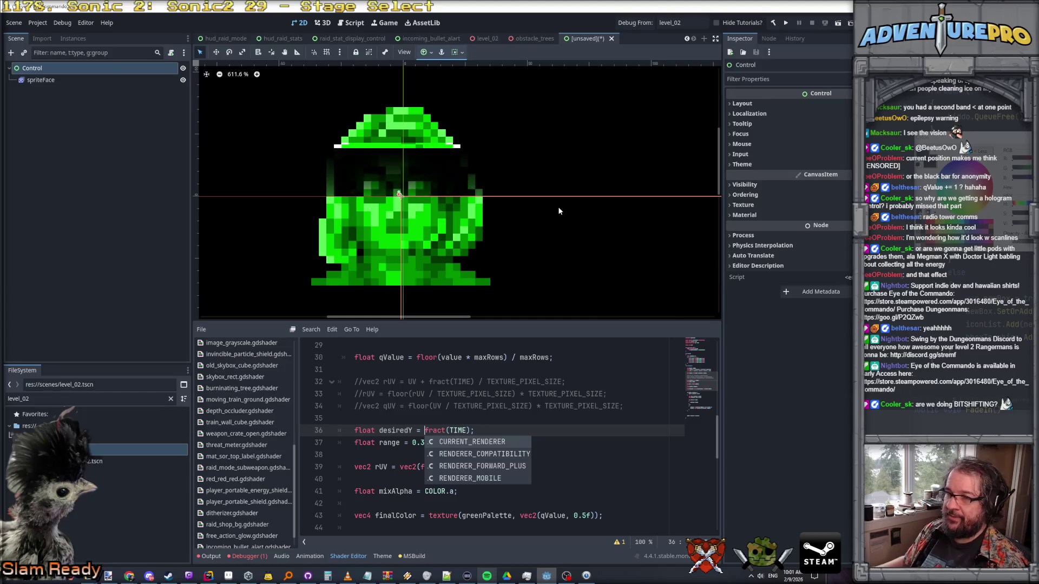
pyautogui.scroll(-3, 560, 211)
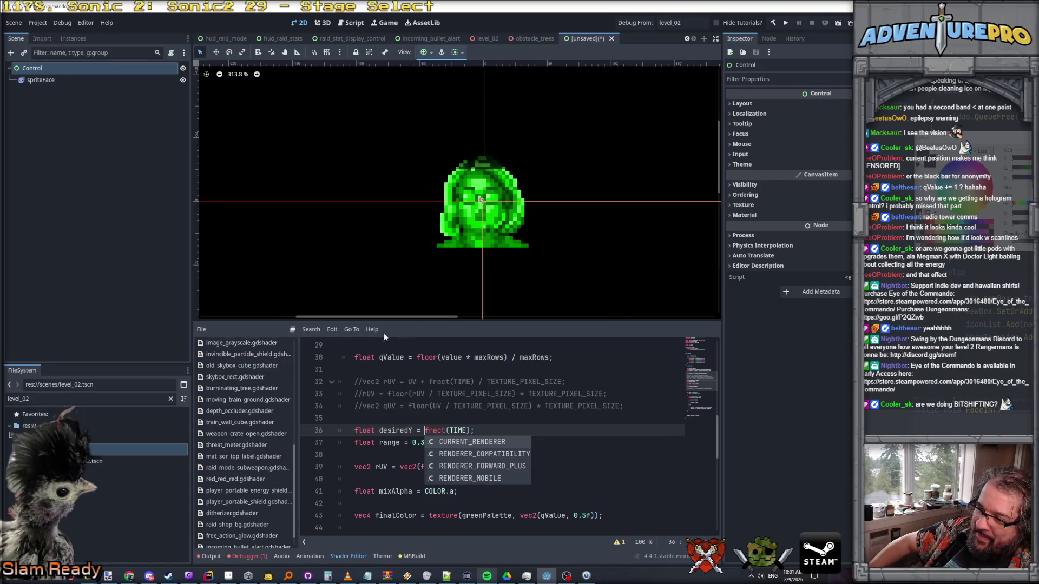
pyautogui.scroll(5, 467, 201)
pyautogui.scroll(1, 468, 201)
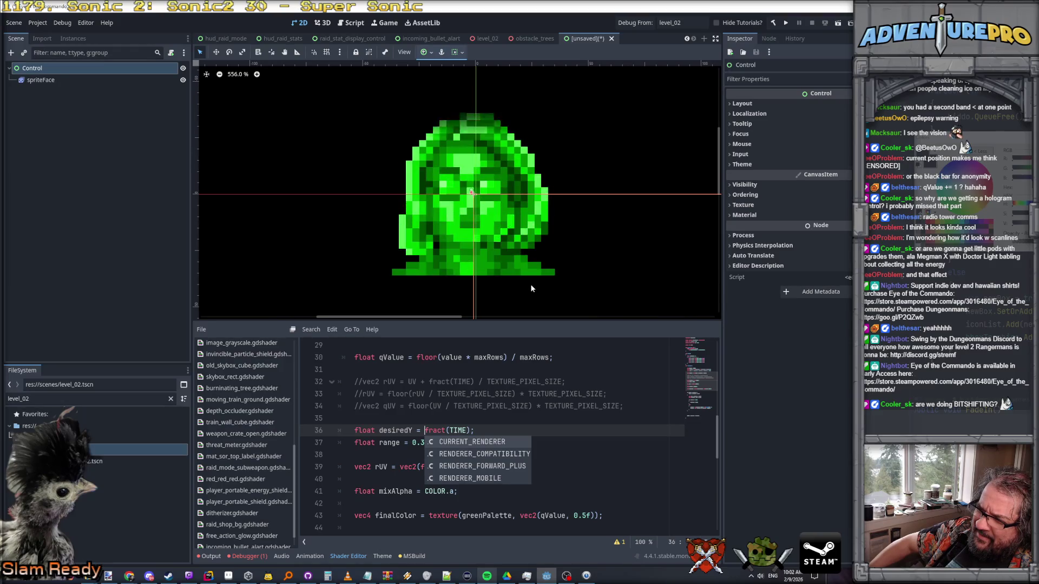
pyautogui.scroll(-4, 530, 288)
pyautogui.scroll(10, 531, 288)
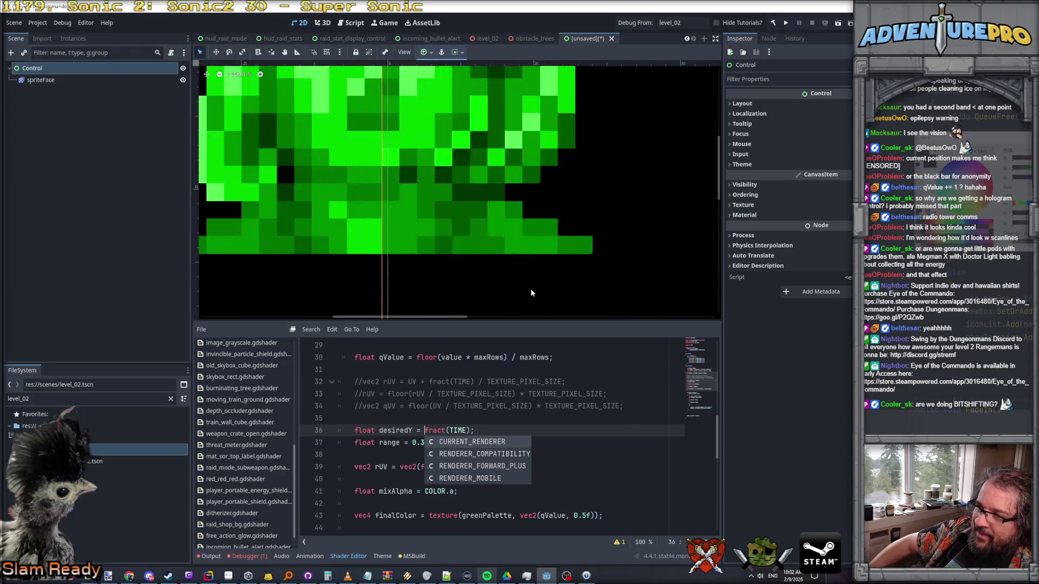
pyautogui.scroll(5, 611, 138)
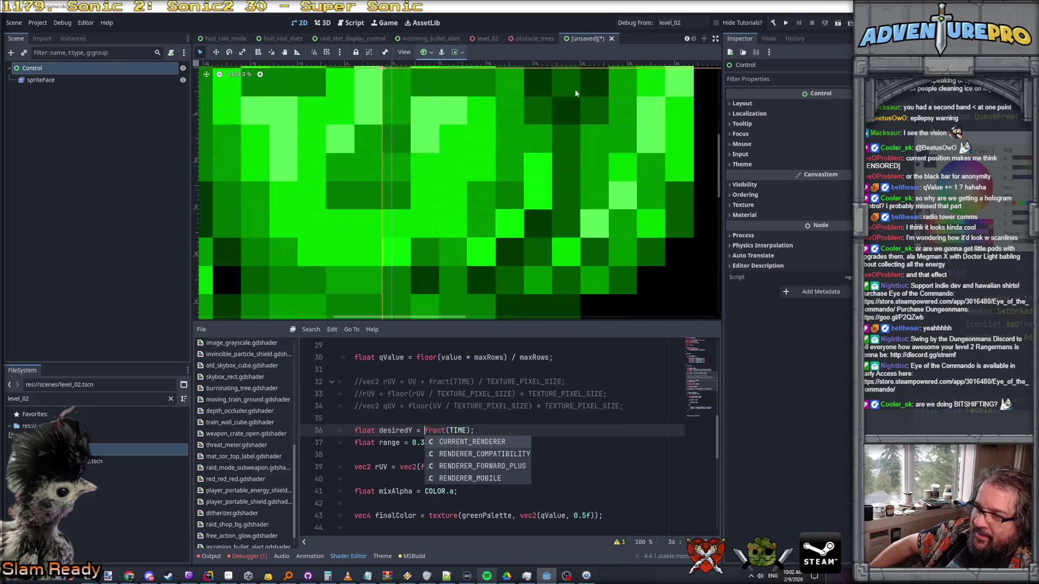
pyautogui.scroll(-8, 539, 180)
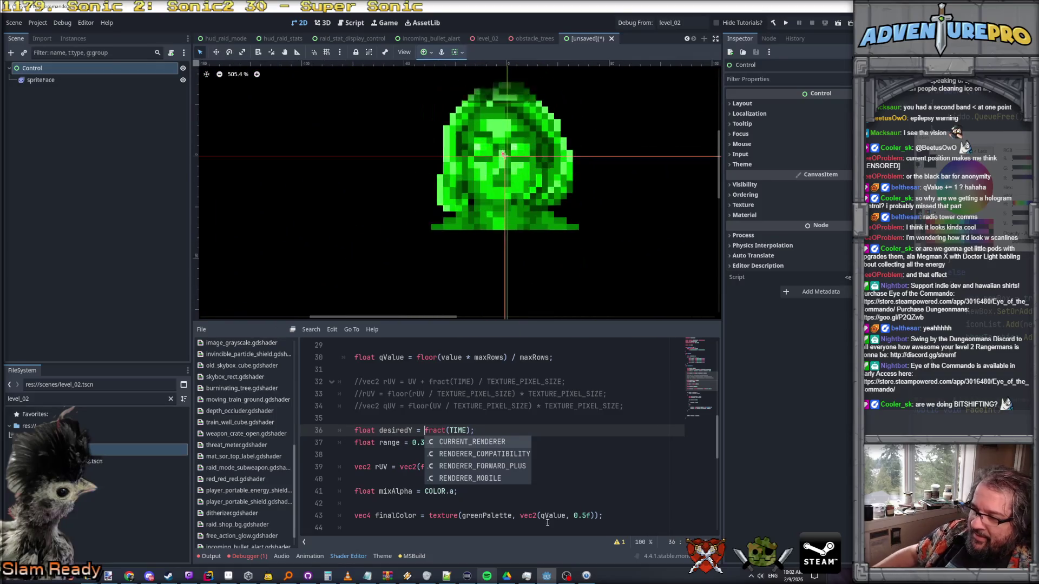
pyautogui.scroll(-7, 548, 523)
pyautogui.scroll(1, 525, 437)
pyautogui.scroll(-1, 519, 444)
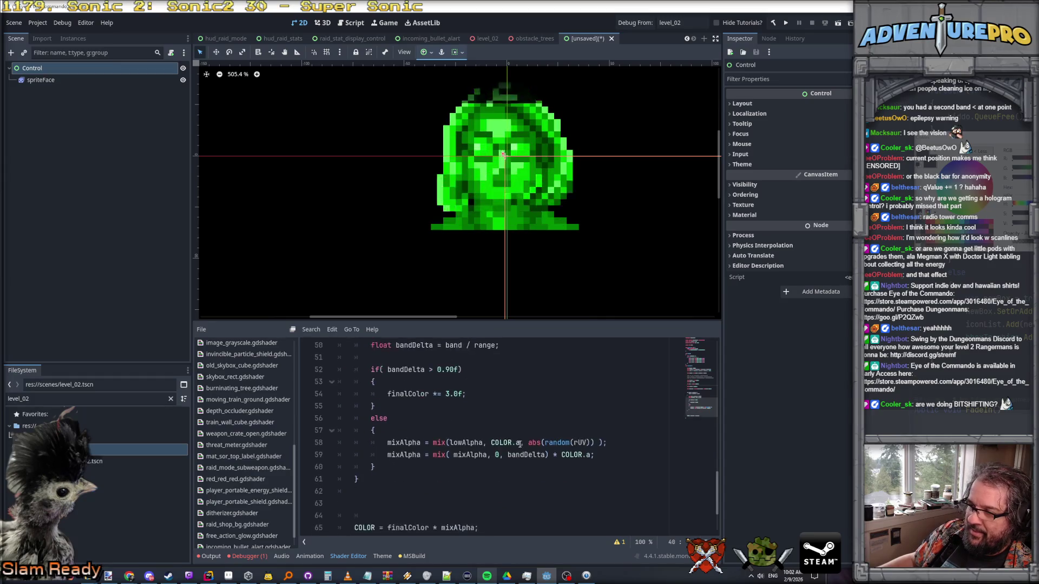
# - Add 'mixAlpha = COLOR.a * (1.0f - bandDelta);' in the else branch and comment out the old mixAlpha lines
pyautogui.click(447, 431)
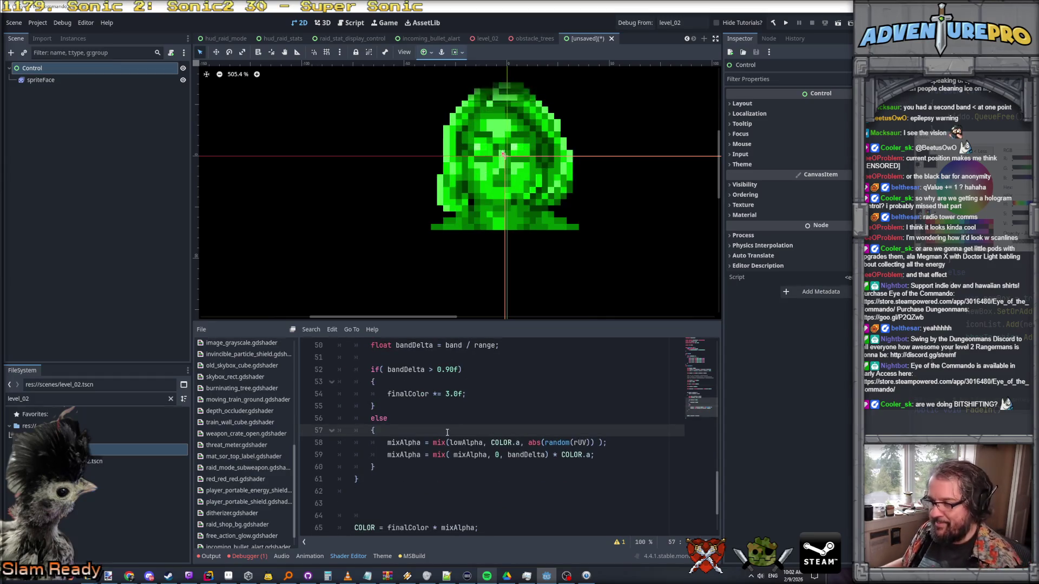
pyautogui.scroll(1, 443, 431)
pyautogui.scroll(-1, 430, 428)
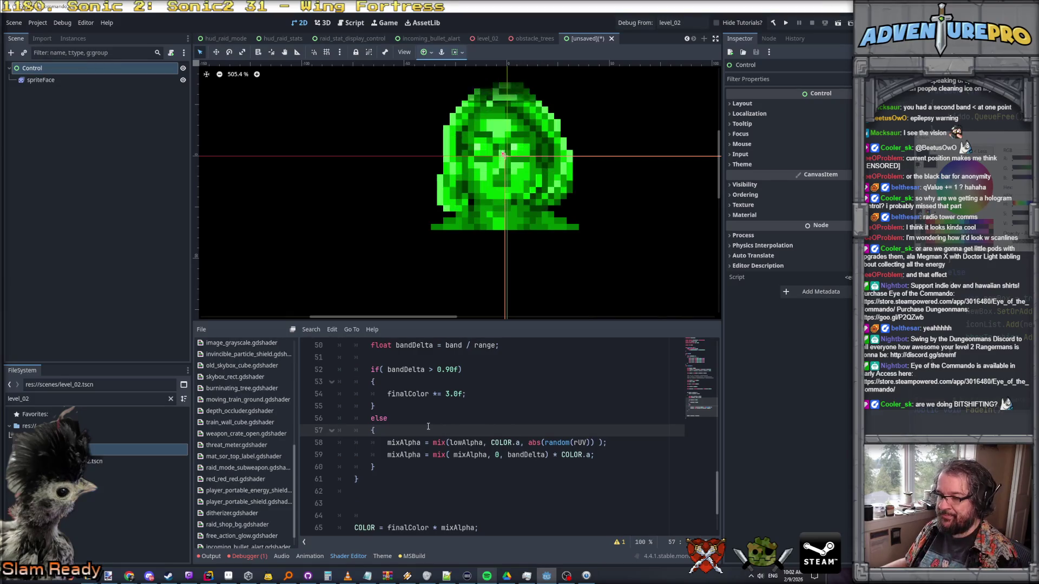
pyautogui.press('Return')
pyautogui.write('mixAlpha = ')
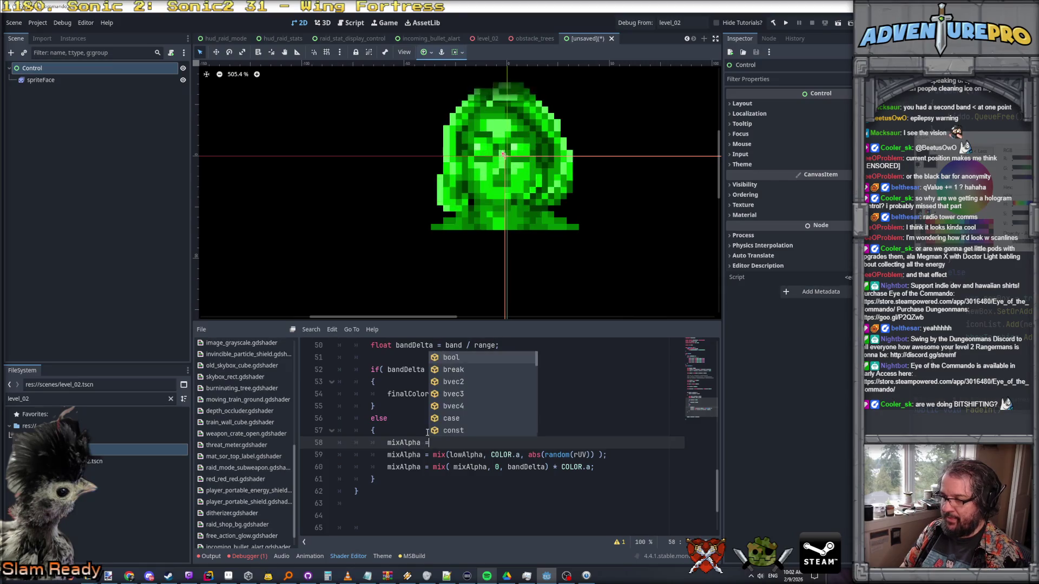
pyautogui.write('COLOR.a * bandDelta;')
pyautogui.click(387, 455)
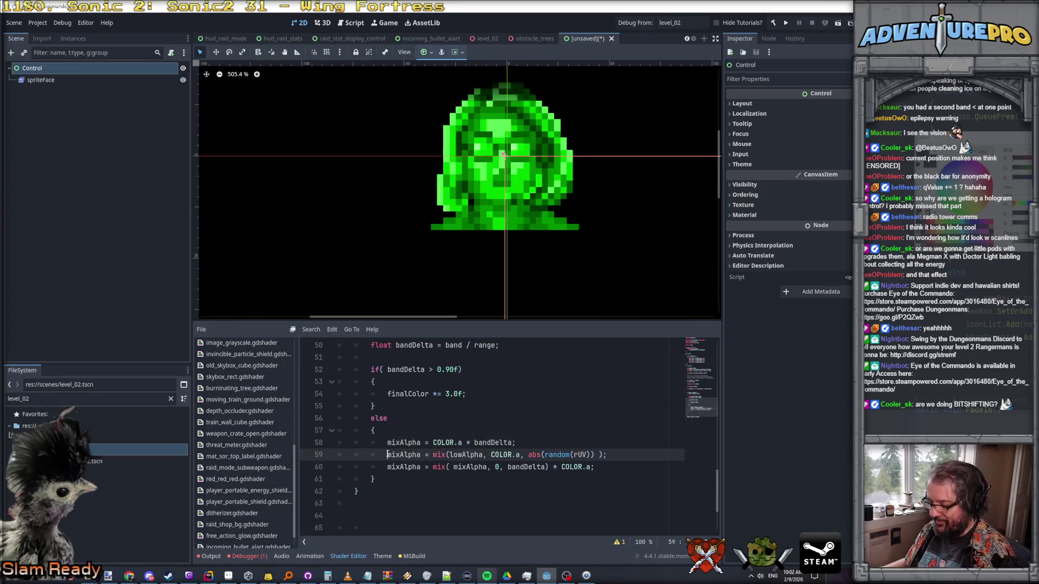
pyautogui.hotkey('shift', 'Down')
pyautogui.hotkey('shift', 'Down')
pyautogui.hotkey('ctrl', 'k')
pyautogui.write('(1.0f - bandDelta);')
# - Make the shader code panel taller and review the code
pyautogui.scroll(-1, 519, 236)
pyautogui.scroll(-1, 519, 235)
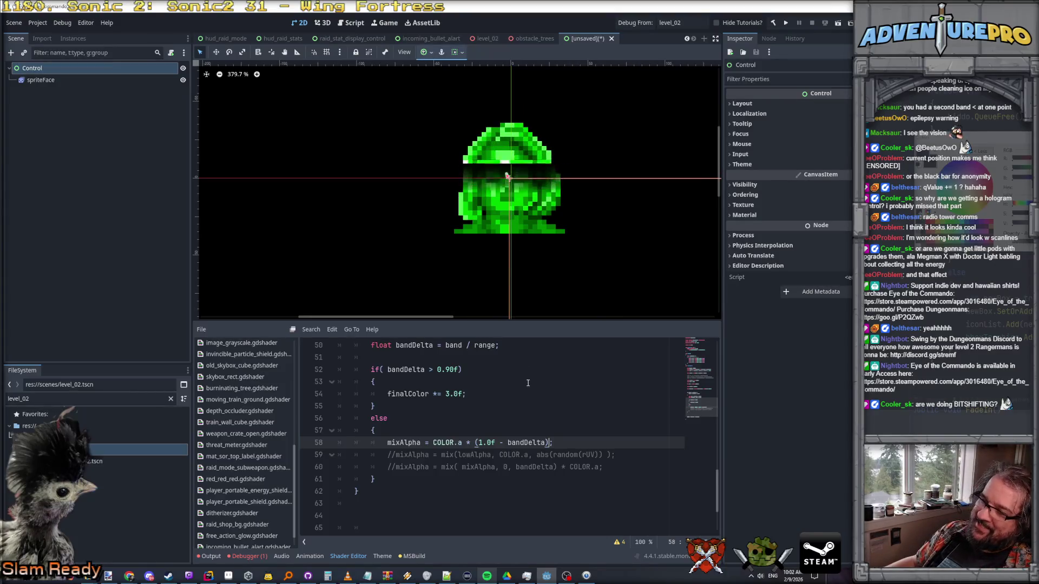
pyautogui.scroll(3, 528, 383)
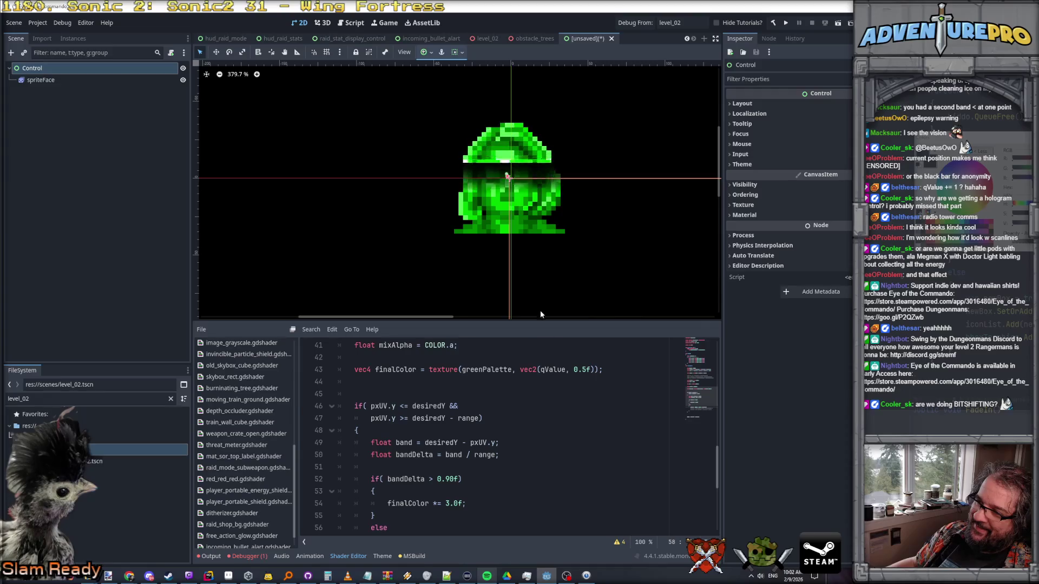
pyautogui.moveTo(521, 330); pyautogui.dragTo(520, 286)
pyautogui.scroll(-1, 532, 373)
pyautogui.scroll(3, 532, 373)
pyautogui.scroll(-1, 481, 381)
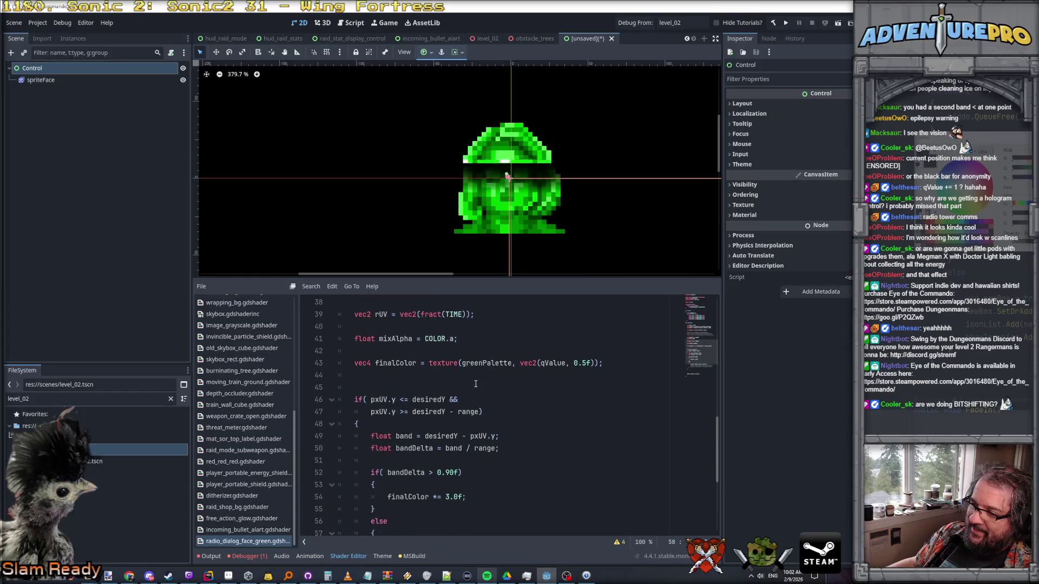
pyautogui.scroll(1, 475, 384)
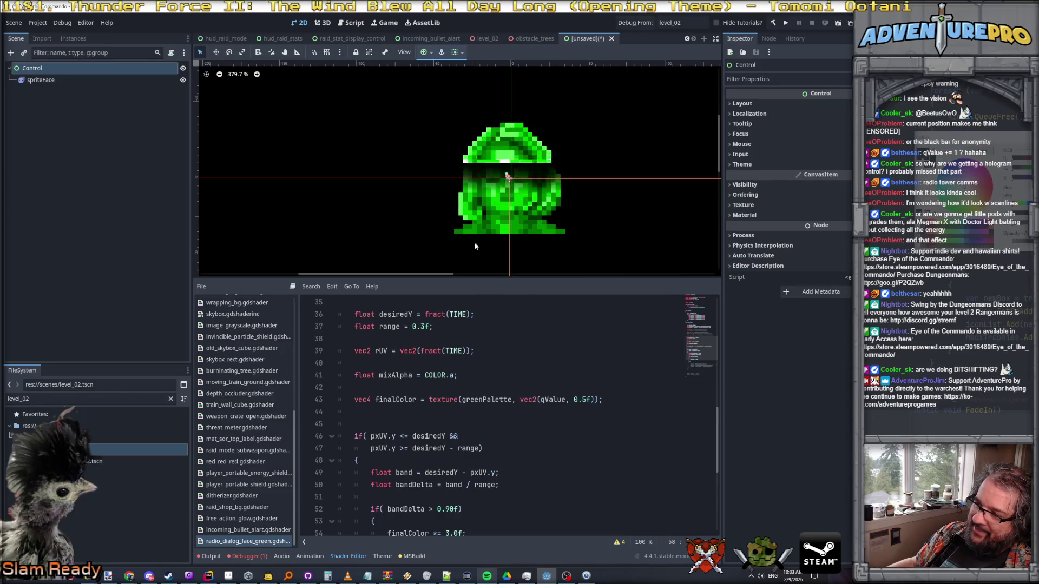
pyautogui.scroll(1, 432, 333)
pyautogui.scroll(-1, 433, 332)
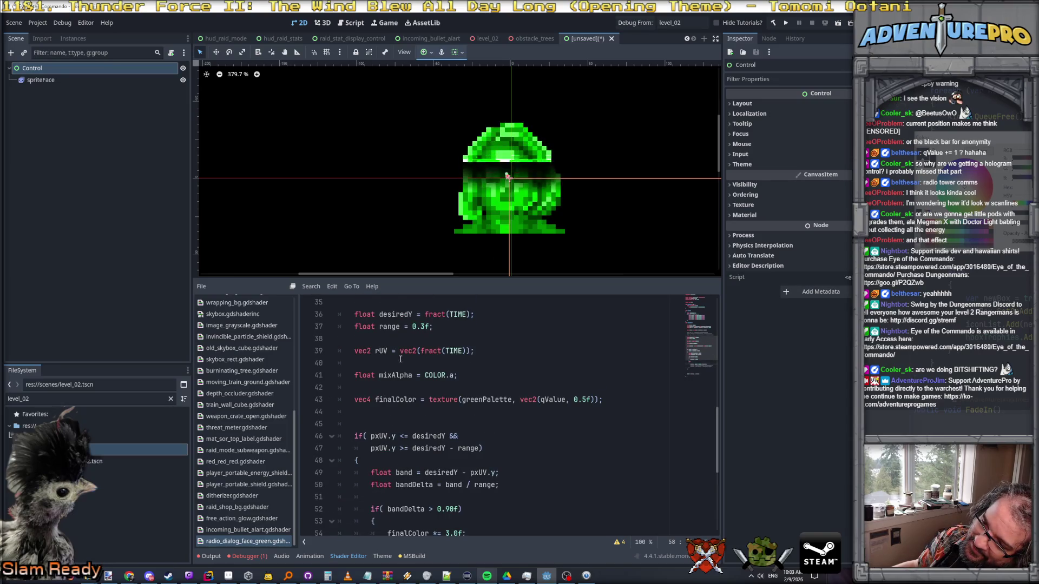
pyautogui.scroll(-1, 400, 359)
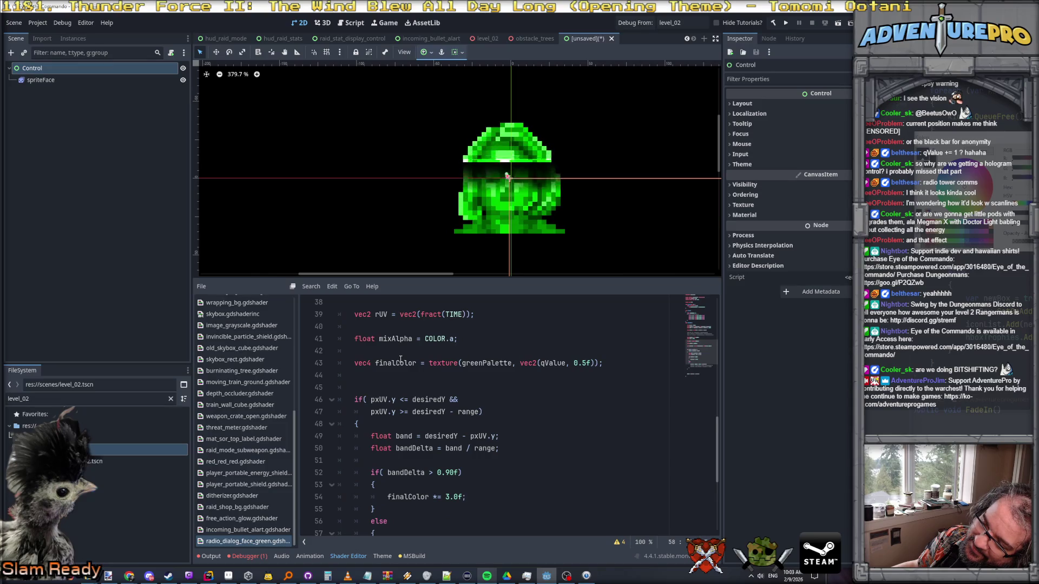
pyautogui.scroll(-1, 400, 359)
pyautogui.scroll(1, 400, 359)
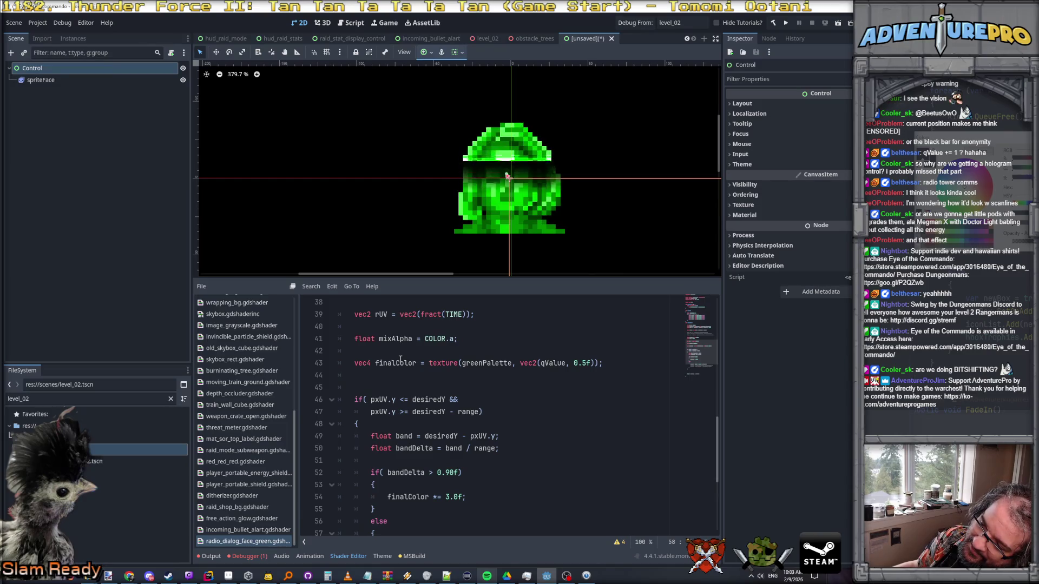
pyautogui.scroll(1, 400, 360)
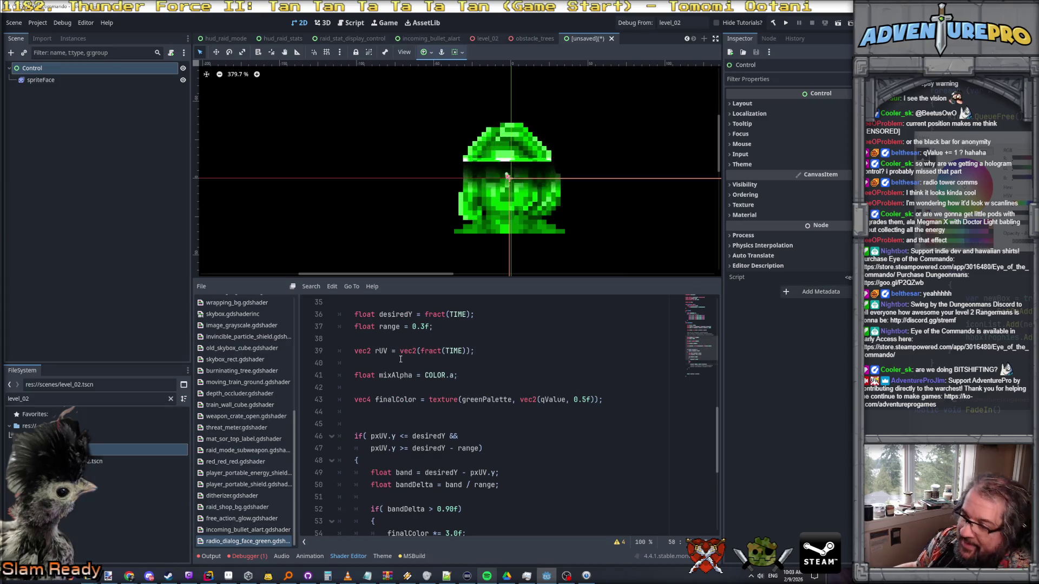
pyautogui.scroll(1, 400, 360)
pyautogui.click(411, 351)
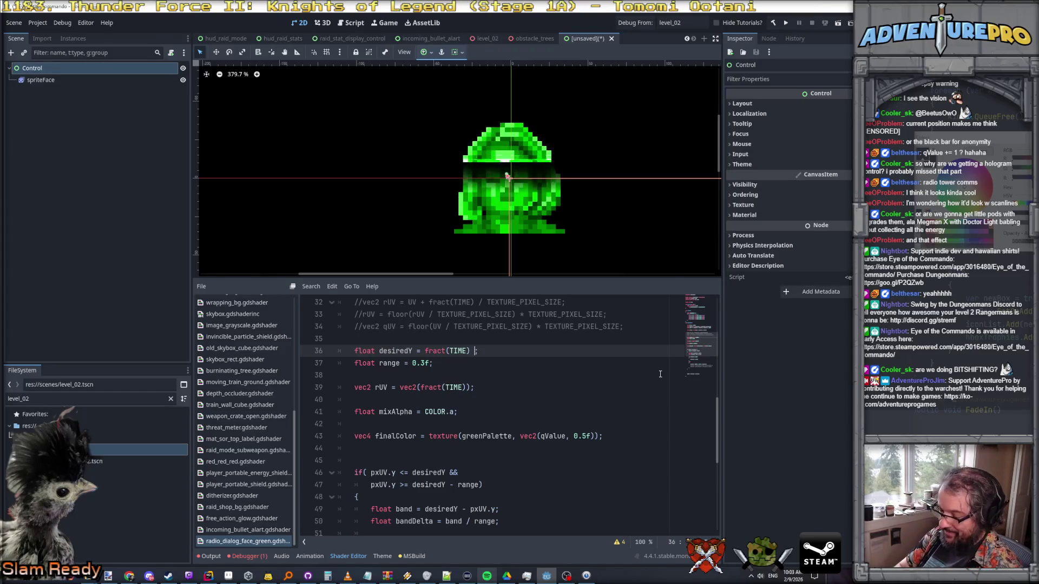
# - Make desiredY fract(TIME) * (1.0f + range) and move the 'float range = 0.3f;' declaration above it
pyautogui.write('* 1.')
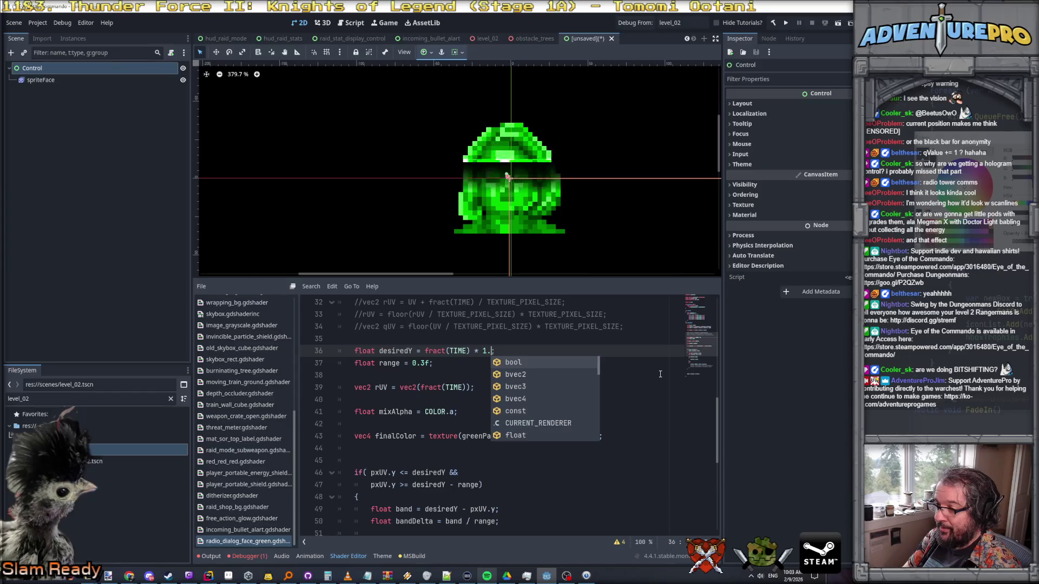
pyautogui.write('0f + range')
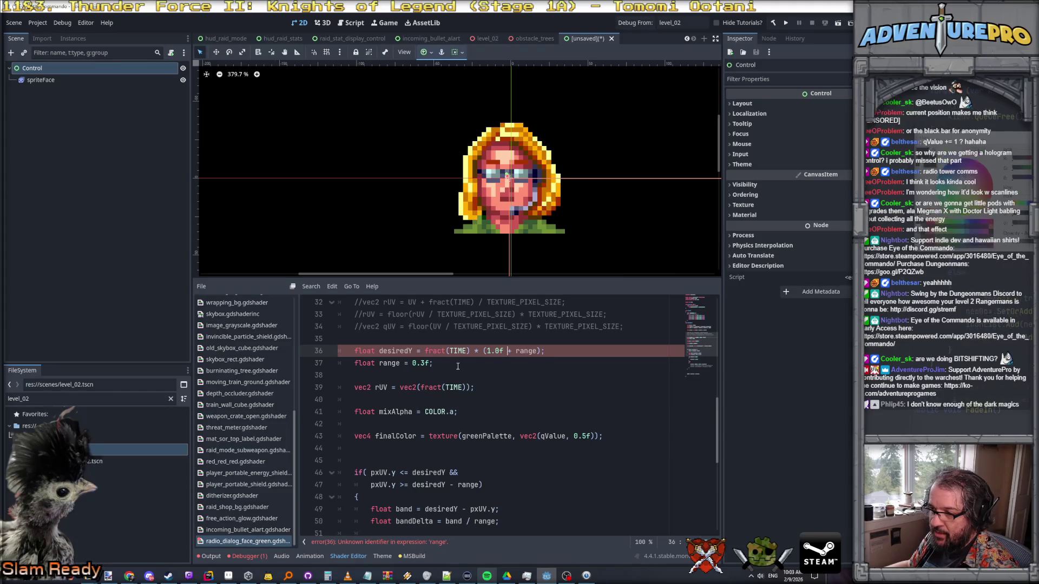
pyautogui.moveTo(434, 363); pyautogui.dragTo(371, 365)
pyautogui.hotkey('ctrl', 'x')
pyautogui.click(361, 339)
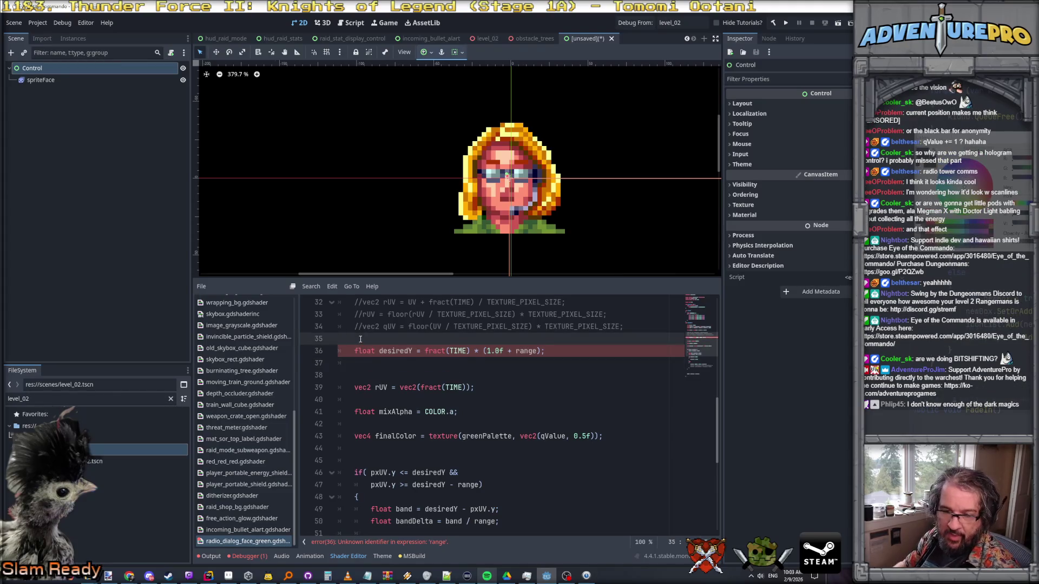
pyautogui.hotkey('ctrl', 'v')
pyautogui.click(336, 351)
pyautogui.press('Tab')
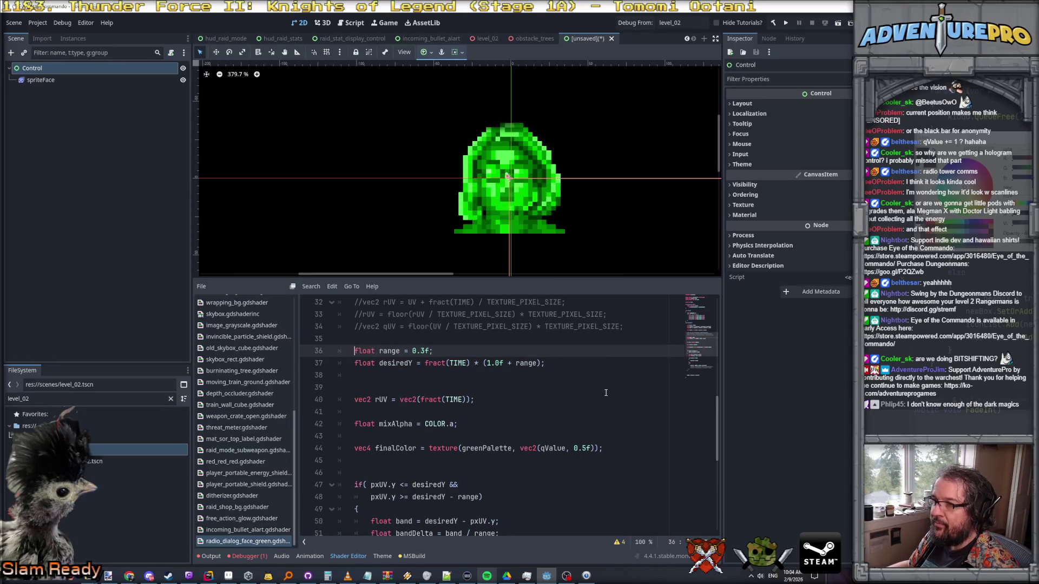
# - Cut the two commented mixAlpha lines and remove the leftover empty line
pyautogui.scroll(-3, 611, 394)
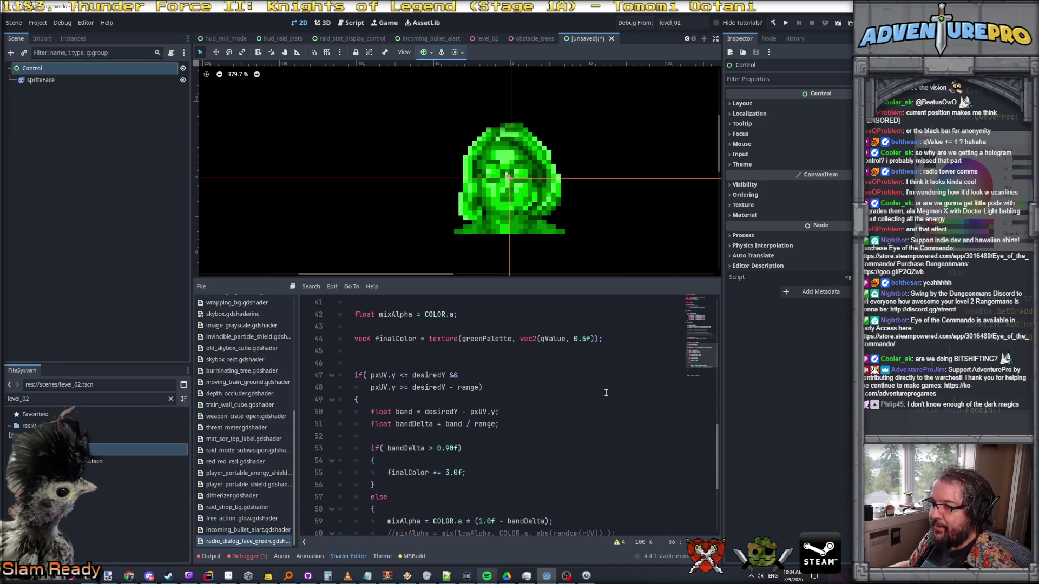
pyautogui.scroll(-2, 607, 231)
pyautogui.scroll(-7, 607, 231)
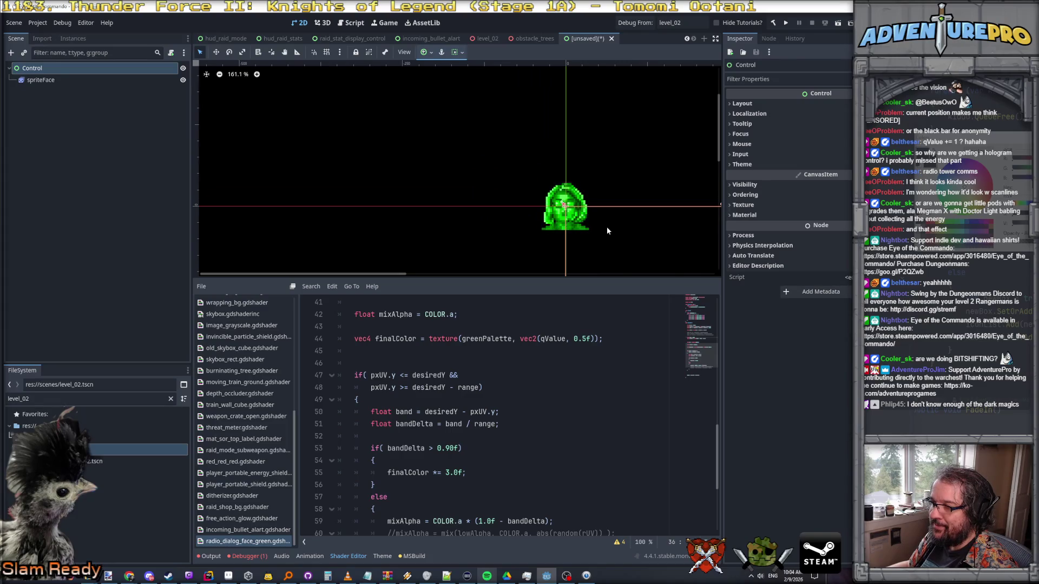
pyautogui.scroll(5, 608, 231)
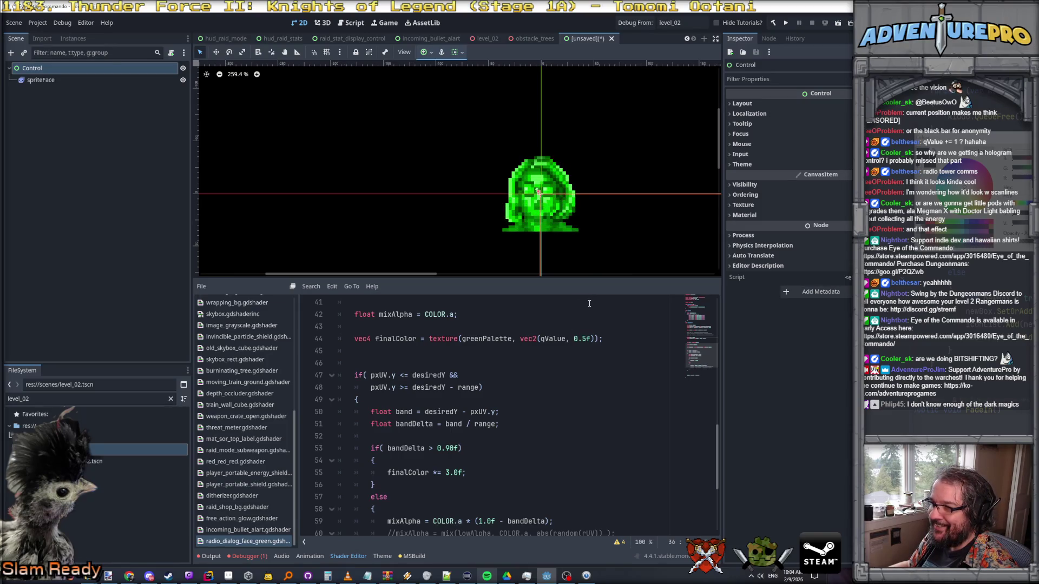
pyautogui.scroll(-3, 560, 368)
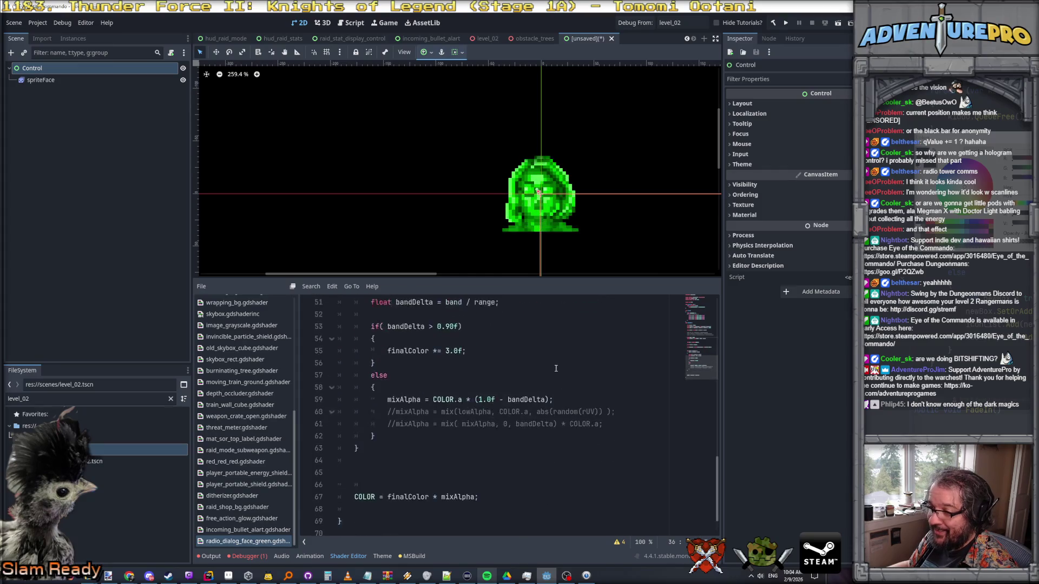
pyautogui.scroll(1, 532, 375)
pyautogui.scroll(-1, 486, 422)
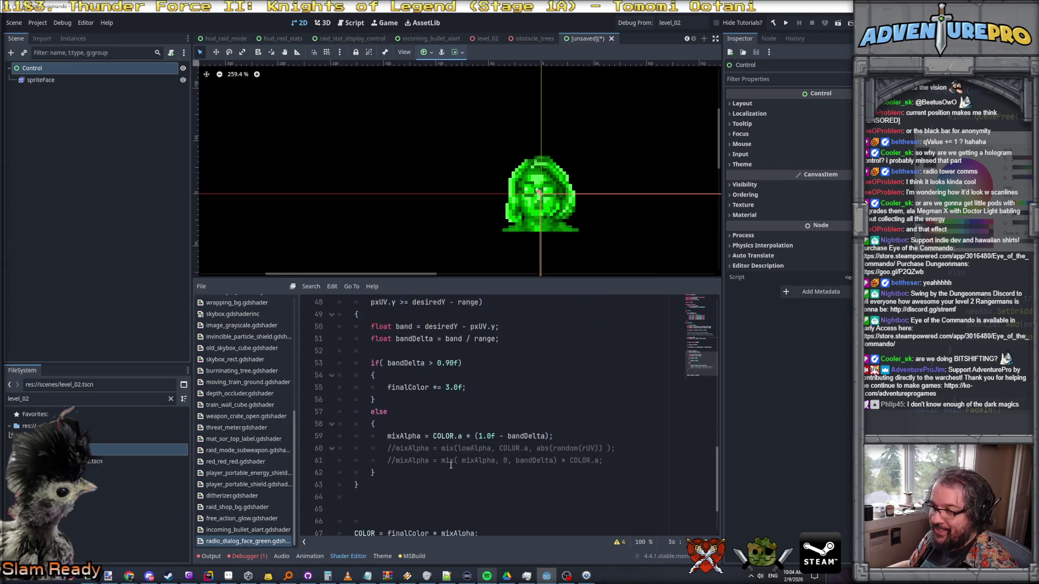
pyautogui.moveTo(390, 449); pyautogui.dragTo(572, 460)
pyautogui.press('Delete')
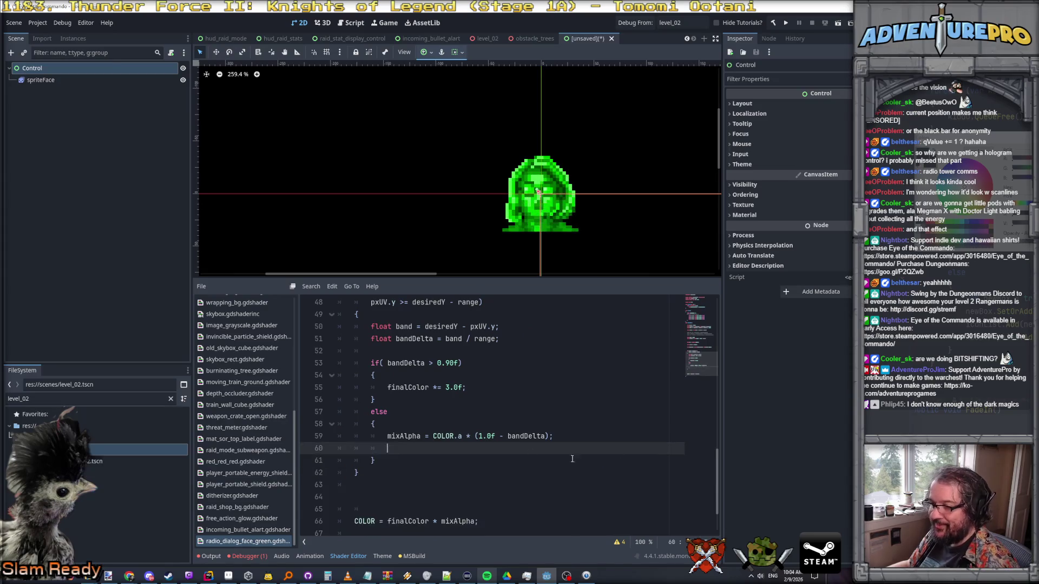
pyautogui.press('Delete')
pyautogui.press('Delete')
pyautogui.press('Delete')
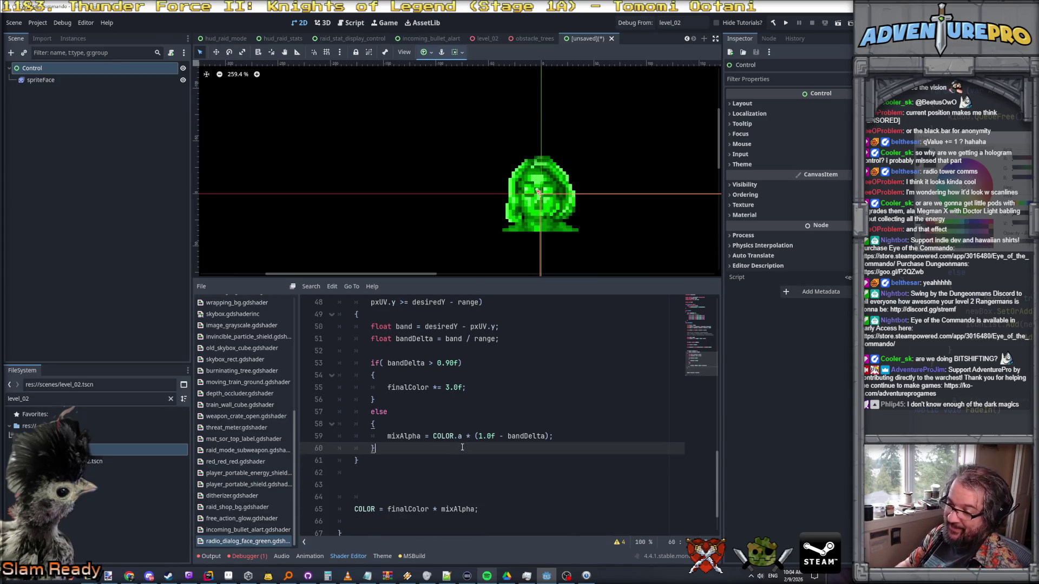
# - Add an else branch after the band block holding those lines, uncommenting the random flicker mixAlpha line
pyautogui.press('Down')
pyautogui.press('Return')
pyautogui.write('else')
pyautogui.press('Return')
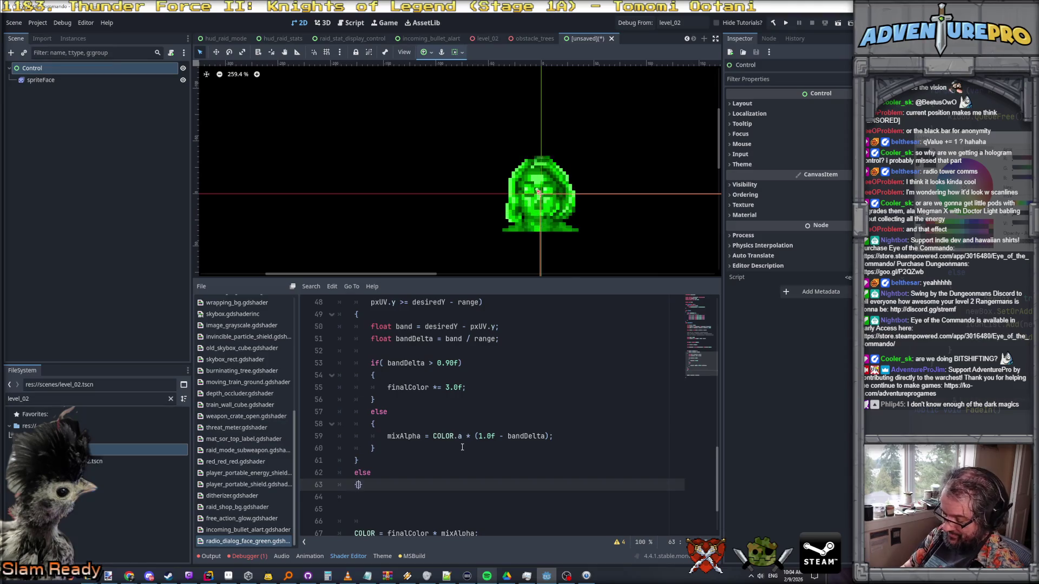
pyautogui.press('Return')
pyautogui.hotkey('ctrl', 'v')
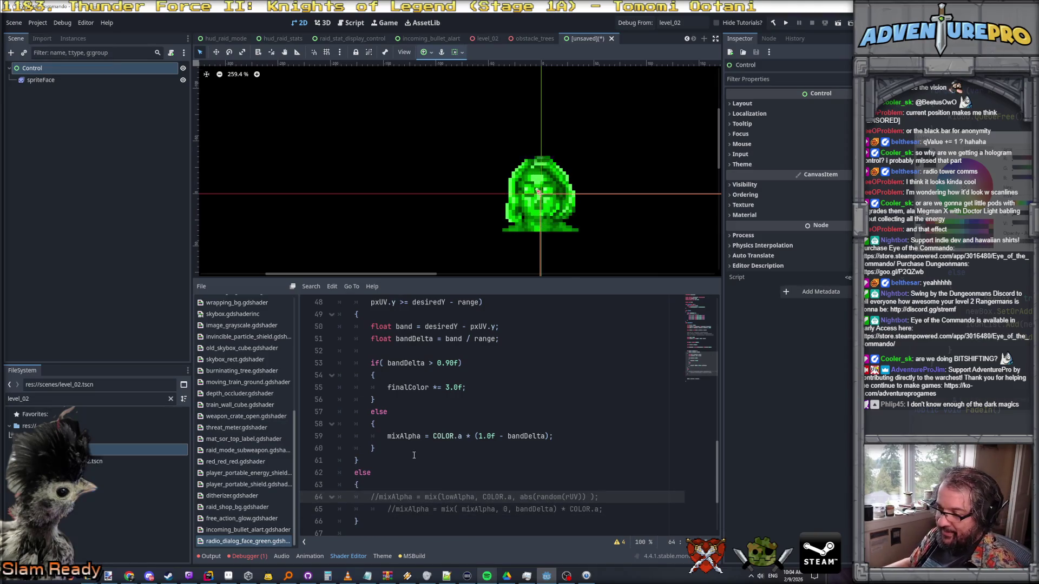
pyautogui.press('BackSpace')
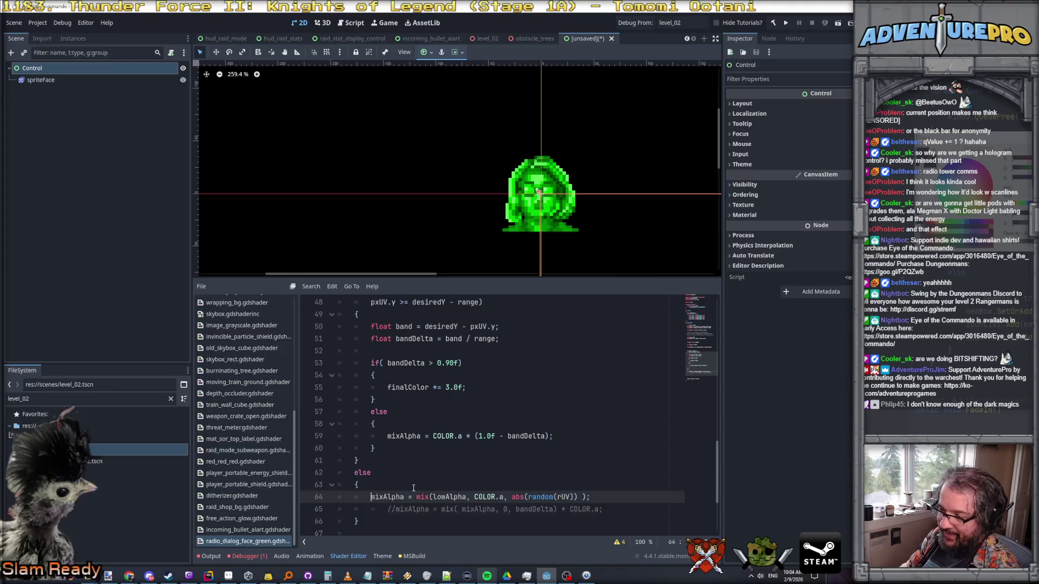
pyautogui.press('Down')
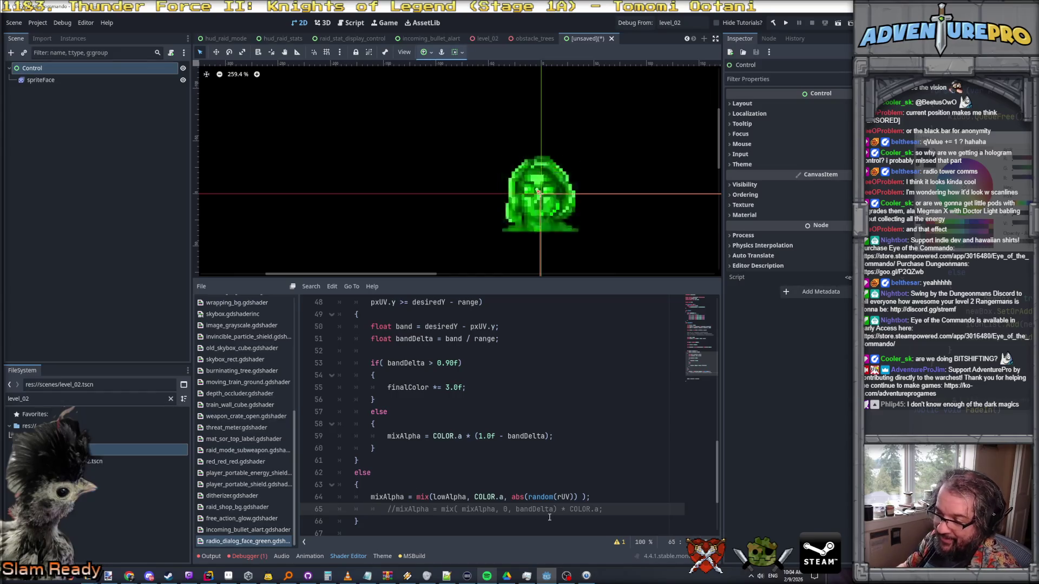
# - Append * COLOR.a to the flicker mixAlpha line, then cut that whole line
pyautogui.click(597, 496)
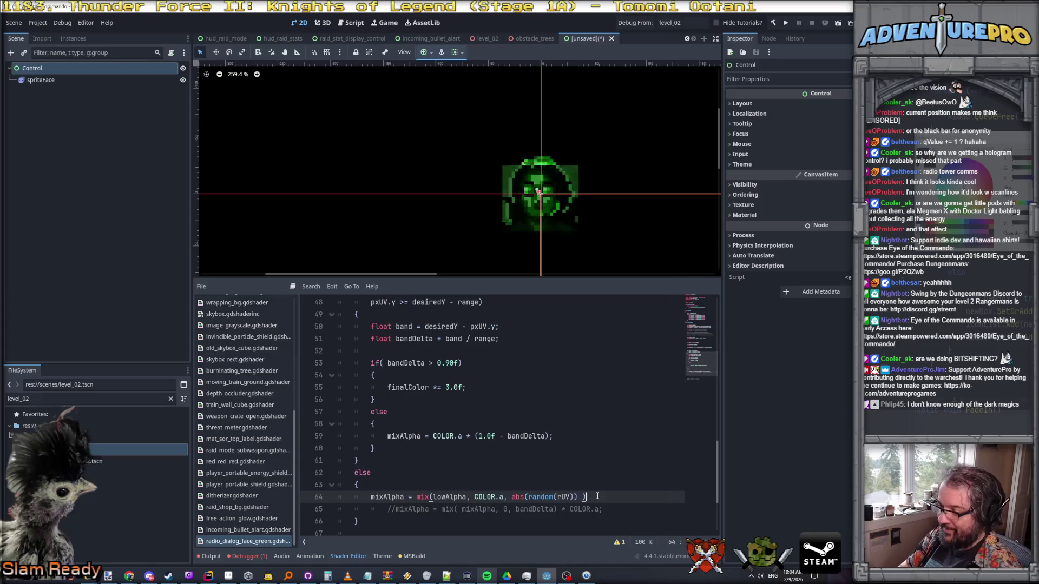
pyautogui.press('BackSpace')
pyautogui.write('* Co')
pyautogui.press('Return')
pyautogui.write('.a;')
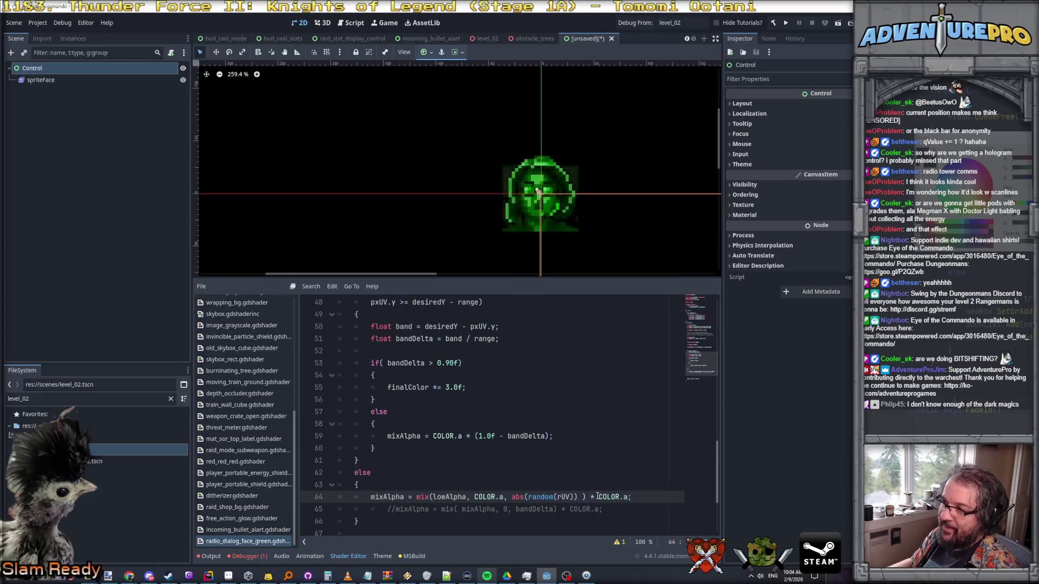
pyautogui.scroll(2, 637, 232)
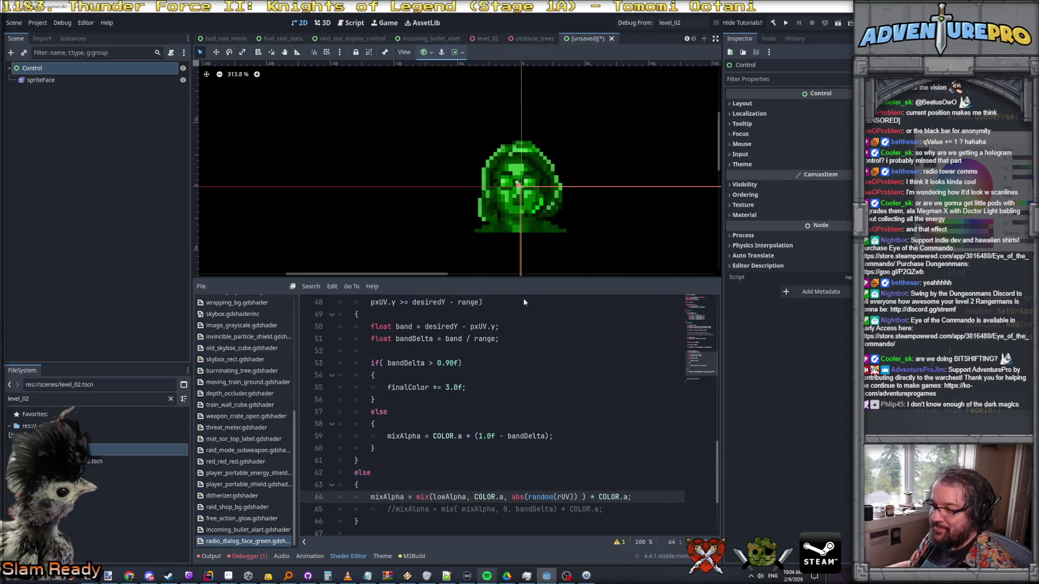
pyautogui.moveTo(371, 496); pyautogui.dragTo(633, 497)
pyautogui.hotkey('ctrl', 'x')
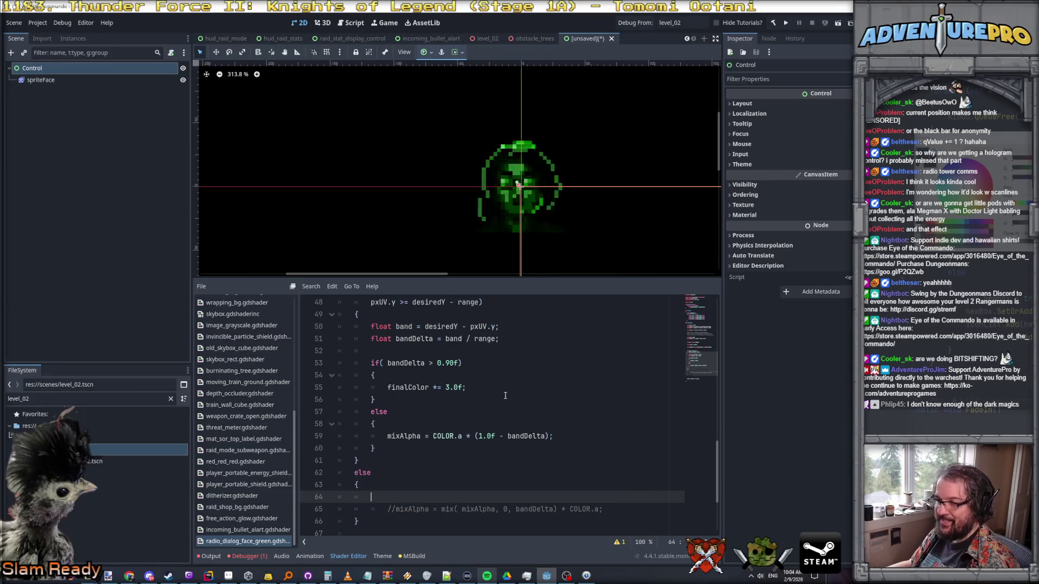
# - Paste the flicker mix line below finalColor and replace COLOR.a with mixAlpha in the band's else branch
pyautogui.scroll(3, 595, 432)
pyautogui.click(520, 374)
pyautogui.hotkey('ctrl', 'v')
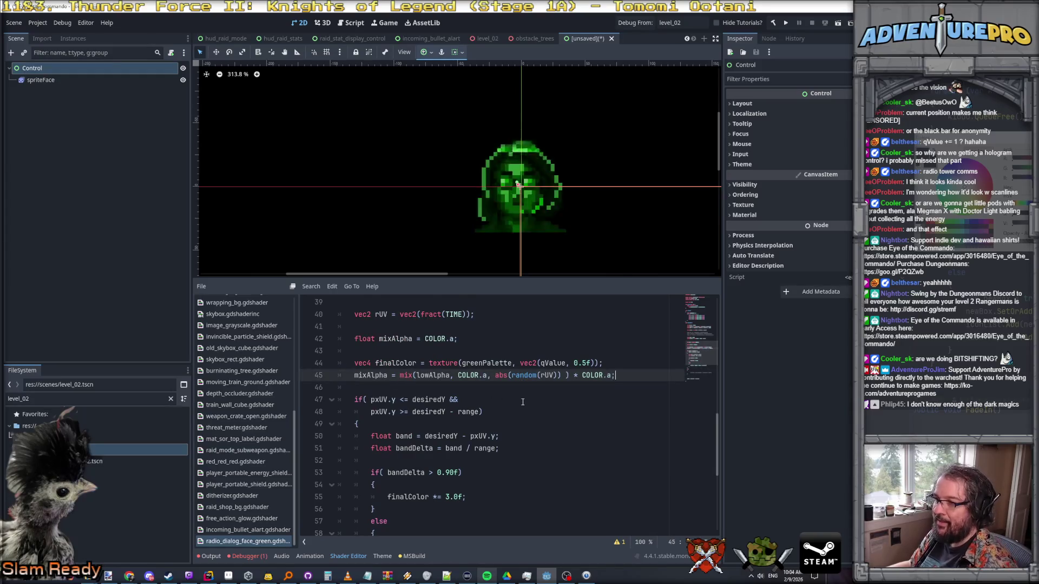
pyautogui.scroll(-5, 429, 470)
pyautogui.scroll(4, 425, 433)
pyautogui.scroll(-2, 416, 395)
pyautogui.scroll(2, 415, 394)
pyautogui.doubleClick(371, 375)
pyautogui.scroll(-5, 448, 450)
pyautogui.moveTo(432, 362); pyautogui.dragTo(463, 363)
pyautogui.hotkey('ctrl', 'v')
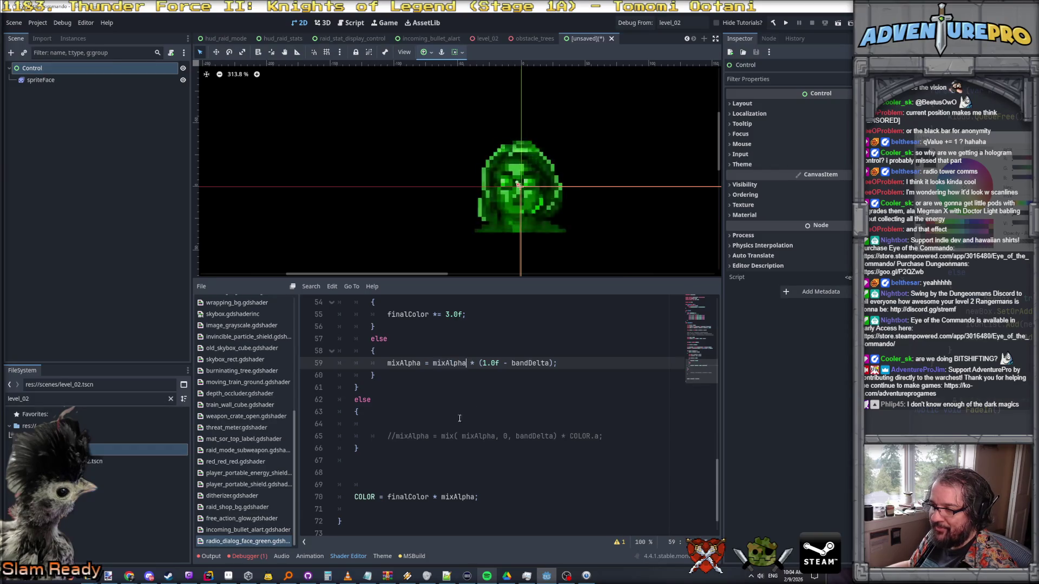
# - Delete the leftover else block and blank lines, and recenter the face sprite preview
pyautogui.moveTo(354, 399); pyautogui.dragTo(481, 448)
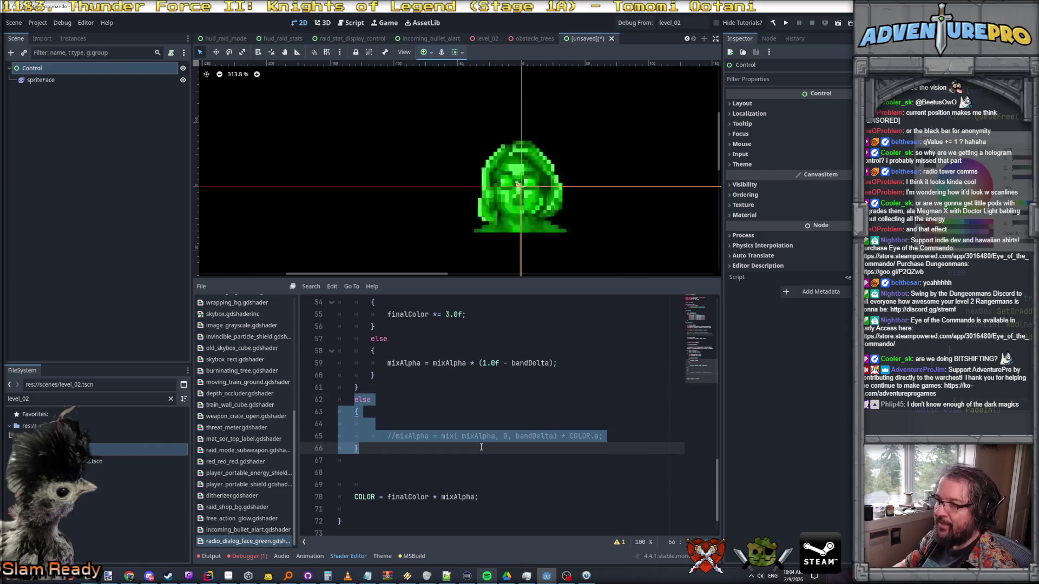
pyautogui.press('Delete')
pyautogui.hotkey('shift', 'Down')
pyautogui.hotkey('shift', 'Down')
pyautogui.hotkey('shift', 'Down')
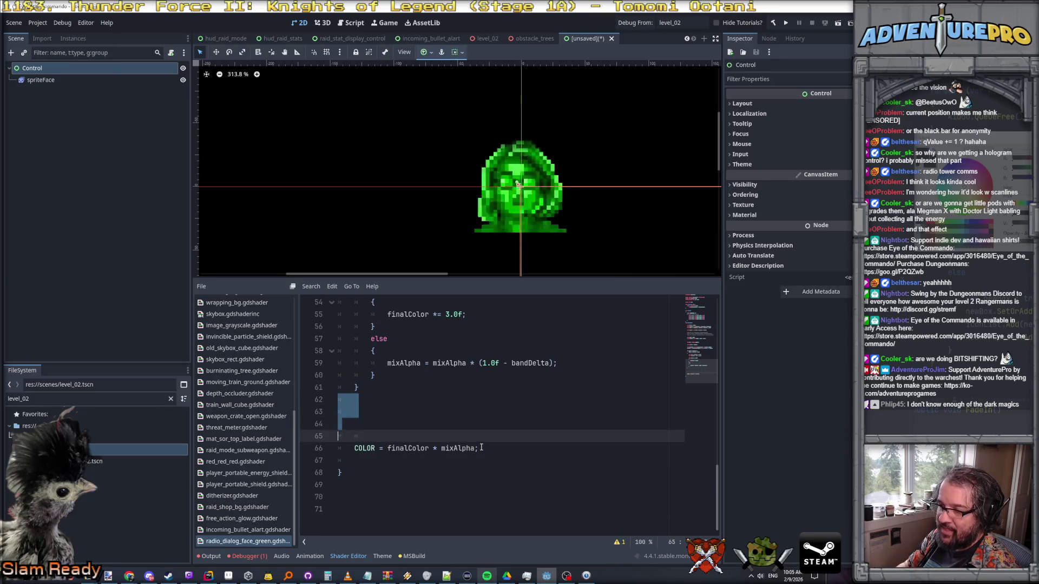
pyautogui.press('Delete')
pyautogui.scroll(-2, 610, 166)
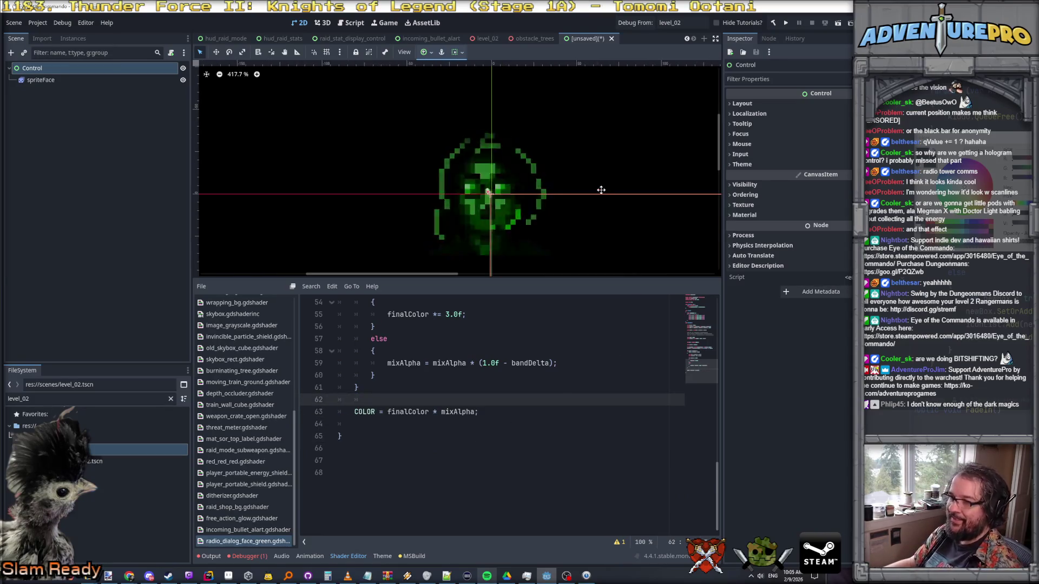
pyautogui.moveTo(577, 185); pyautogui.dragTo(570, 233)
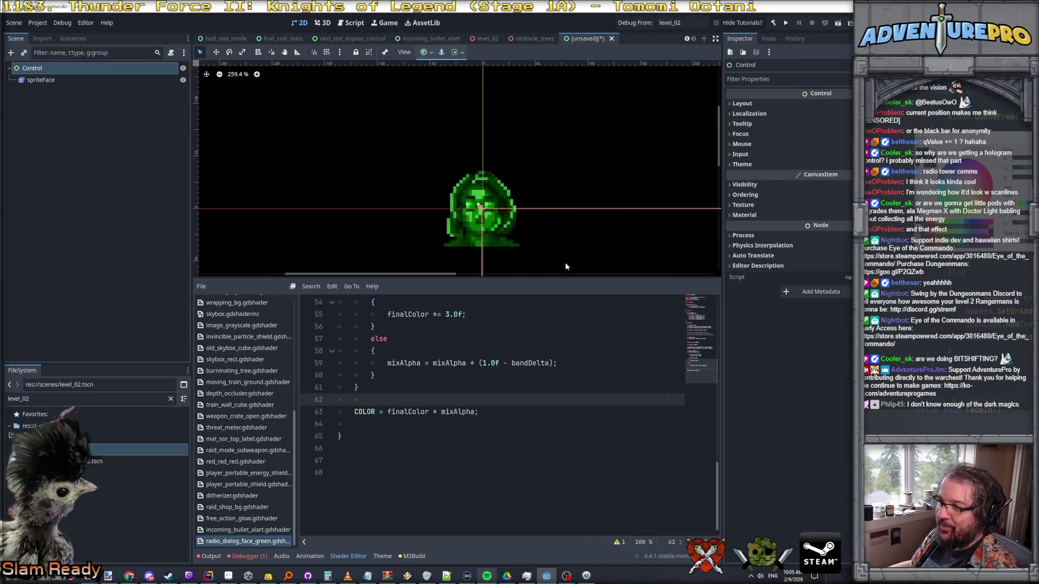
pyautogui.moveTo(550, 277); pyautogui.dragTo(549, 373)
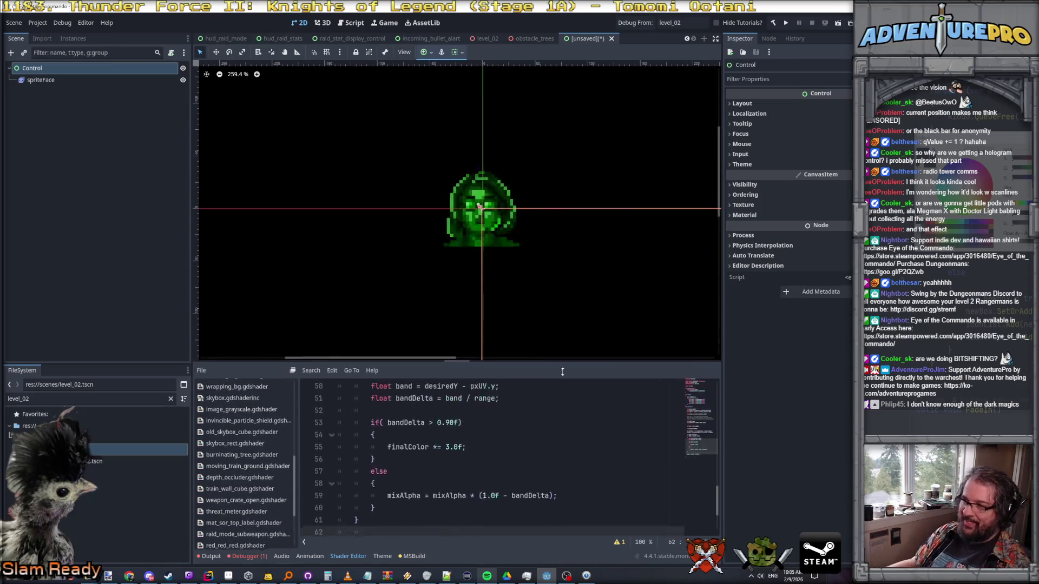
pyautogui.scroll(-3, 532, 264)
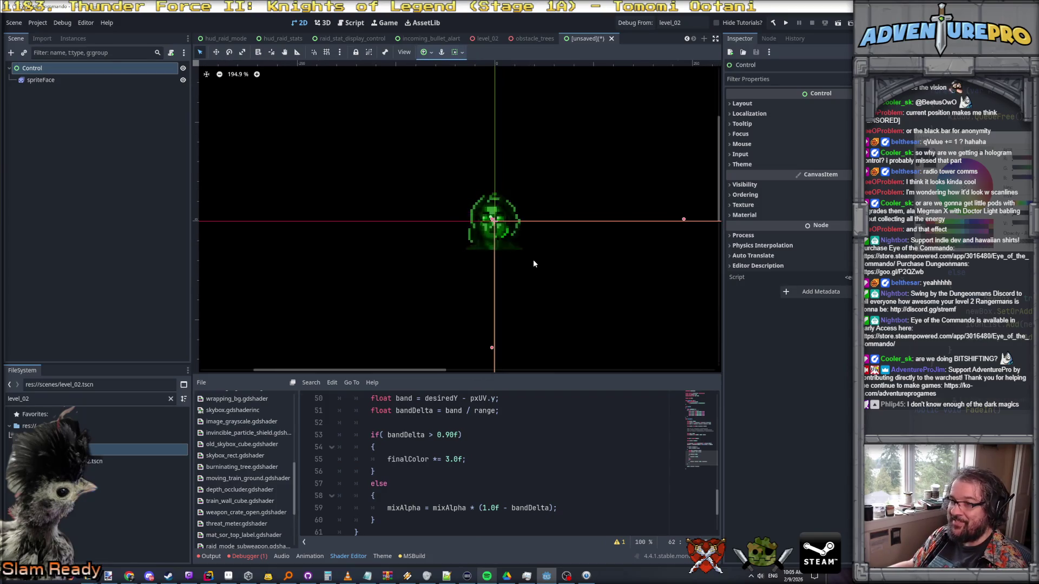
pyautogui.scroll(1, 533, 258)
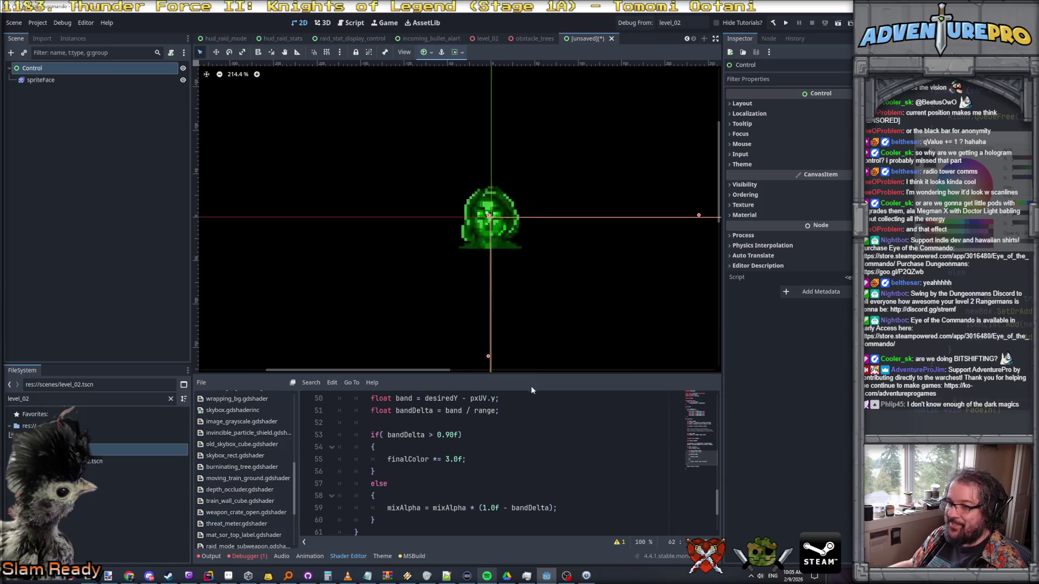
# - Multiply lowAlpha by 2.0f in the flicker mixAlpha line
pyautogui.moveTo(534, 375); pyautogui.dragTo(534, 330)
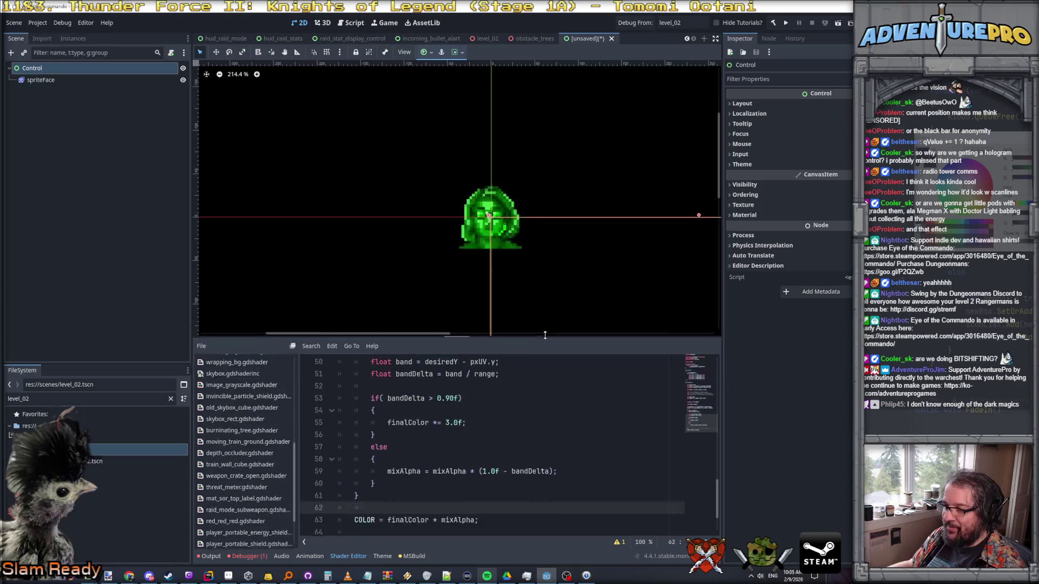
pyautogui.scroll(3, 543, 387)
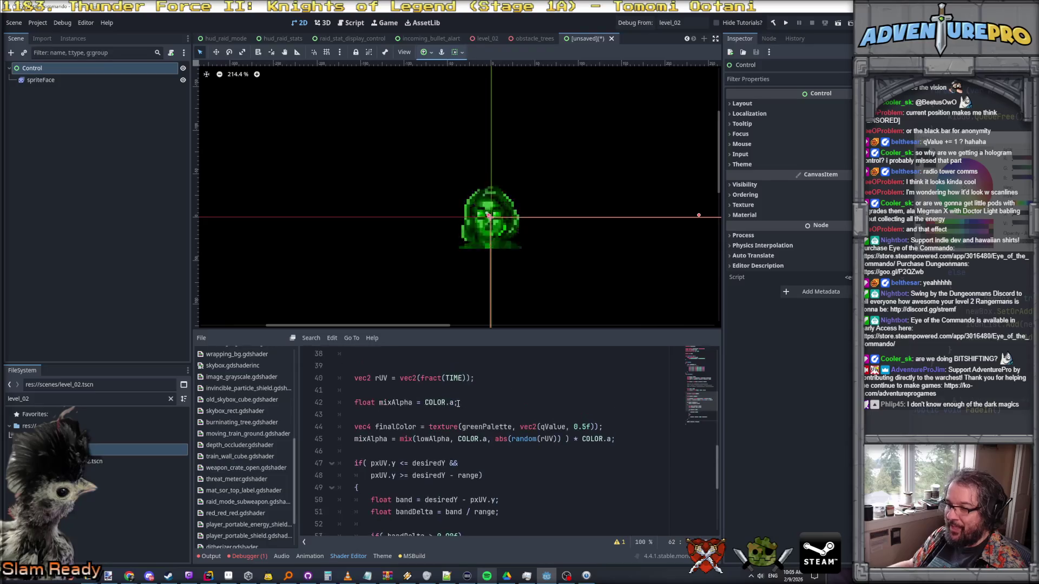
pyautogui.scroll(3, 431, 406)
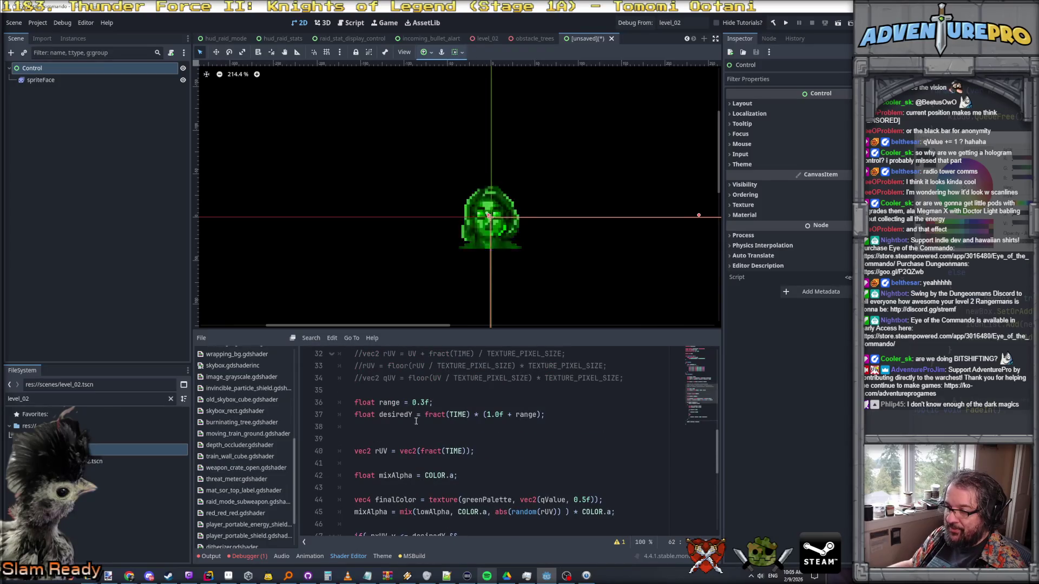
pyautogui.scroll(3, 416, 421)
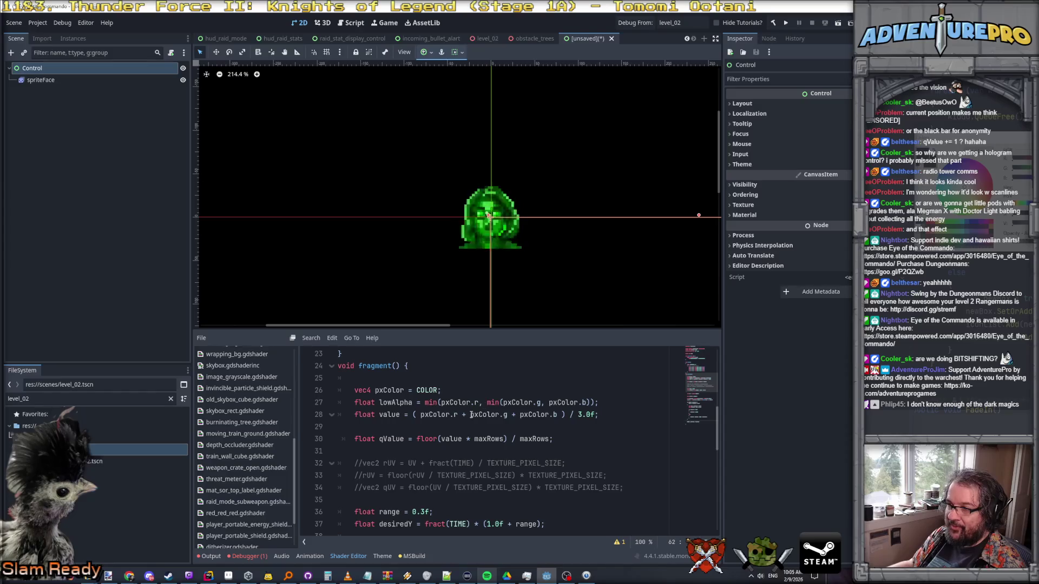
pyautogui.scroll(-6, 472, 415)
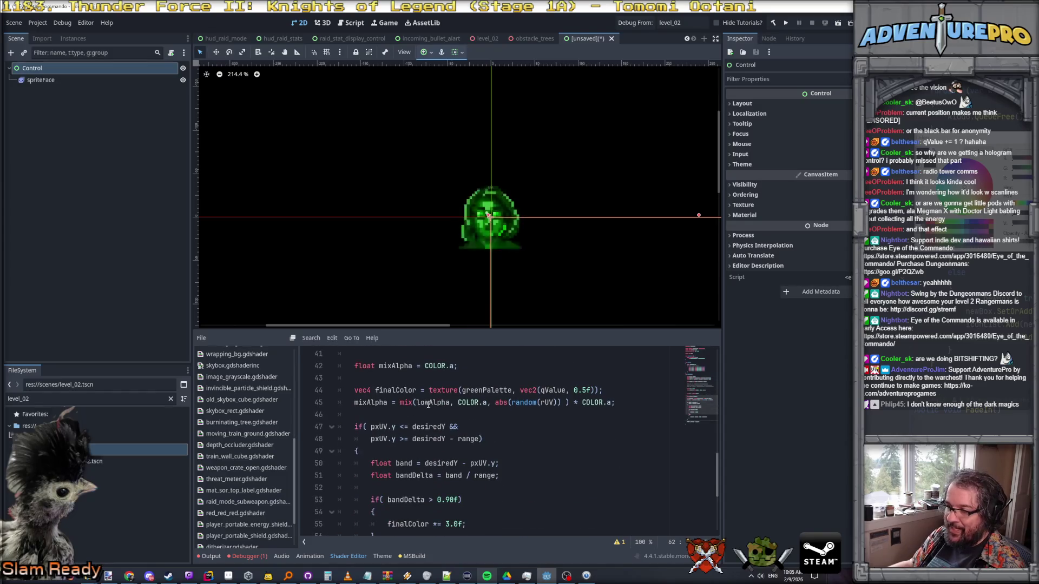
pyautogui.doubleClick(430, 403)
pyautogui.scroll(5, 444, 401)
pyautogui.scroll(3, 445, 399)
pyautogui.scroll(-6, 476, 444)
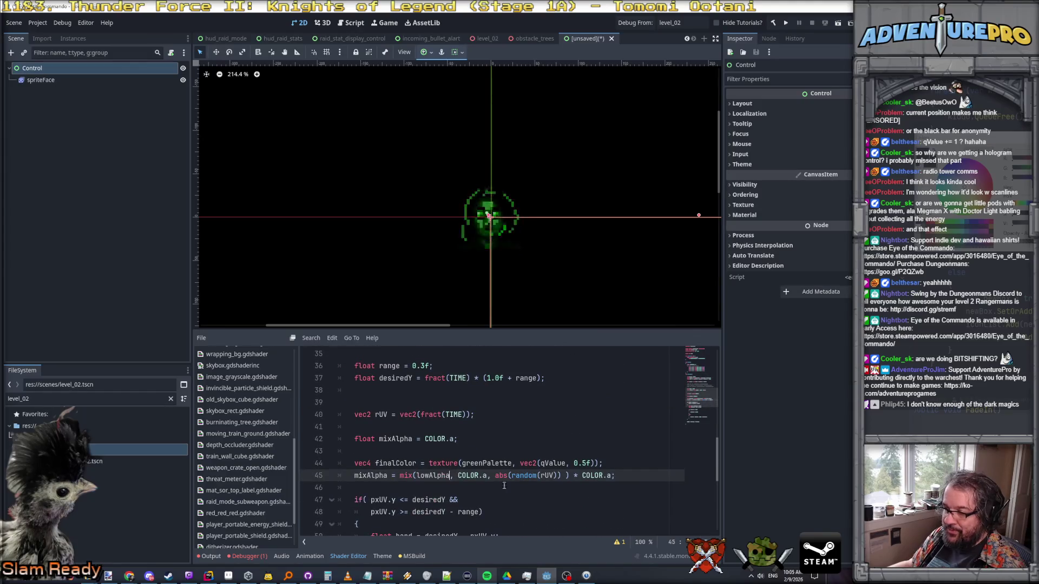
pyautogui.write('* 2.0f')
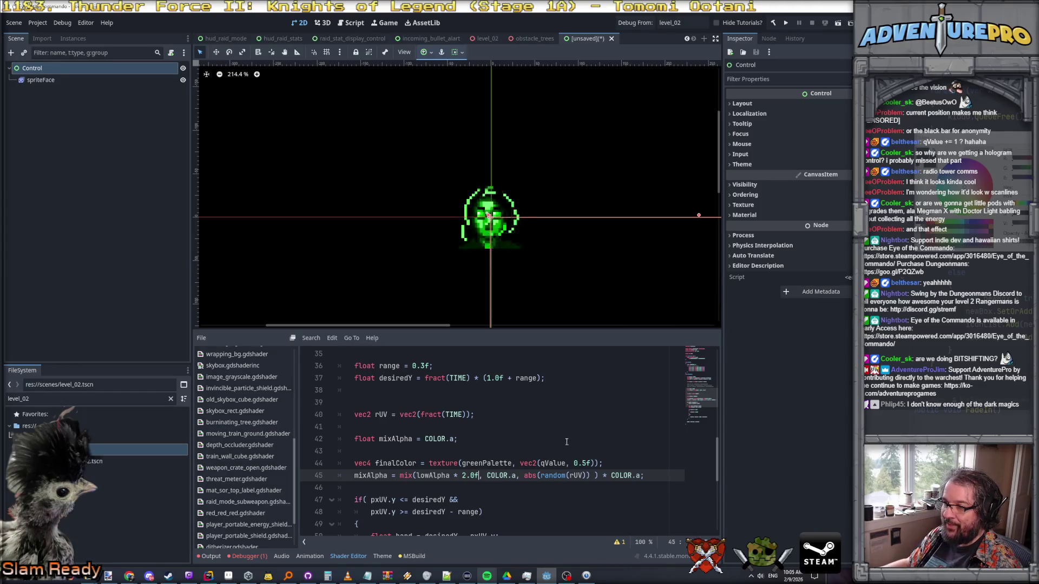
# - Remove the * 2.0f multiplier after lowAlpha on the flicker mixAlpha line
pyautogui.scroll(1, 518, 215)
pyautogui.scroll(4, 517, 215)
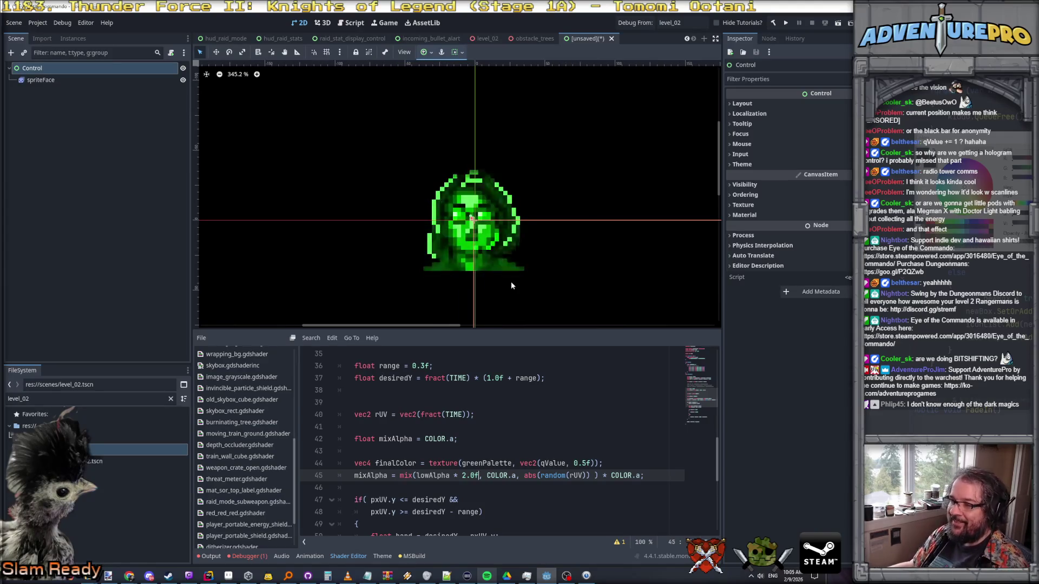
pyautogui.scroll(-10, 511, 285)
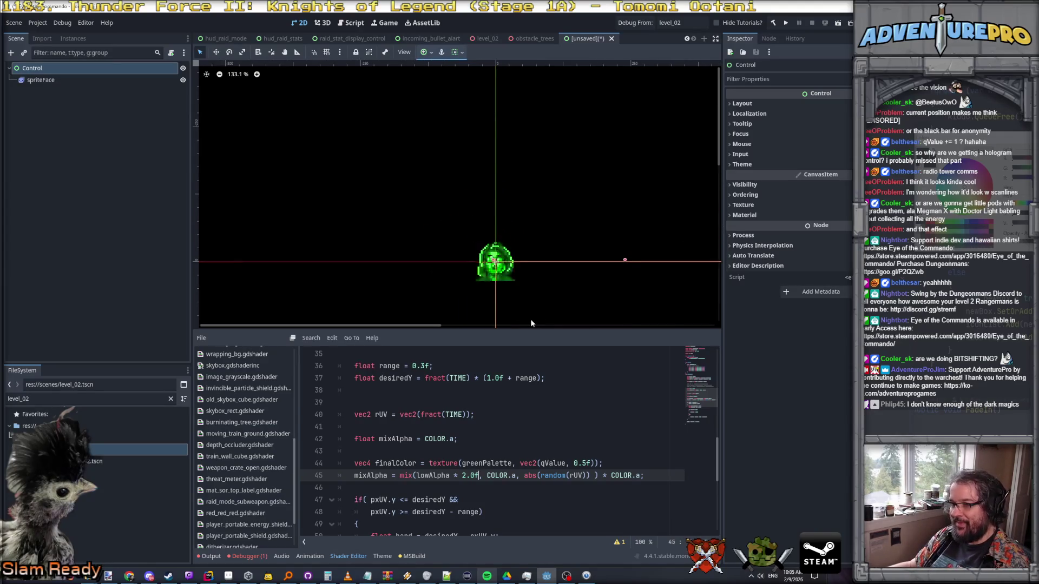
pyautogui.scroll(4, 552, 295)
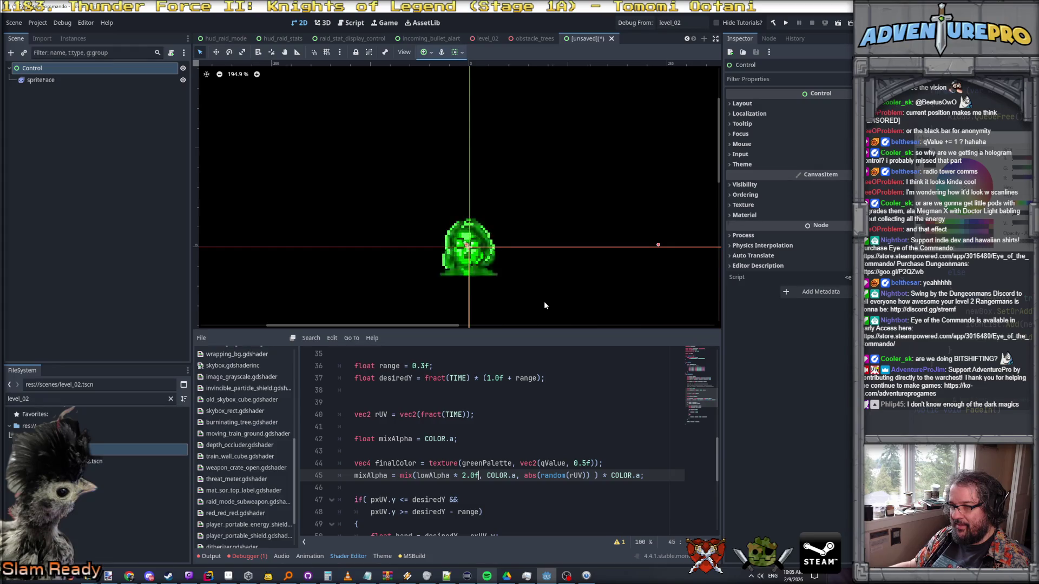
pyautogui.moveTo(453, 476); pyautogui.dragTo(479, 474)
pyautogui.press('BackSpace')
pyautogui.write('1.')
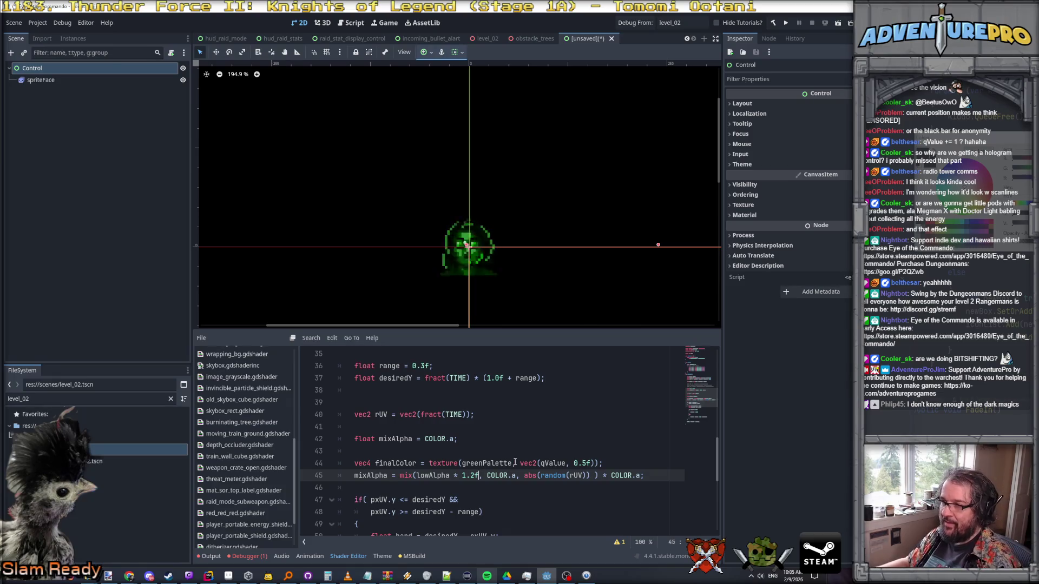
# - Change the shader's range value to 0.7f
pyautogui.scroll(2, 495, 404)
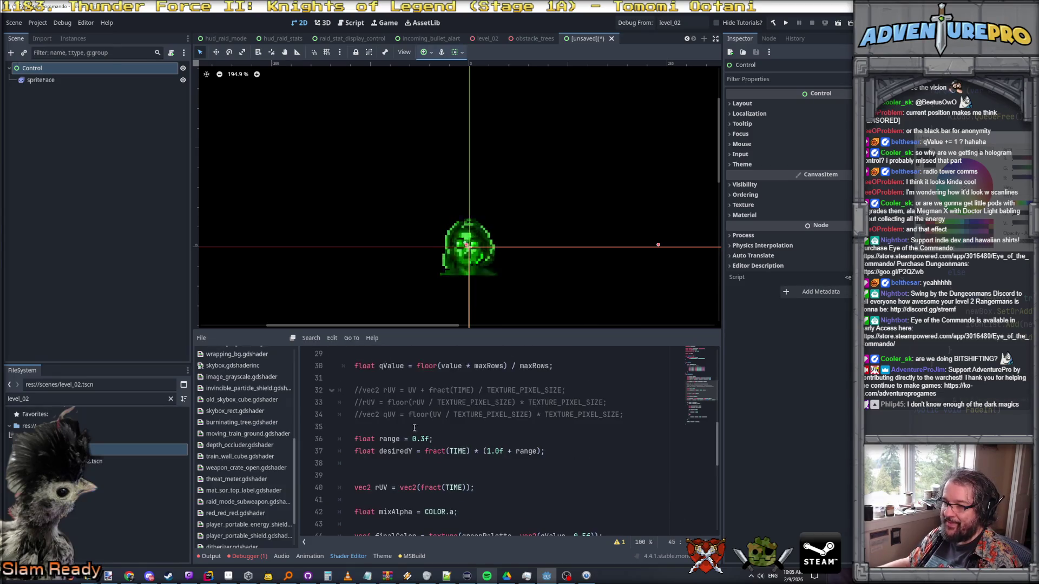
pyautogui.click(422, 439)
pyautogui.write('75')
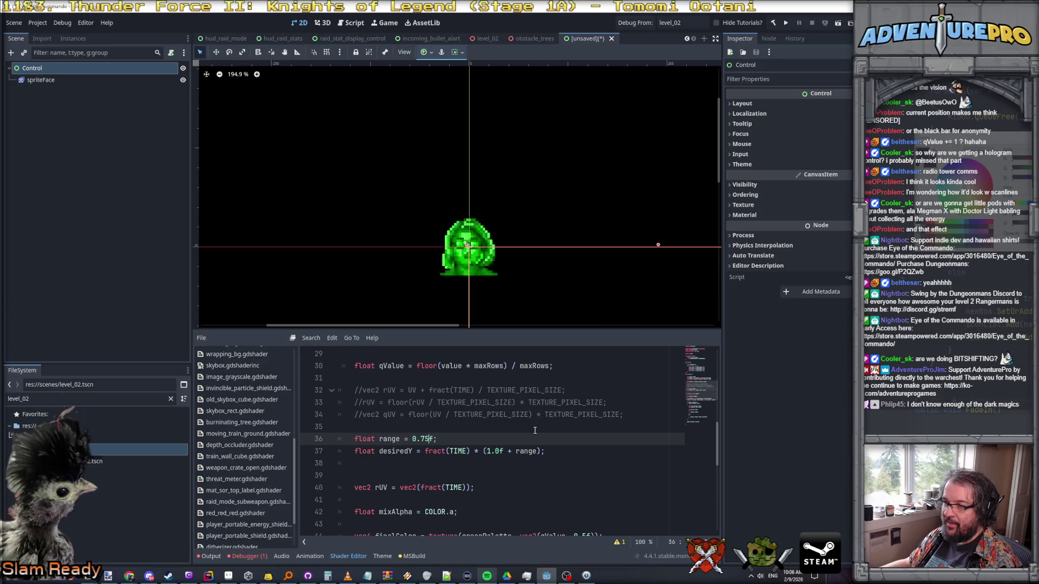
pyautogui.scroll(-3, 534, 430)
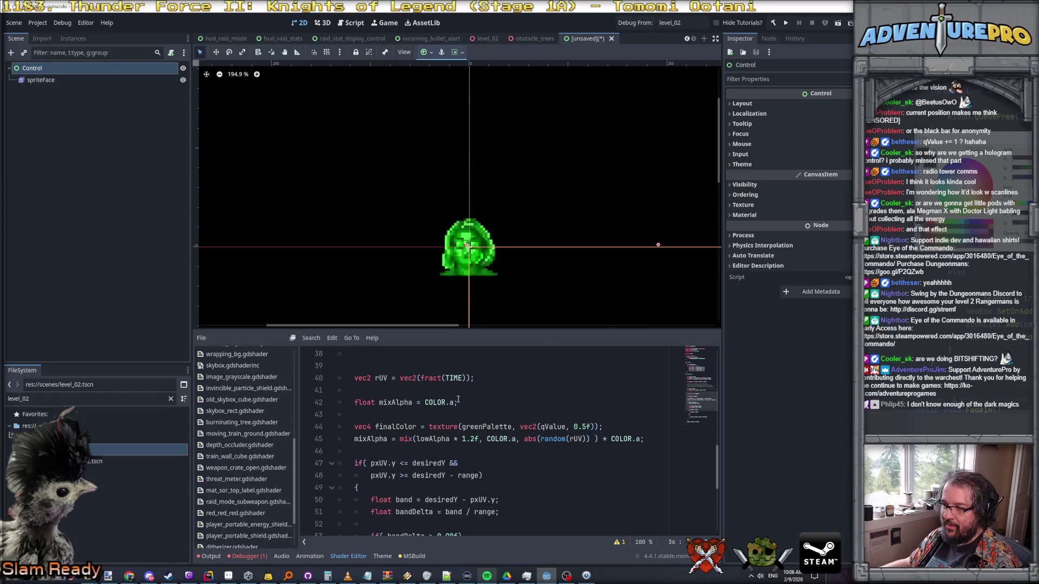
pyautogui.scroll(3, 458, 399)
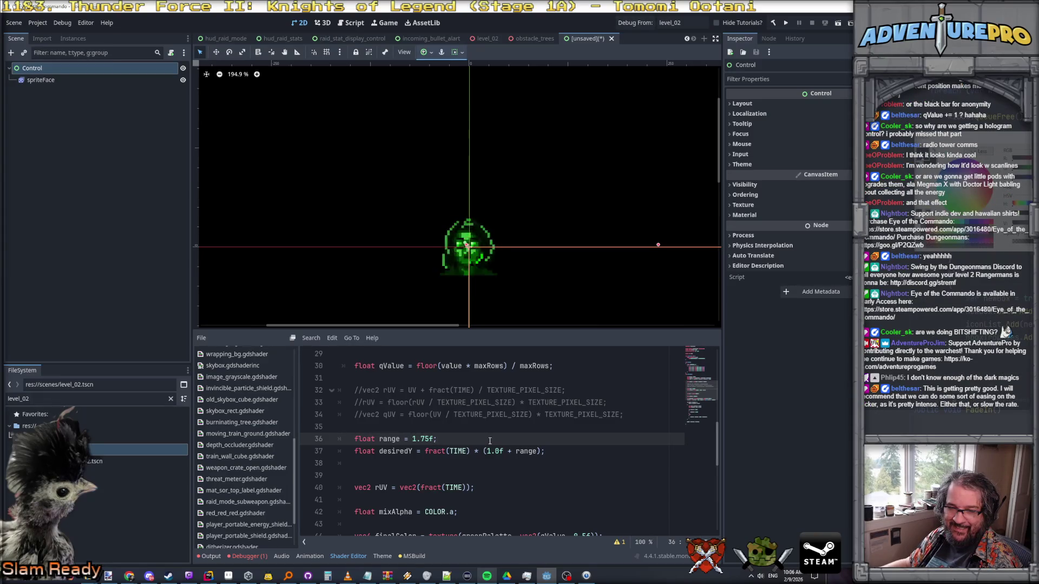
pyautogui.scroll(-1, 489, 441)
pyautogui.moveTo(413, 402); pyautogui.dragTo(423, 402)
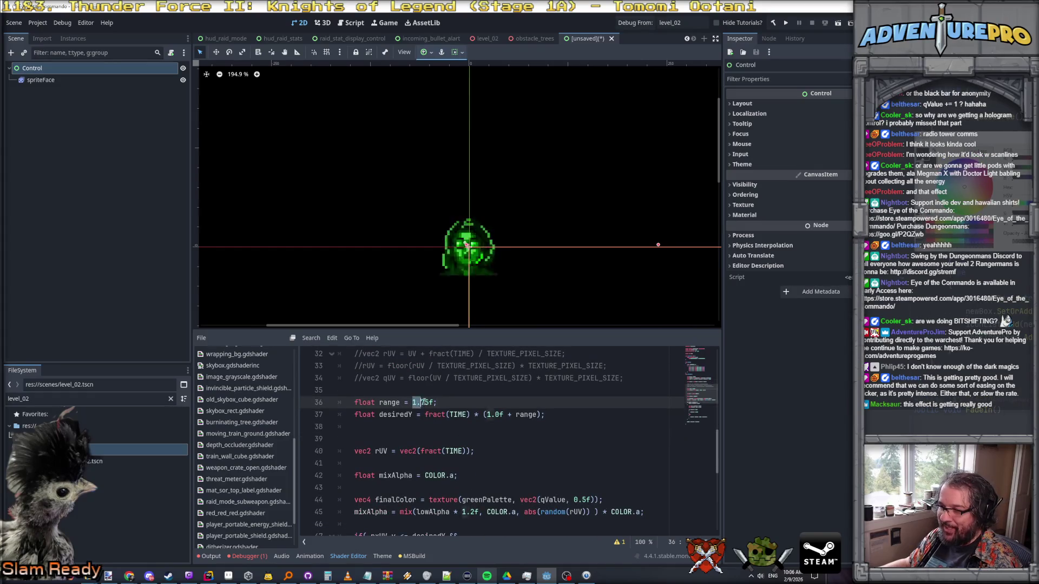
pyautogui.write('0.7')
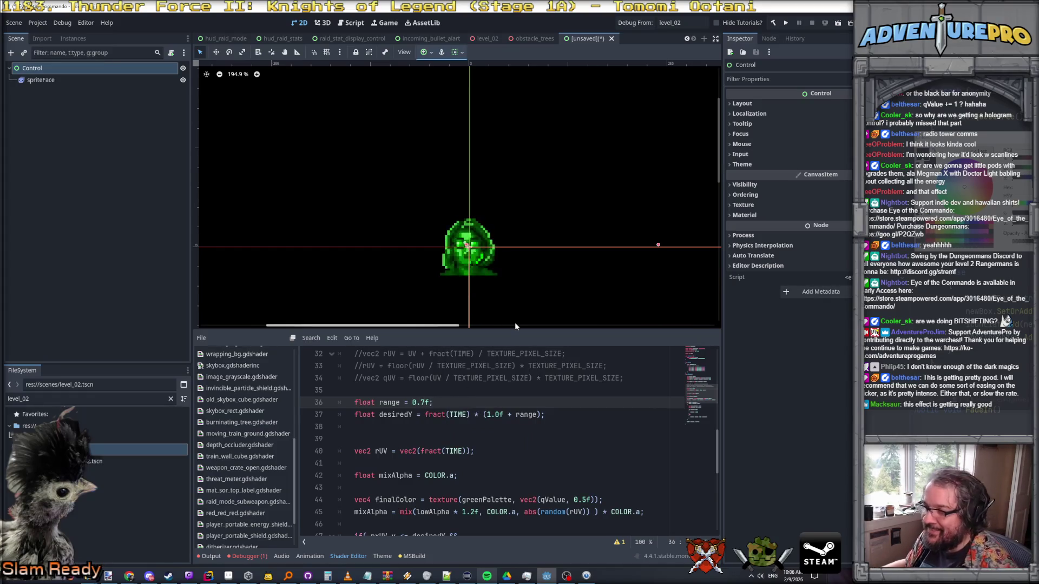
# - Enlarge the 2D preview of the green face above the shader code
pyautogui.scroll(-2, 478, 407)
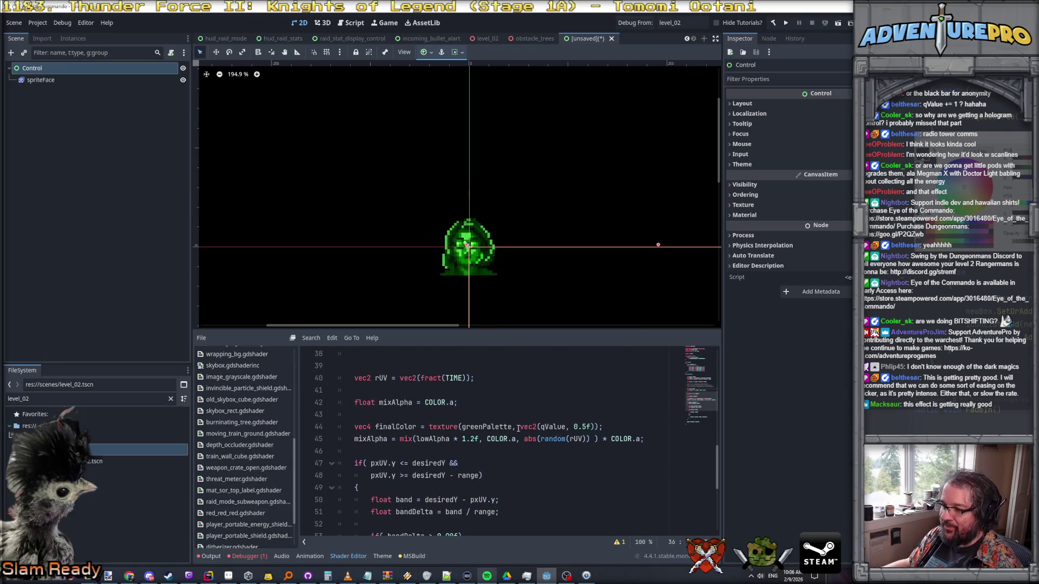
pyautogui.click(502, 438)
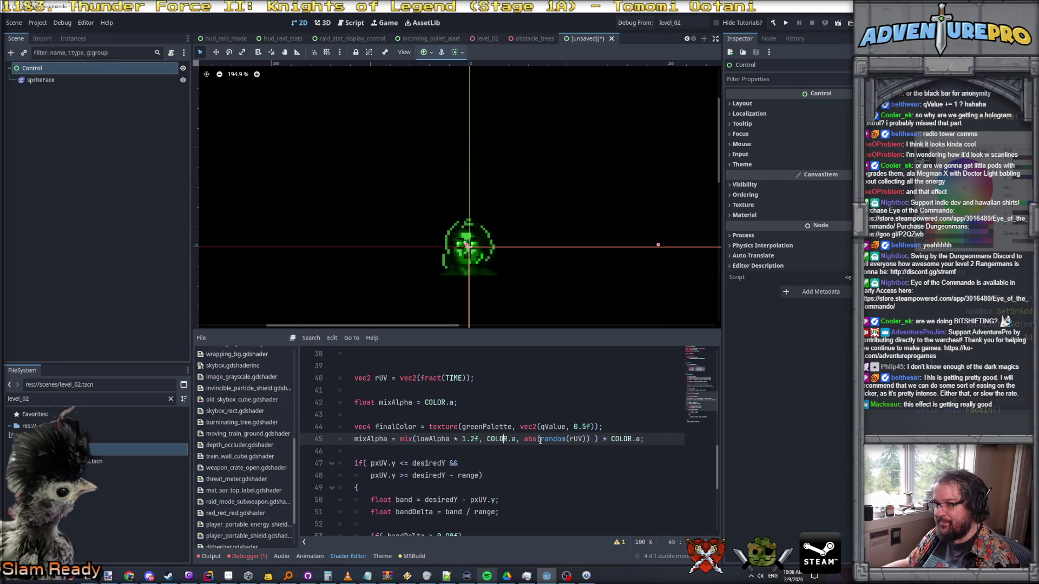
pyautogui.moveTo(521, 328); pyautogui.dragTo(531, 364)
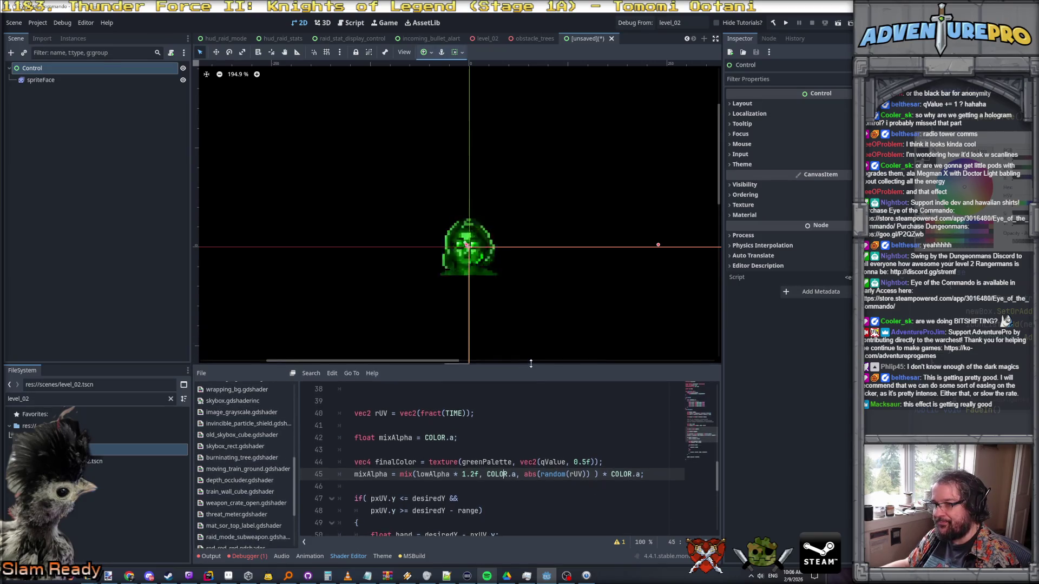
# - Replace 'lowAlpha * 1.2f' on line 45 with 'COLOR.a * 0.7f'
pyautogui.scroll(-1, 539, 428)
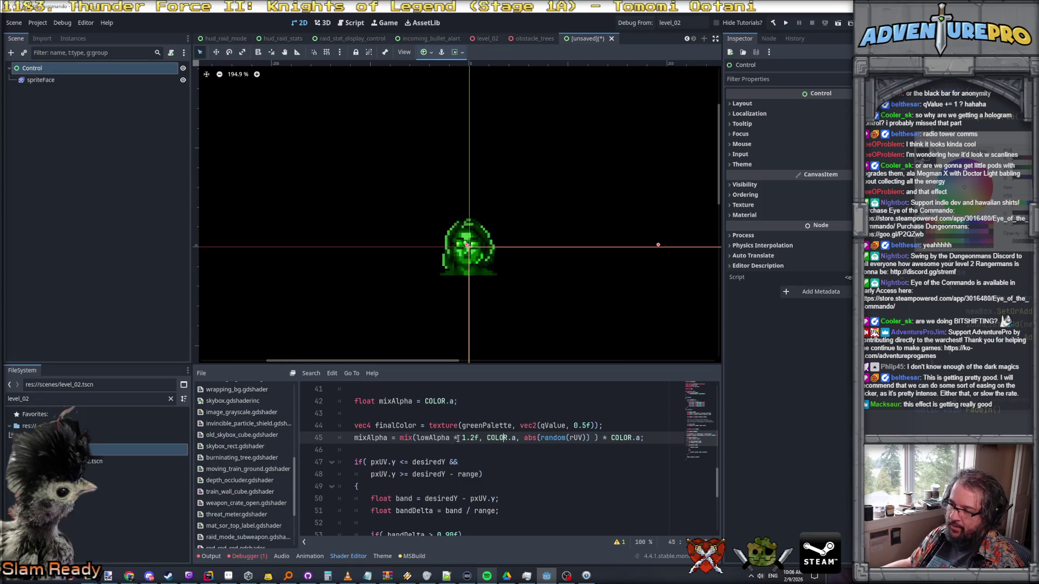
pyautogui.moveTo(456, 438); pyautogui.dragTo(418, 439)
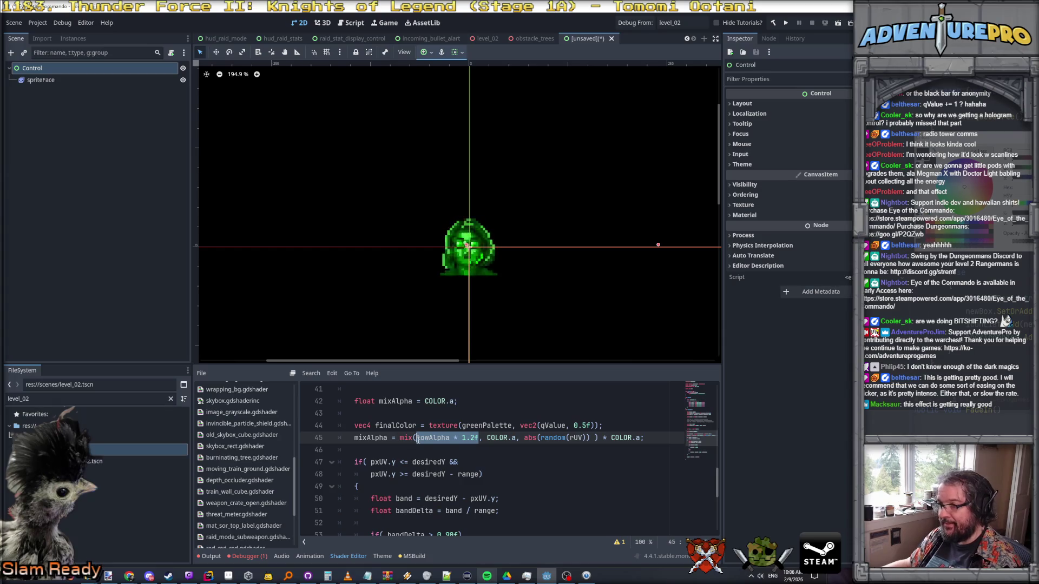
pyautogui.write('COLOR.a * ')
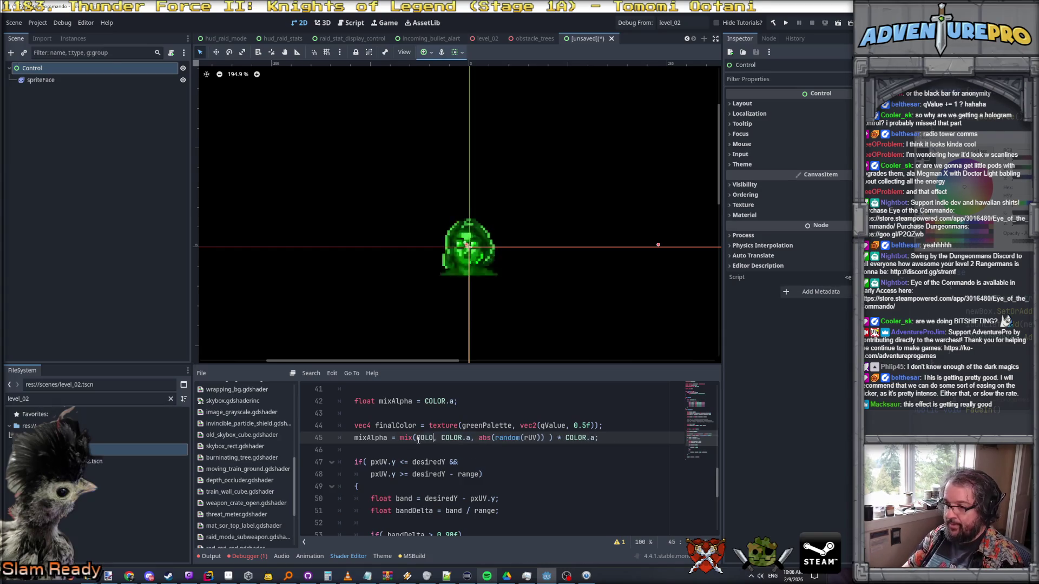
pyautogui.write('0.7f')
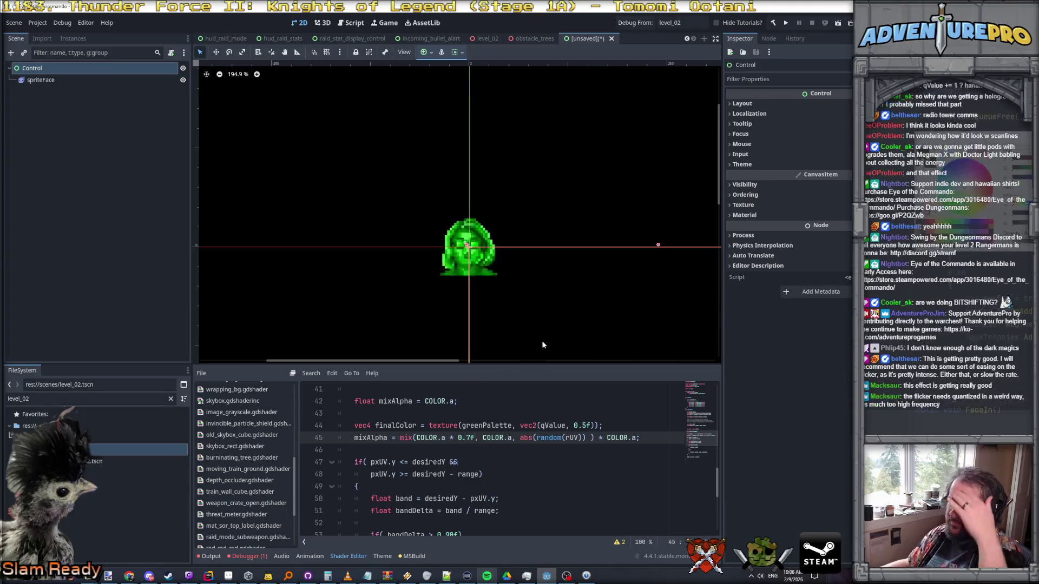
# - Select the spriteFace node to show its nine-frame SpriteFrames animation
pyautogui.scroll(-2, 538, 336)
pyautogui.hscroll(2, 498, 260)
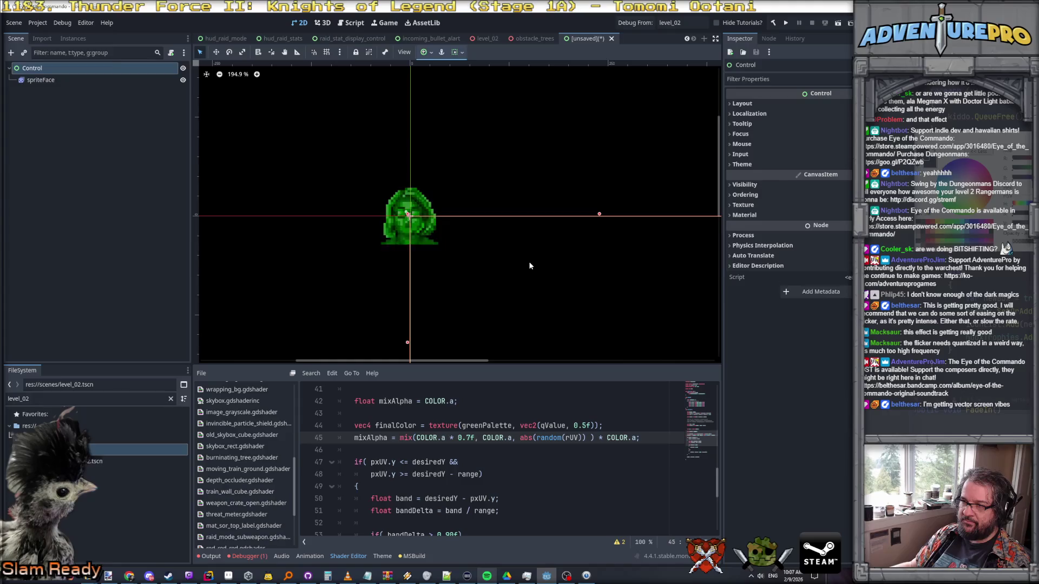
pyautogui.scroll(-2, 528, 266)
pyautogui.scroll(2, 523, 262)
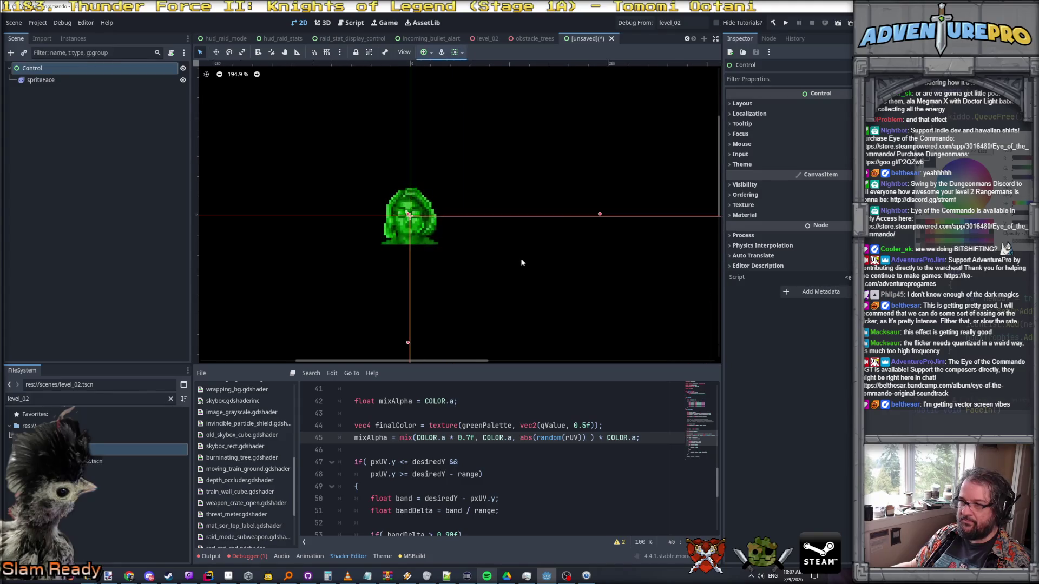
pyautogui.click(53, 82)
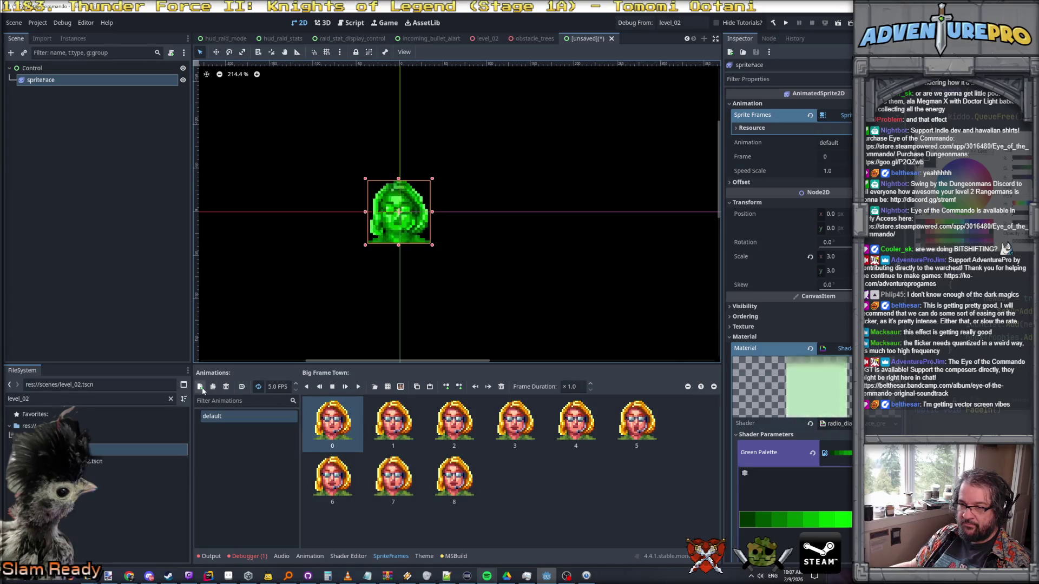
# - Raise the face animation to 12 FPS, play it, and return to the Shader Editor
pyautogui.click(278, 387)
pyautogui.write('120')
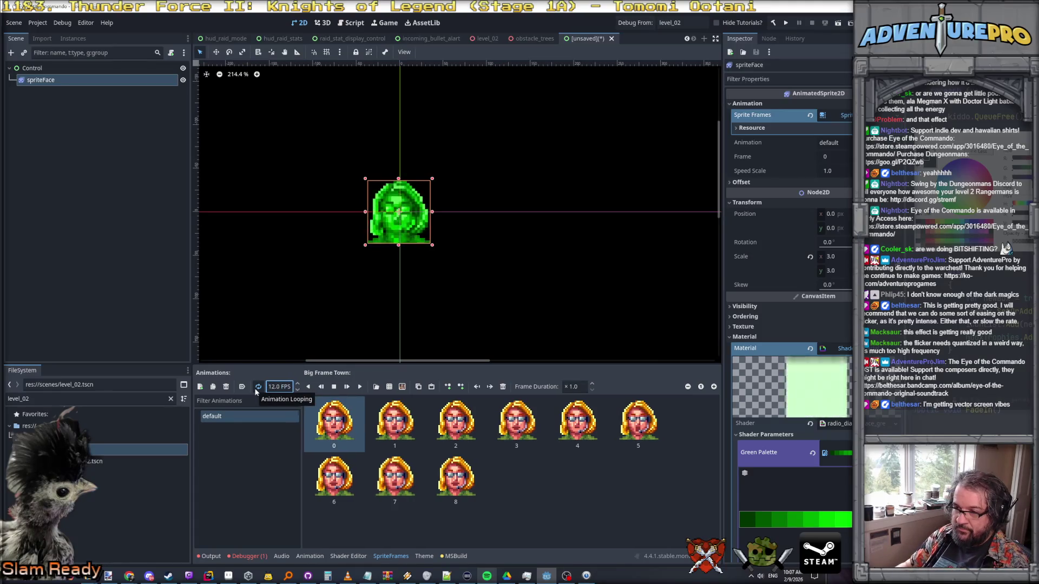
pyautogui.click(361, 387)
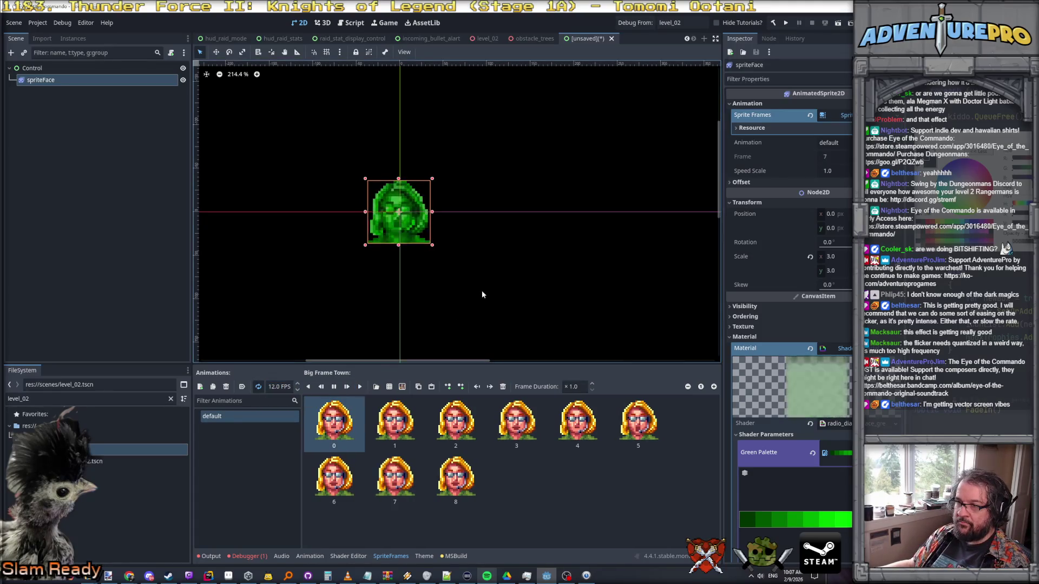
pyautogui.scroll(-1, 503, 288)
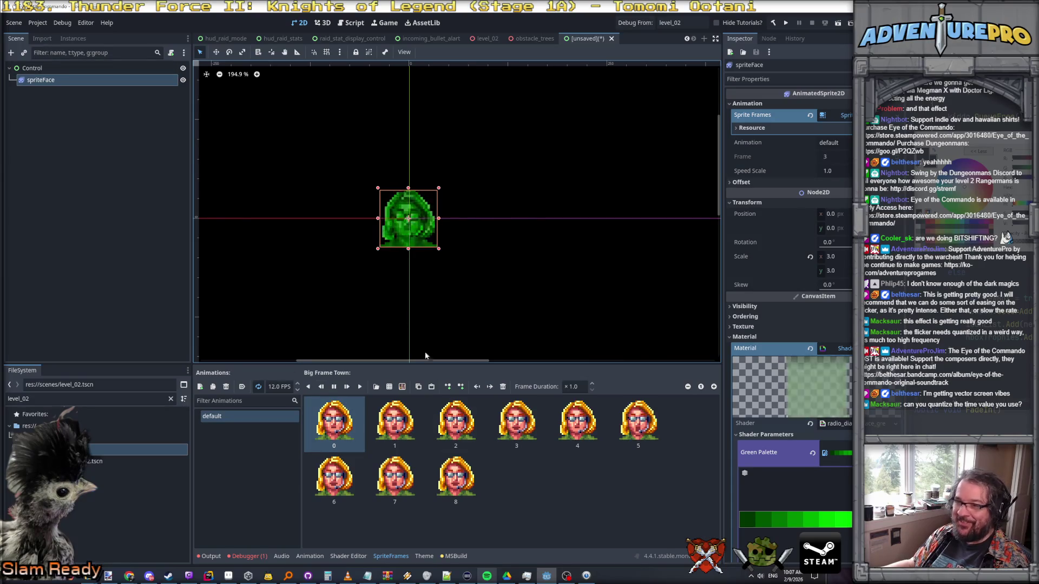
pyautogui.click(349, 557)
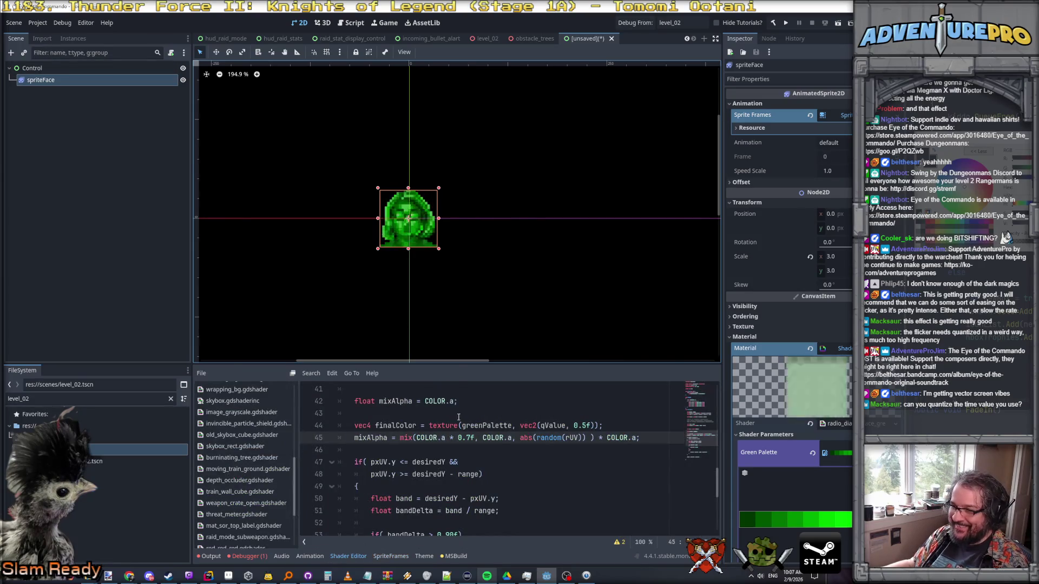
# - Add a qTime variable, floor(fract(TIME) * 24.0f) / 24.0f, after the range declaration
pyautogui.moveTo(464, 366); pyautogui.dragTo(465, 292)
pyautogui.scroll(5, 445, 450)
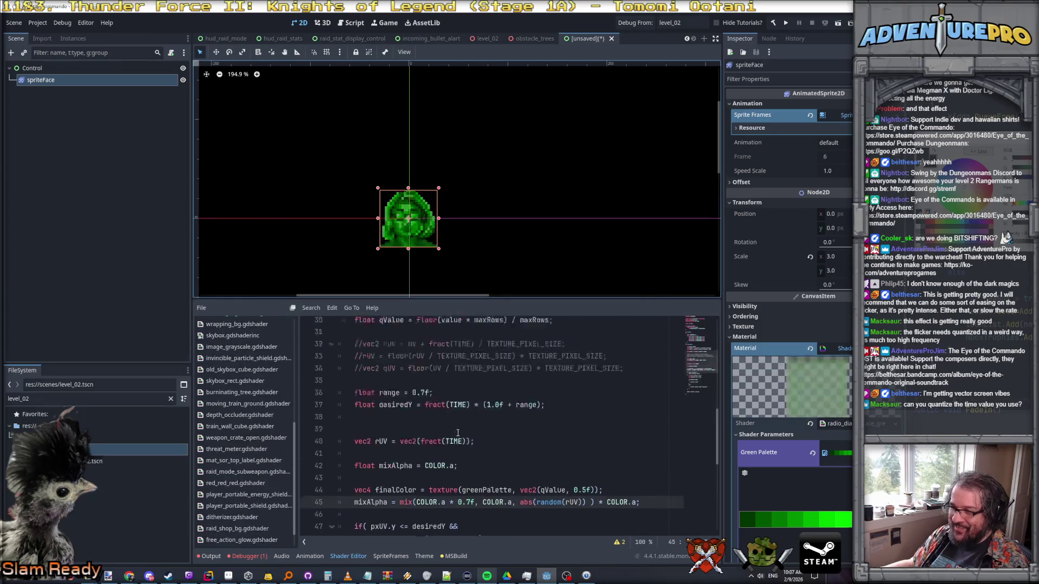
pyautogui.click(446, 450)
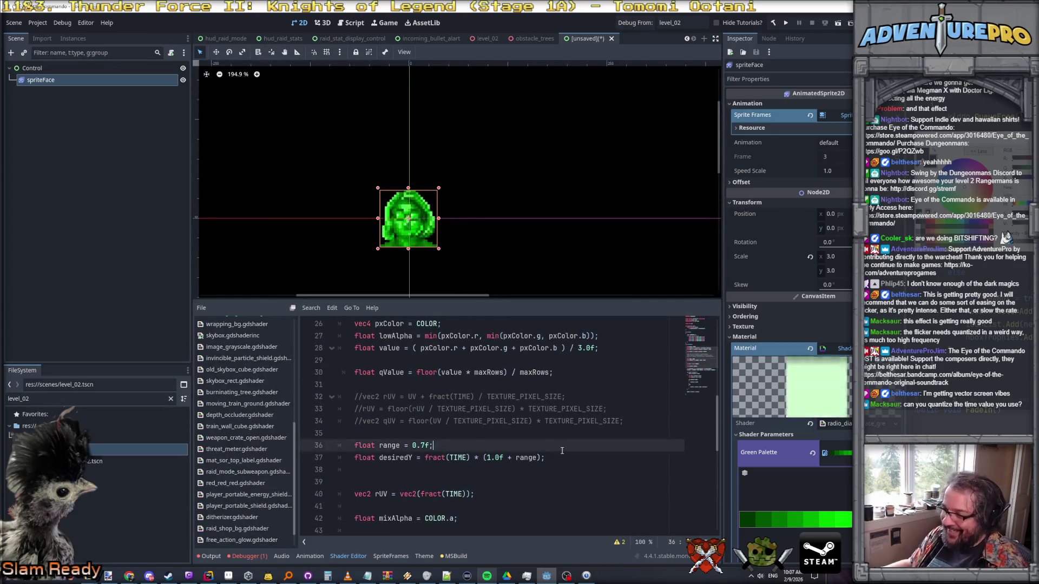
pyautogui.press('Return')
pyautogui.press('Return')
pyautogui.press('Return')
pyautogui.press('Up')
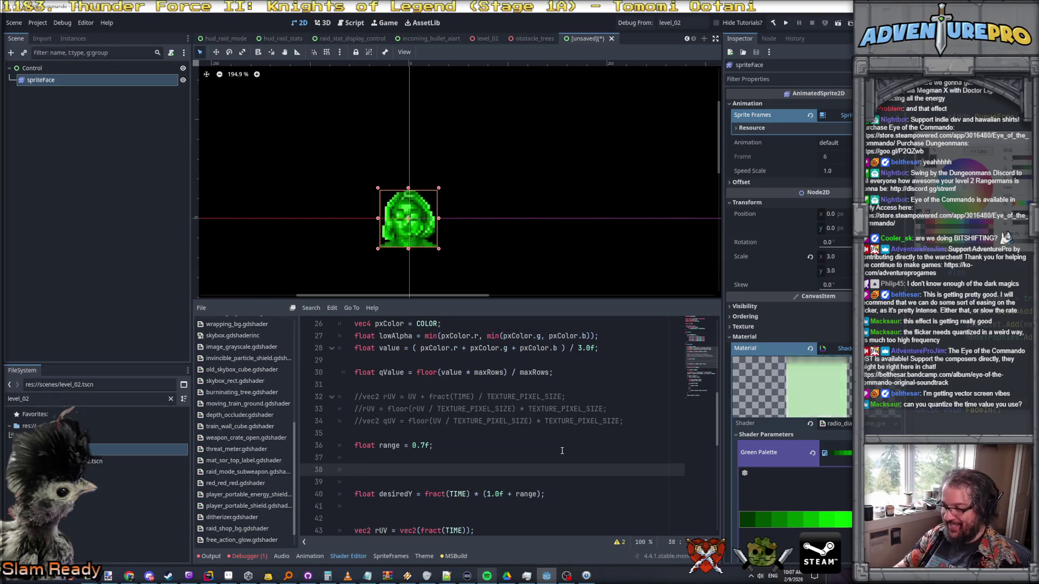
pyautogui.write('float qTi')
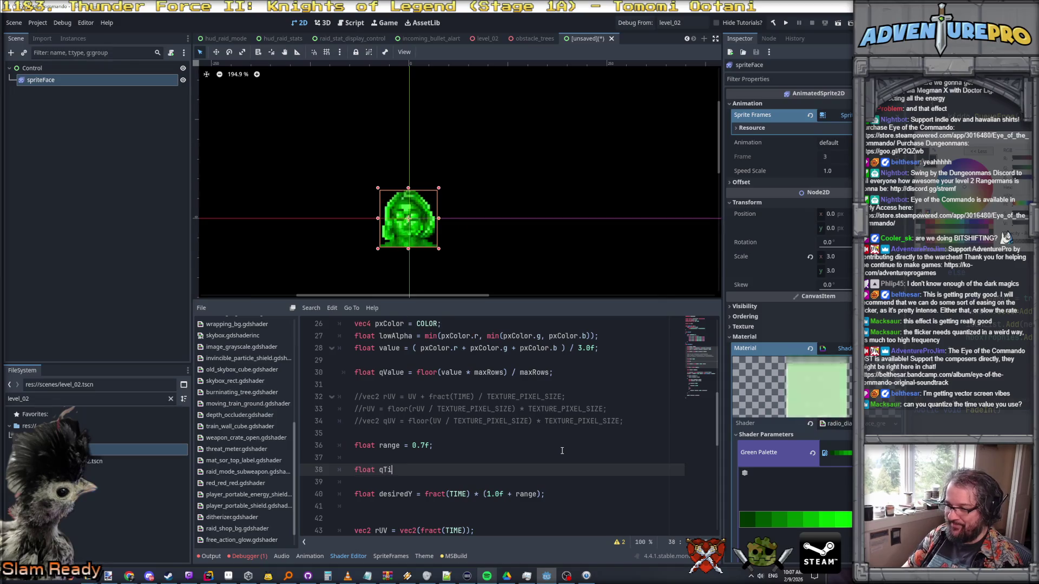
pyautogui.write('me = fra')
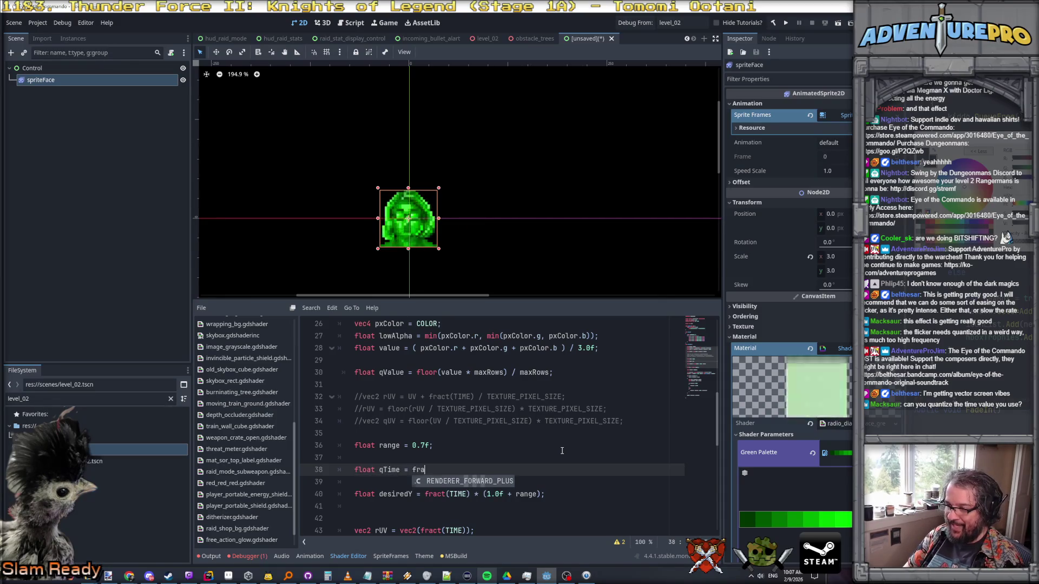
pyautogui.write('ct(TIM')
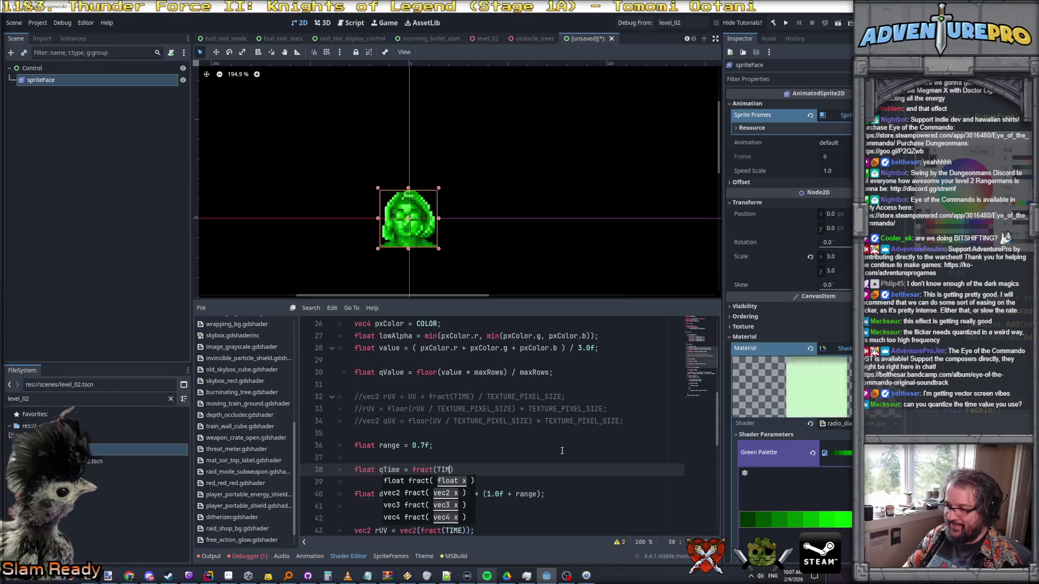
pyautogui.write('E)')
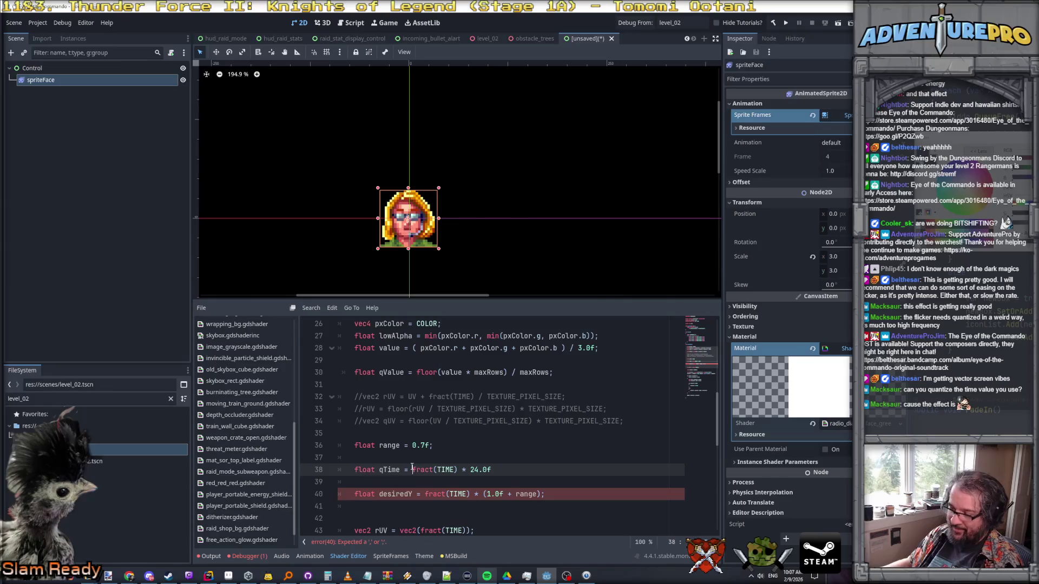
pyautogui.press('End')
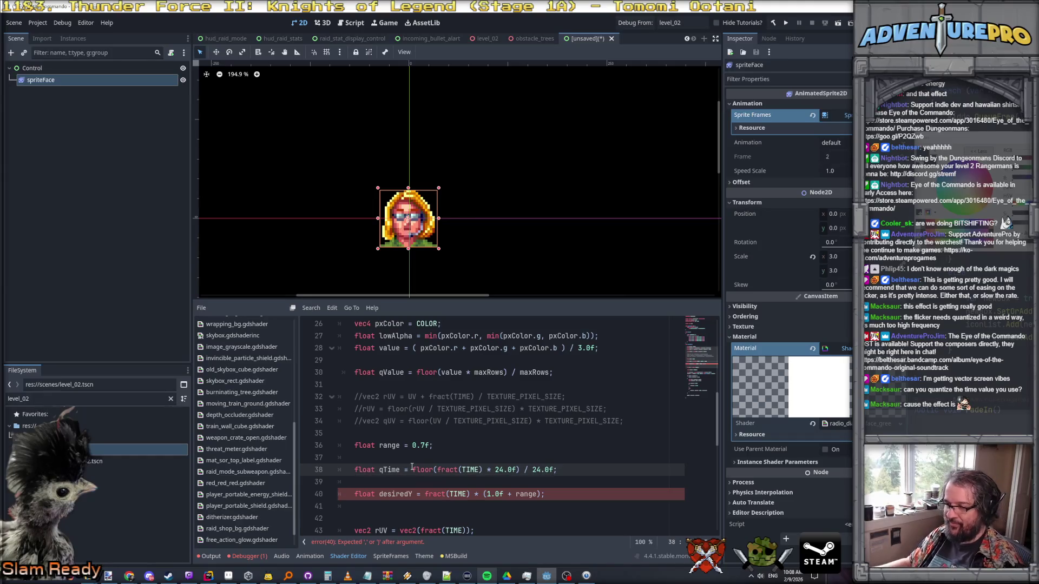
# - Replace fract(TIME) in the desiredY line with qTime
pyautogui.doubleClick(384, 470)
pyautogui.hotkey('ctrl', 'c')
pyautogui.moveTo(424, 494); pyautogui.dragTo(471, 494)
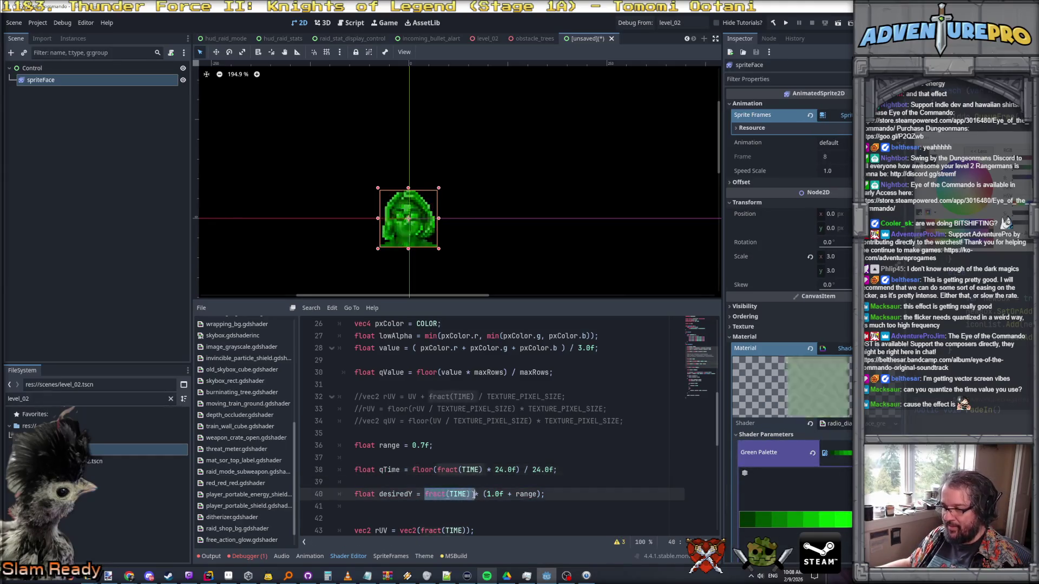
pyautogui.hotkey('ctrl', 'v')
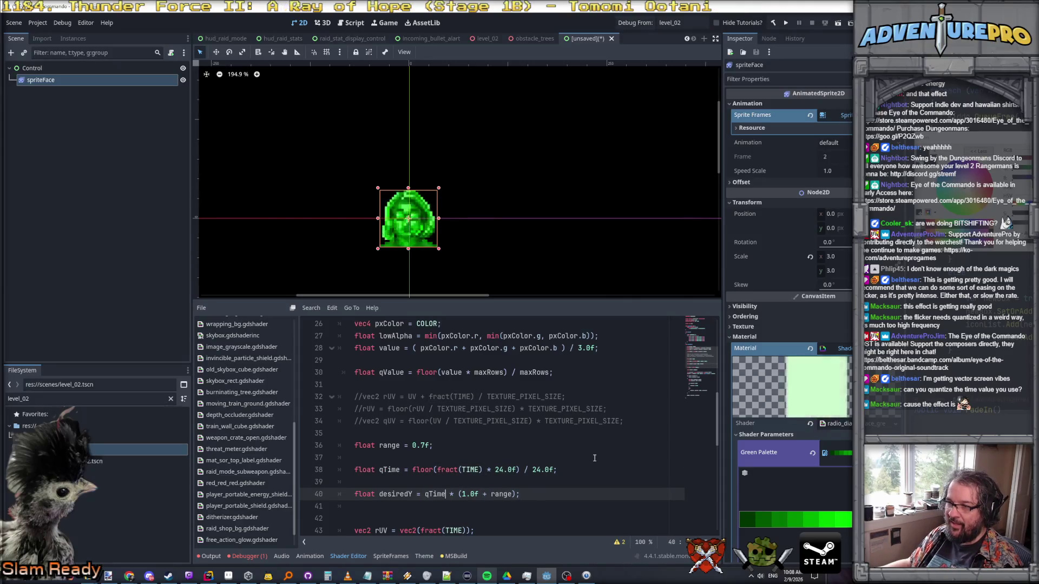
pyautogui.scroll(3, 493, 225)
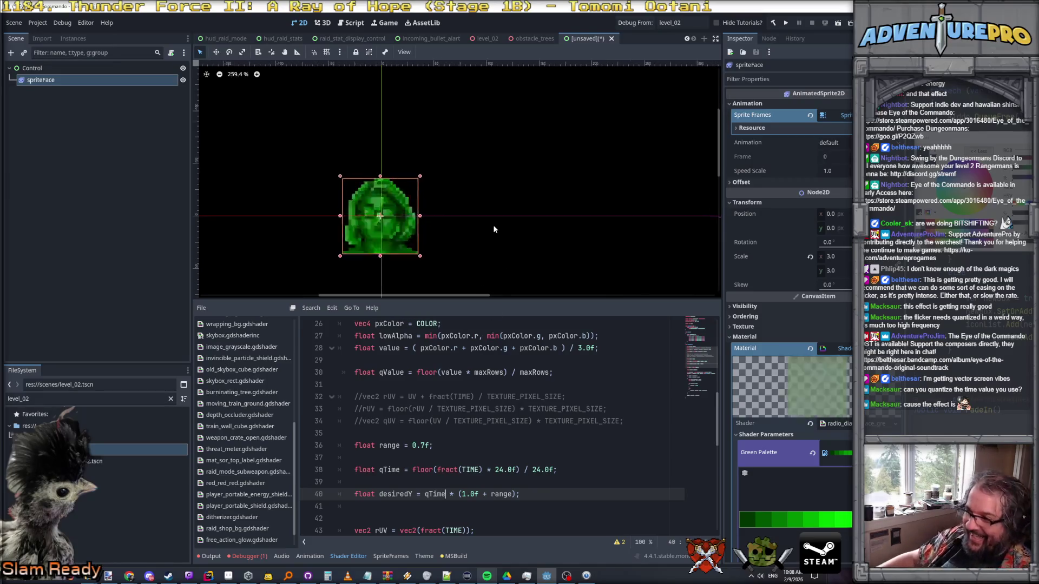
pyautogui.moveTo(478, 227); pyautogui.dragTo(508, 177)
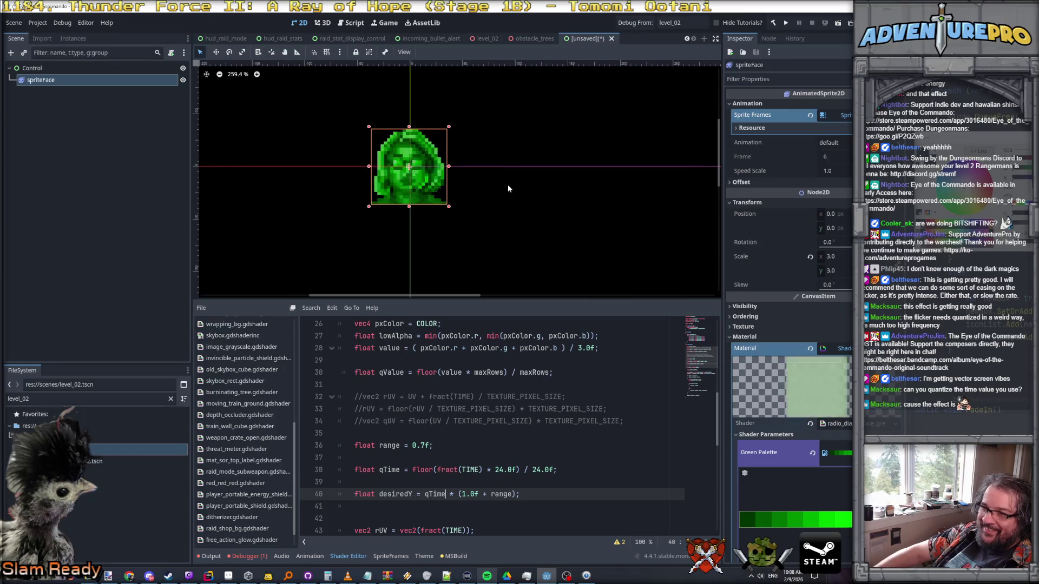
pyautogui.scroll(6, 451, 171)
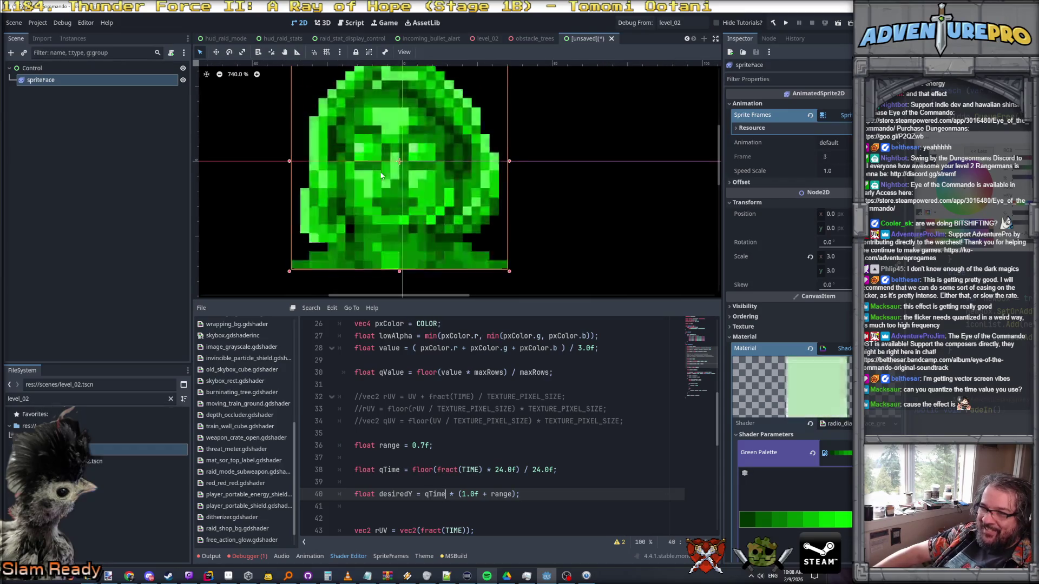
pyautogui.scroll(-4, 381, 175)
pyautogui.scroll(-2, 380, 175)
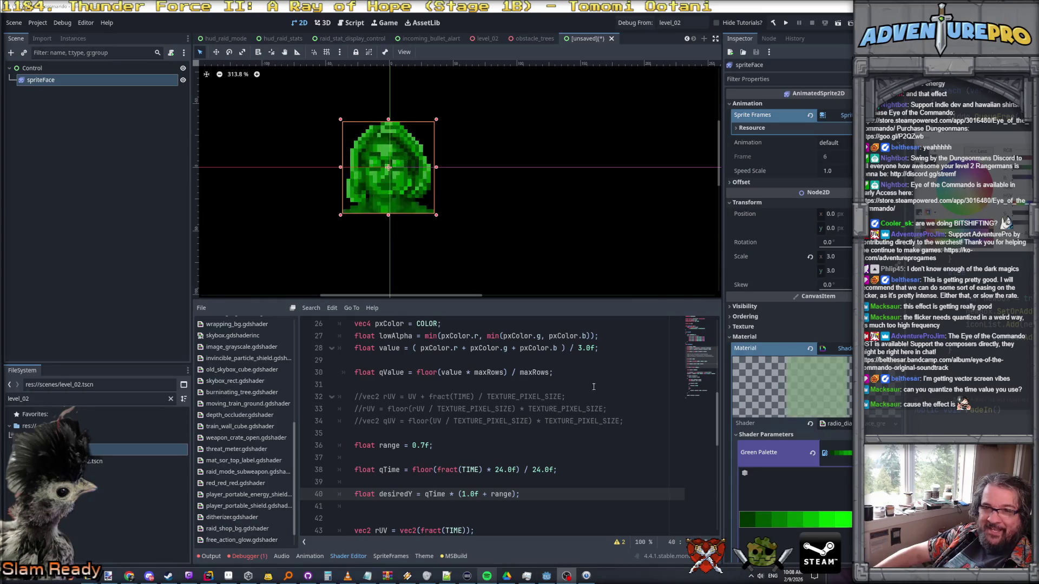
pyautogui.click(589, 232)
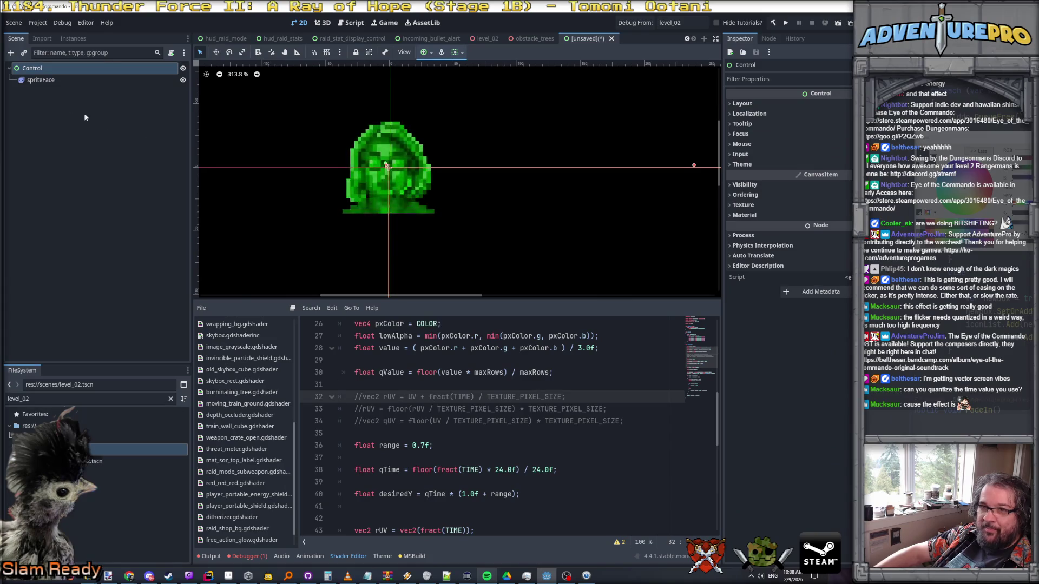
pyautogui.click(43, 80)
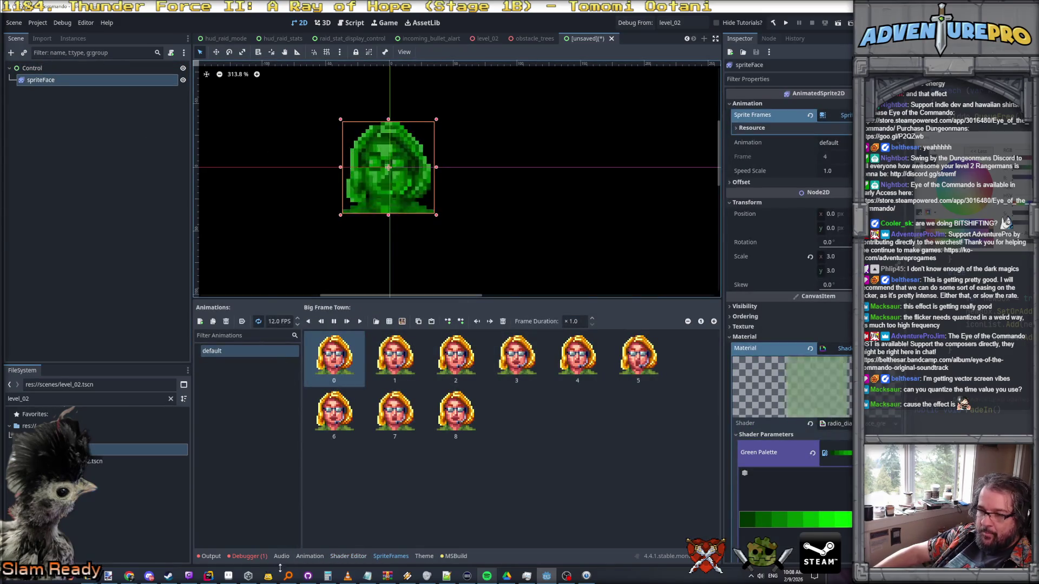
pyautogui.click(349, 557)
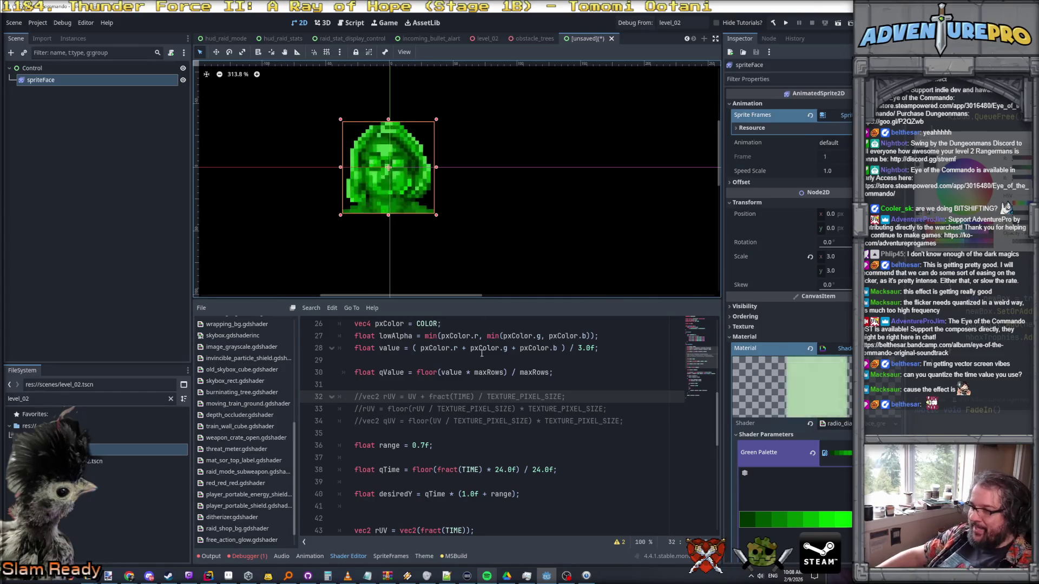
pyautogui.scroll(1, 481, 353)
pyautogui.scroll(3, 482, 352)
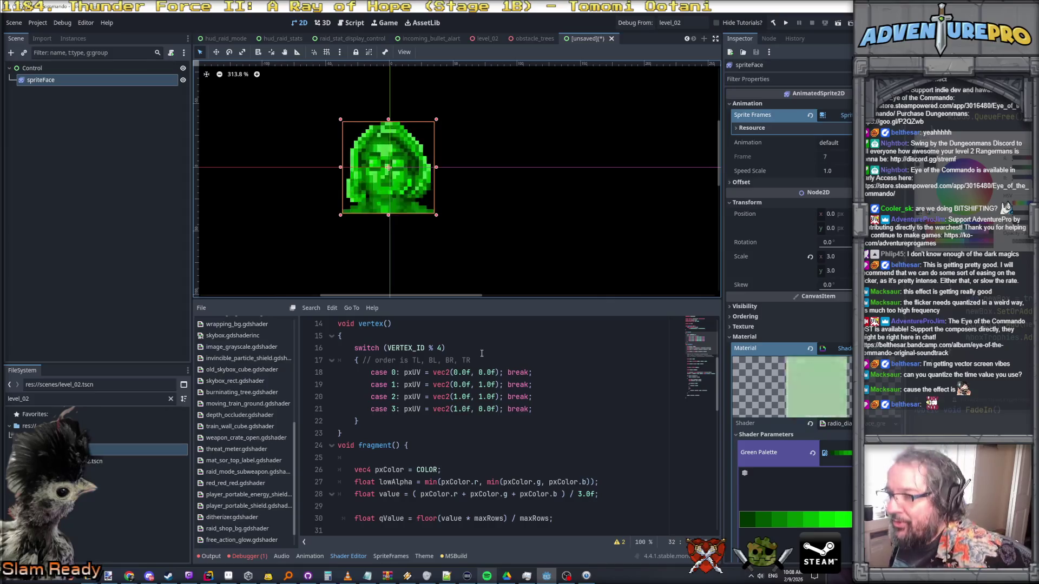
pyautogui.scroll(-9, 519, 443)
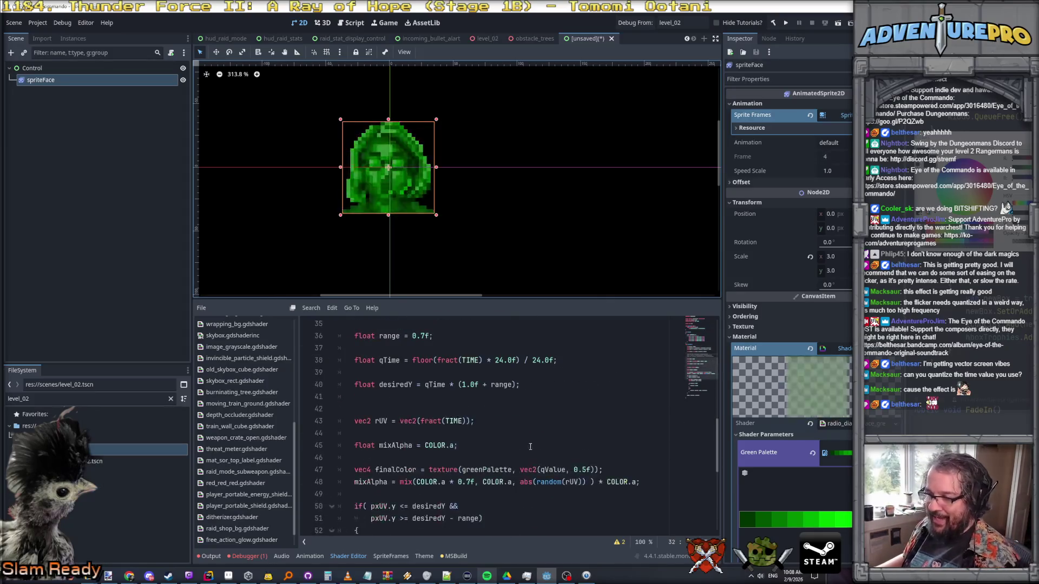
pyautogui.scroll(-4, 519, 443)
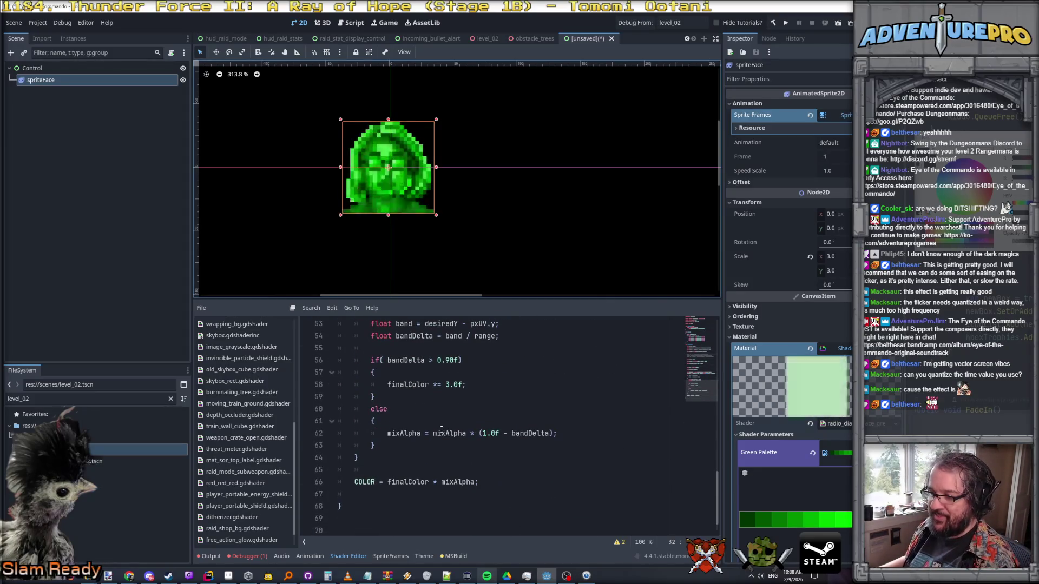
pyautogui.click(470, 433)
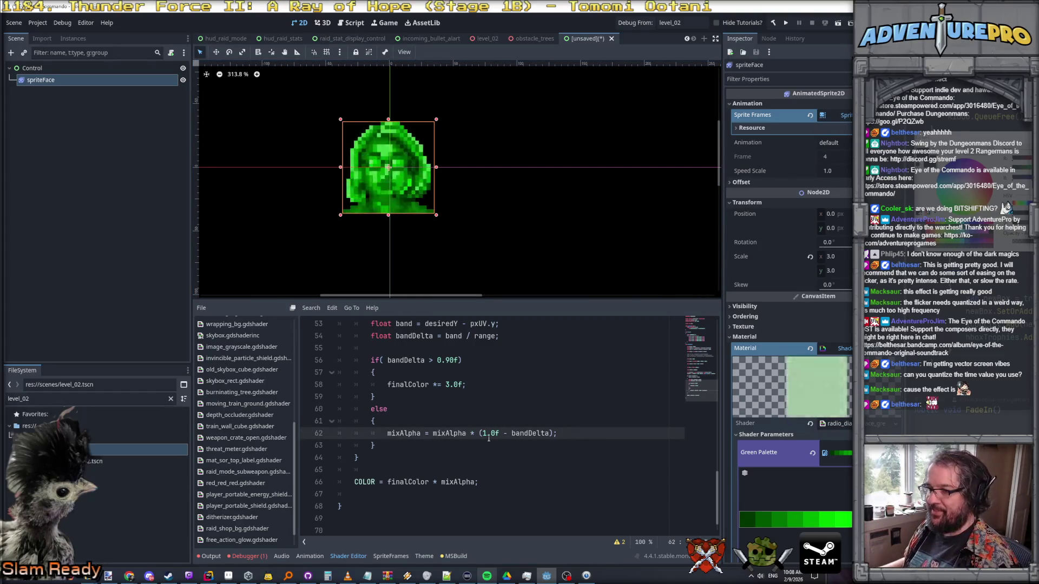
pyautogui.click(476, 422)
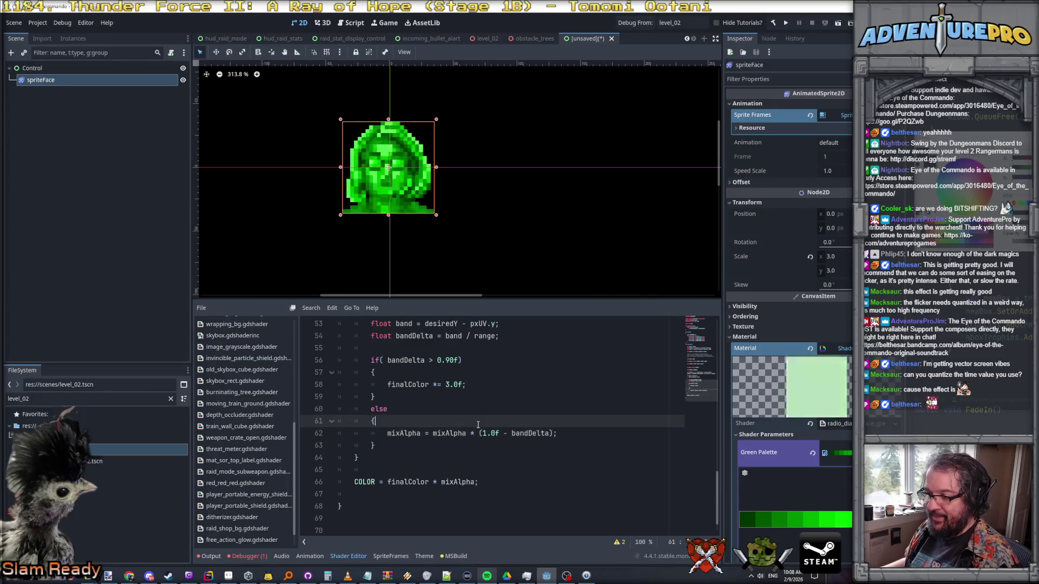
# - Declare 'float darkifier = (1.0f - bandDelta);' on a new line in the else block
pyautogui.press('Return')
pyautogui.write('float fdar')
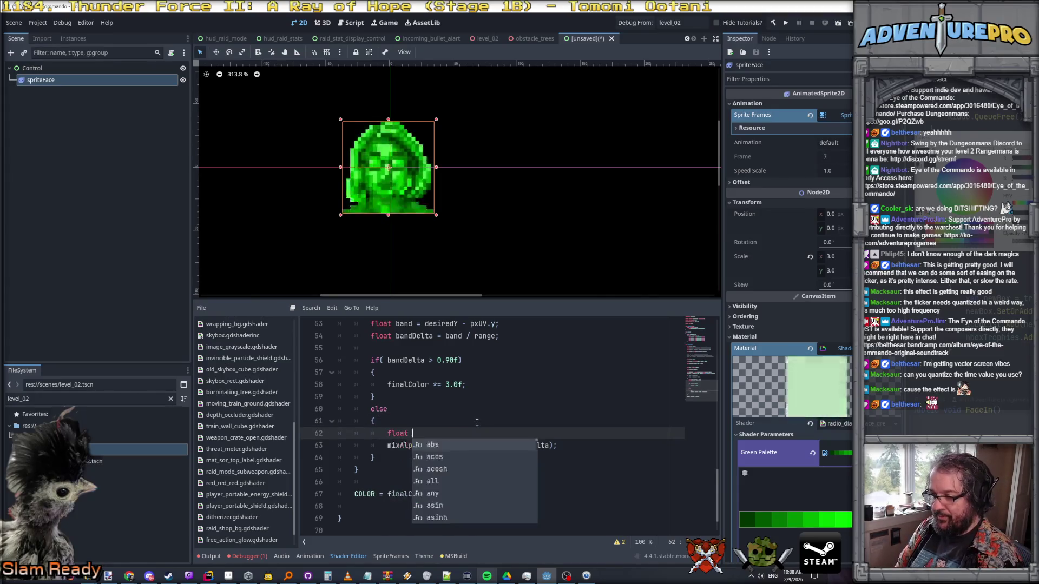
pyautogui.press('BackSpace')
pyautogui.press('BackSpace')
pyautogui.press('BackSpace')
pyautogui.write('darkifier = 1.0f - bandDelta')
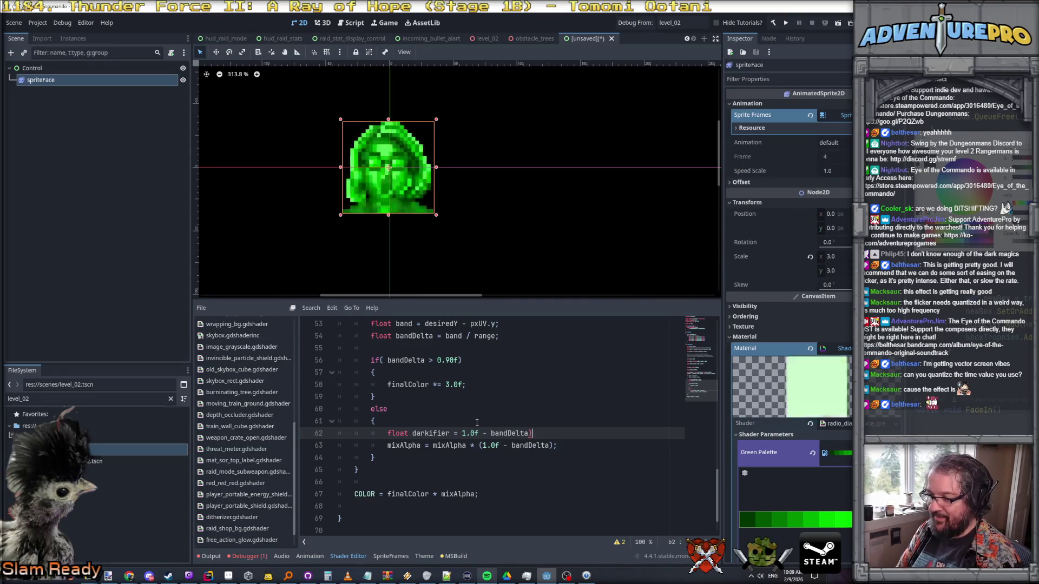
pyautogui.write('(')
pyautogui.press('End')
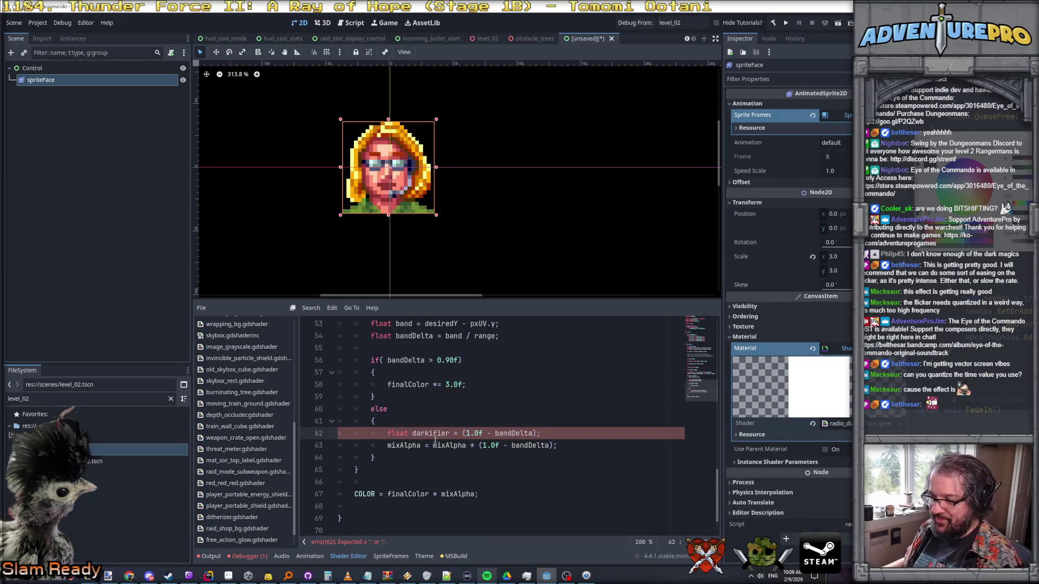
# - Make line 63 multiply mixAlpha by darkifier, then adjust the darkifier line
pyautogui.click(479, 445)
pyautogui.write('darkifier')
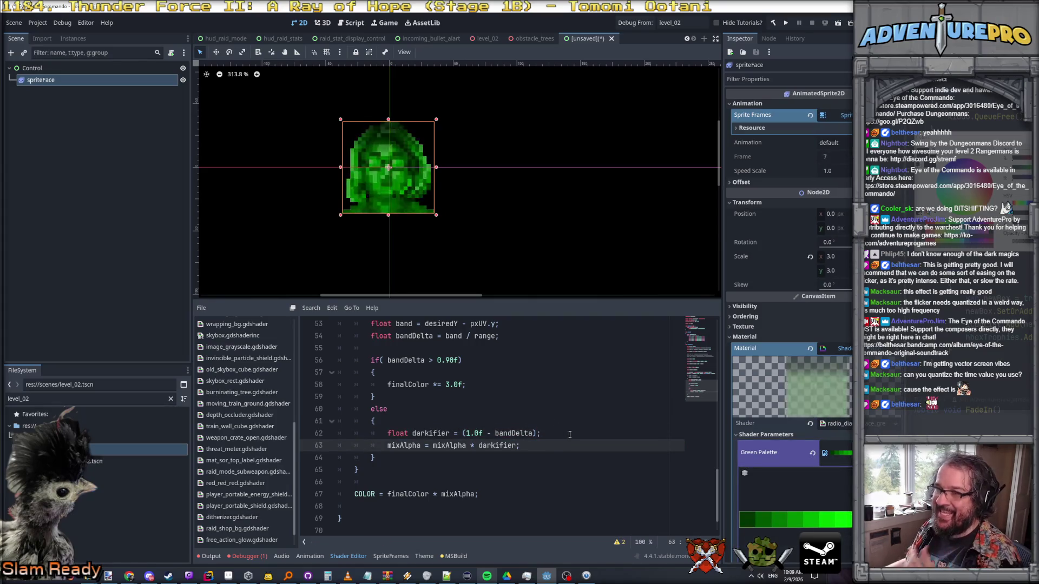
pyautogui.click(554, 433)
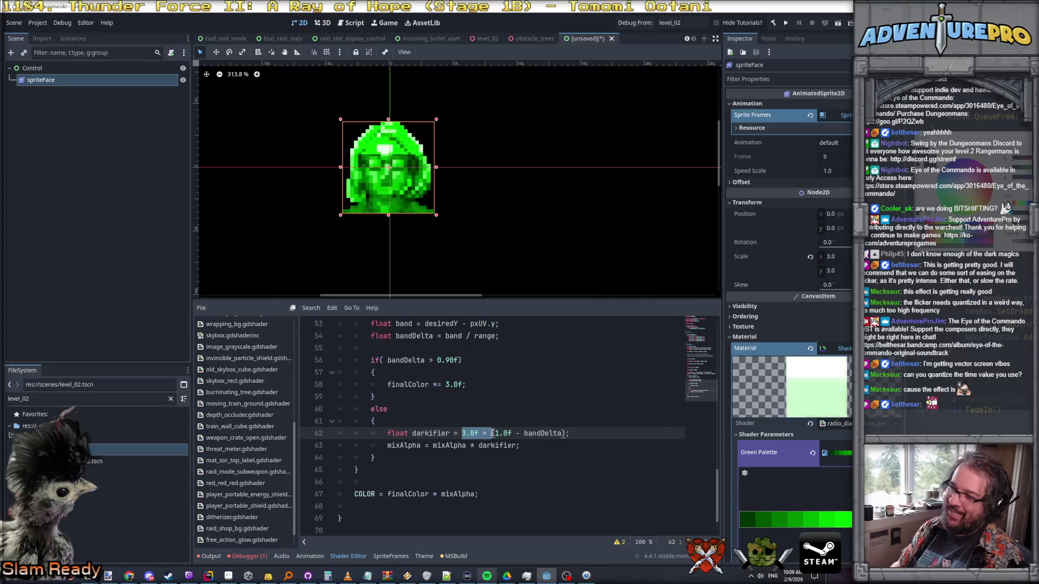
pyautogui.write('5f')
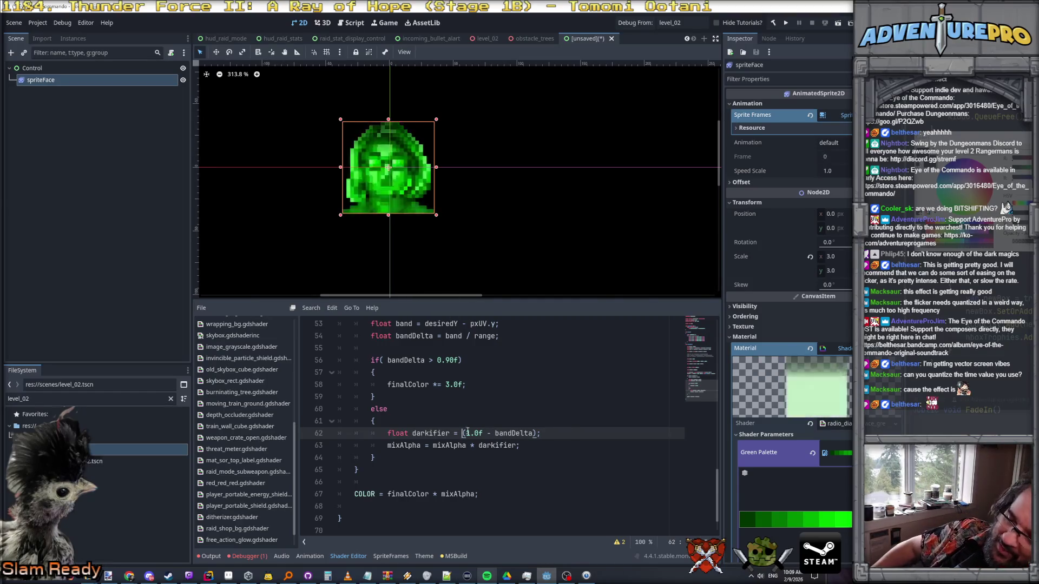
pyautogui.click(432, 445)
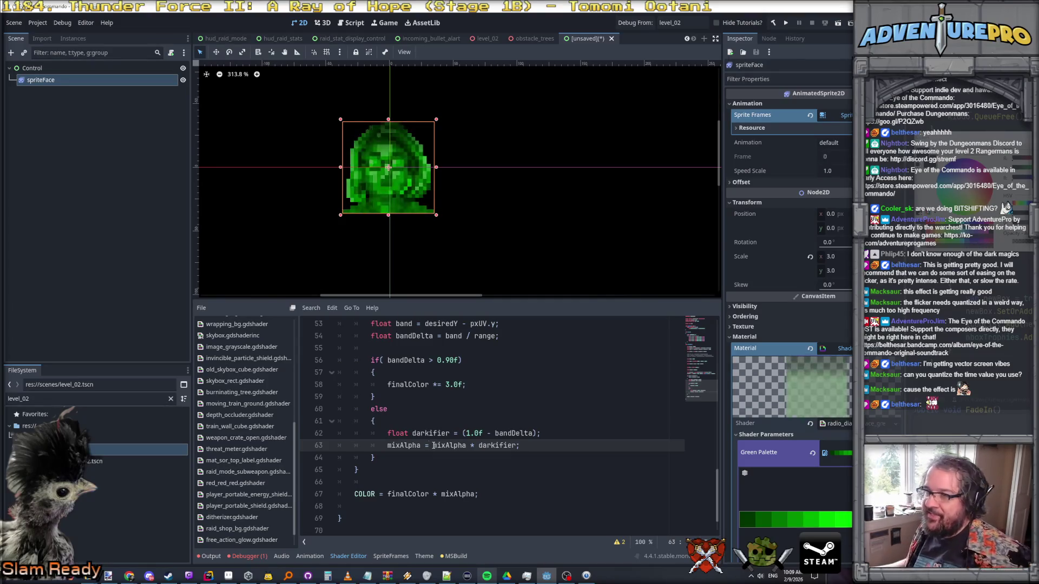
pyautogui.scroll(4, 454, 370)
pyautogui.scroll(1, 412, 241)
# - Replace TIME in the qTime formula with 0.5f to freeze the scan band
pyautogui.scroll(3, 436, 141)
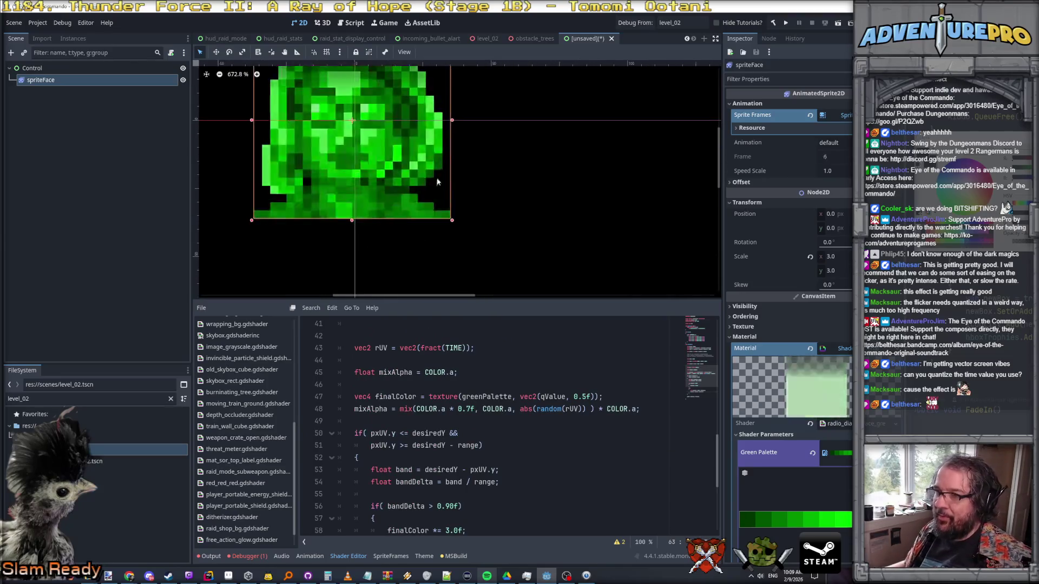
pyautogui.scroll(3, 382, 345)
pyautogui.scroll(1, 383, 345)
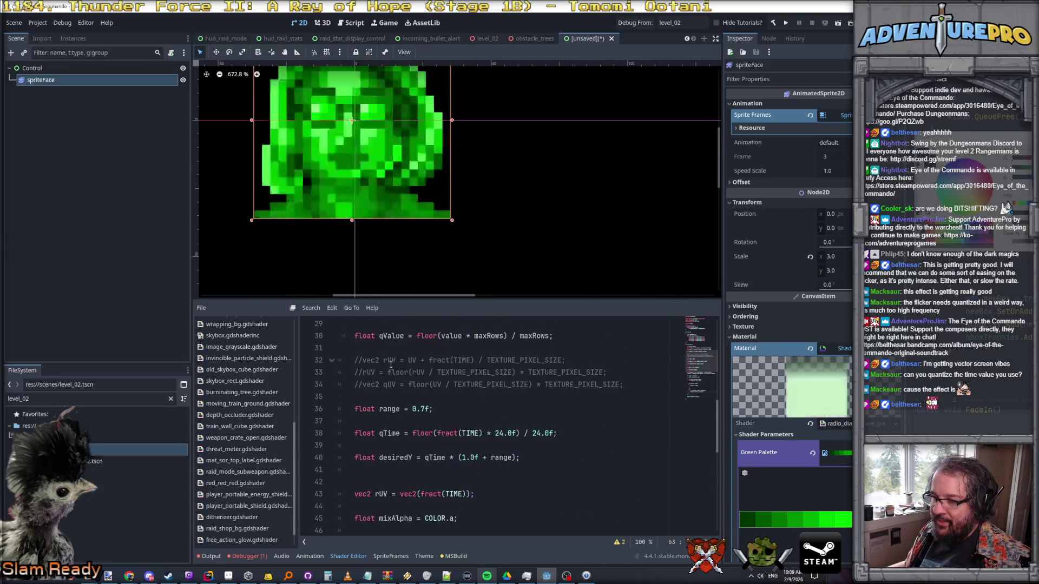
pyautogui.click(420, 450)
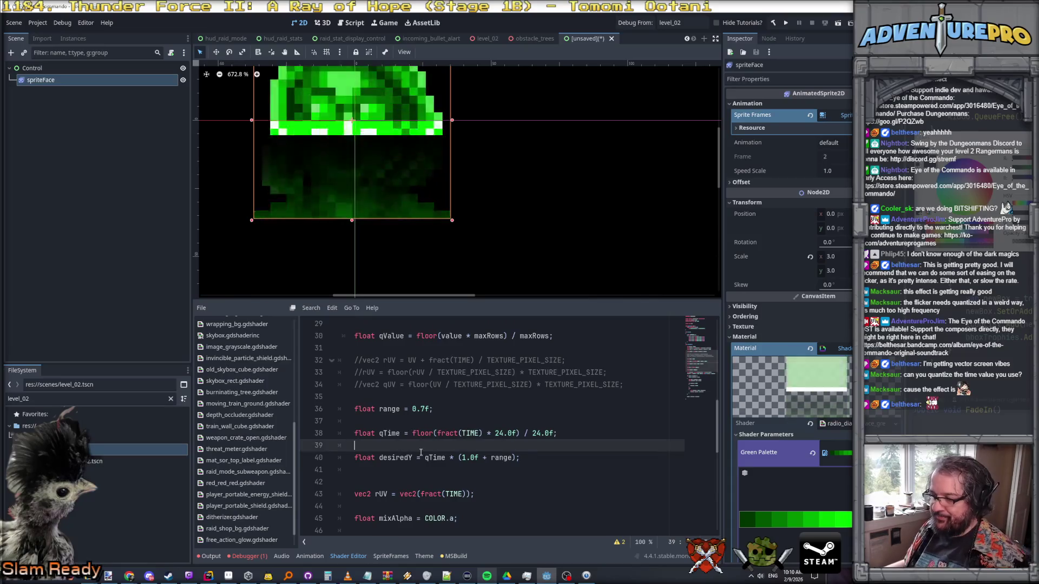
pyautogui.doubleClick(465, 433)
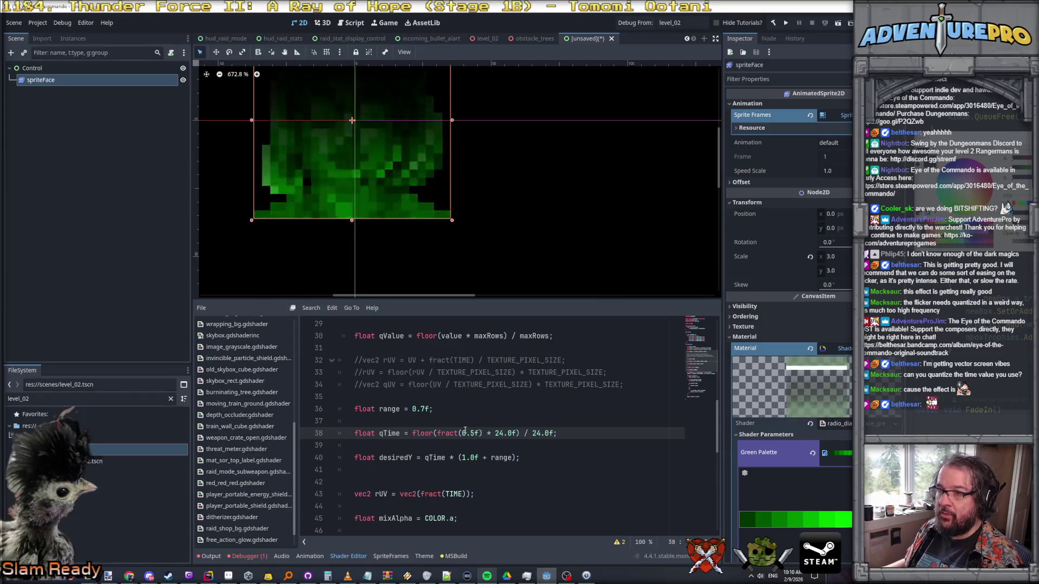
pyautogui.scroll(2, 467, 378)
pyautogui.scroll(5, 381, 101)
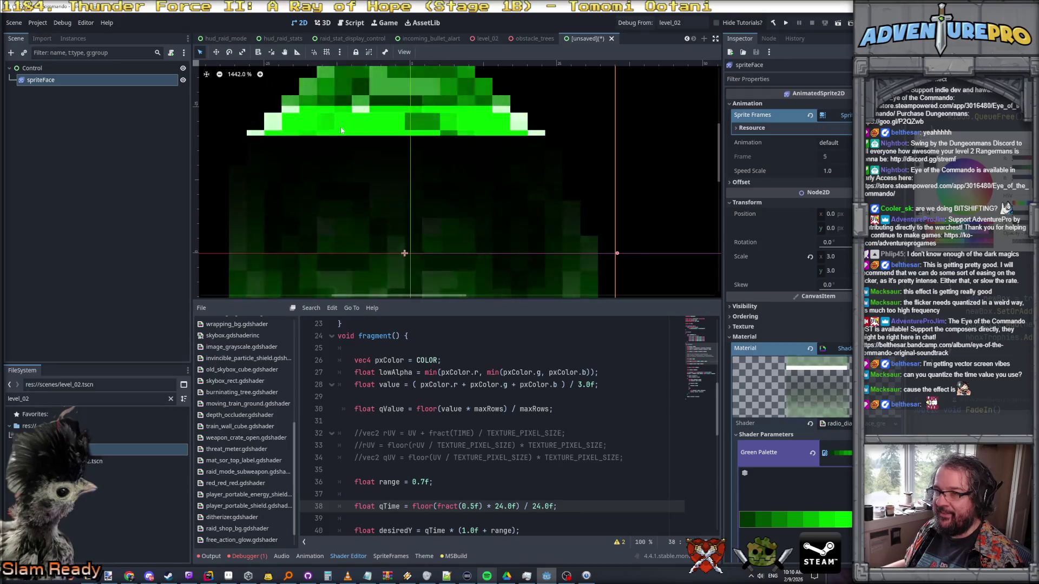
pyautogui.scroll(-4, 341, 130)
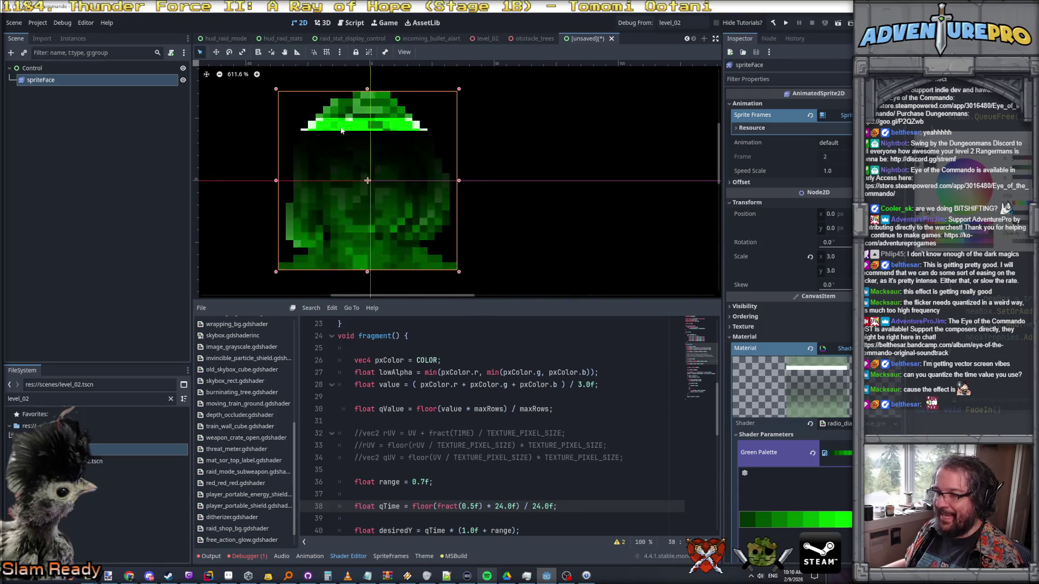
pyautogui.scroll(-1, 535, 408)
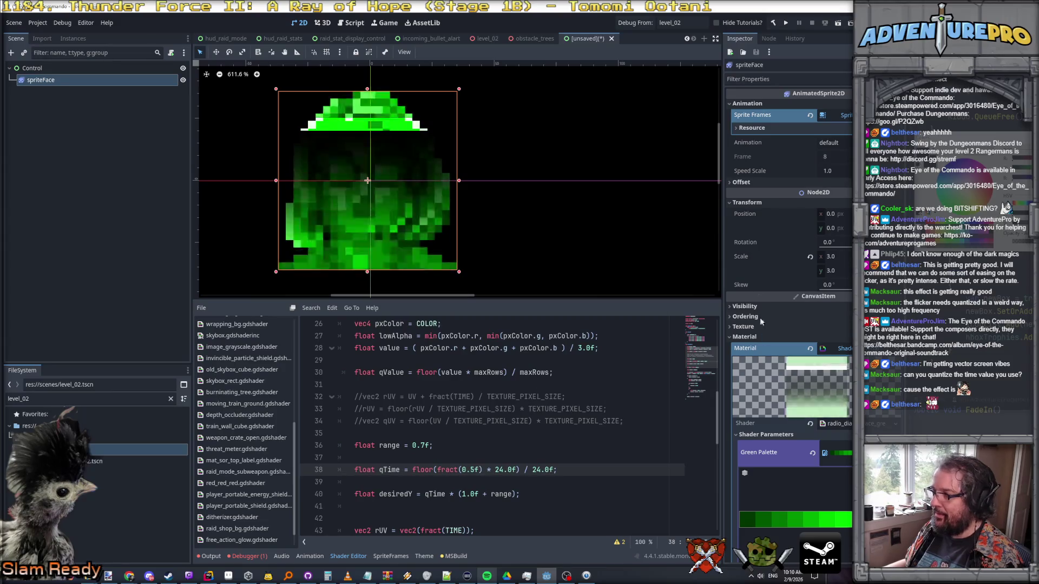
# - Highlight where qTime is used and put the caret on the range line
pyautogui.click(471, 468)
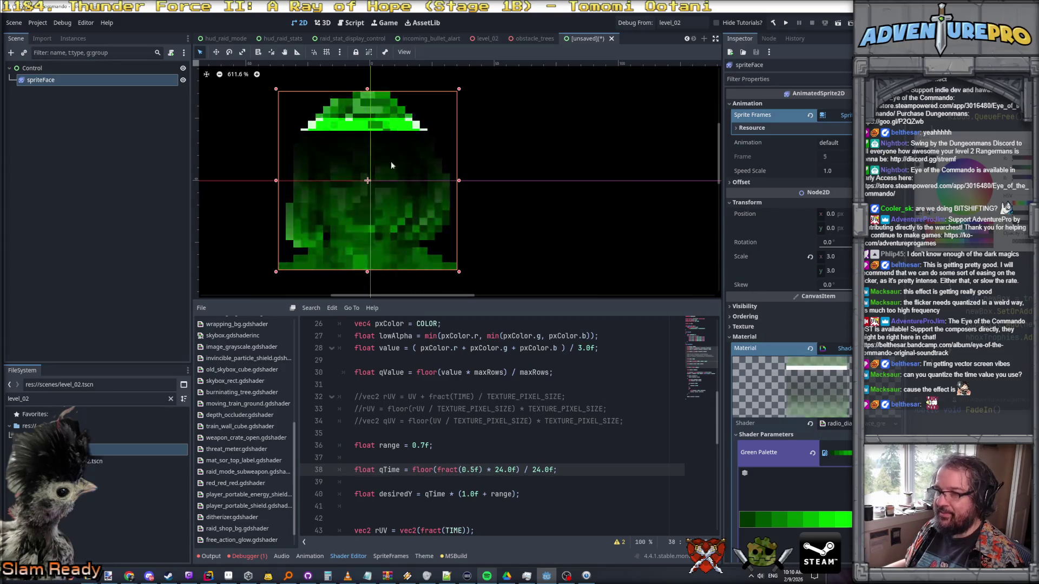
pyautogui.scroll(-1, 476, 433)
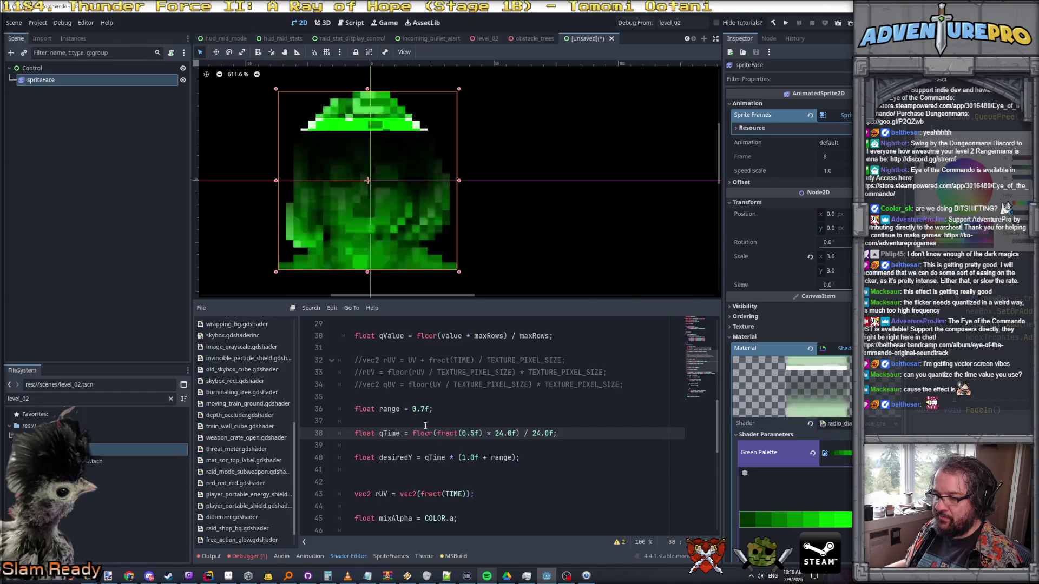
pyautogui.doubleClick(390, 433)
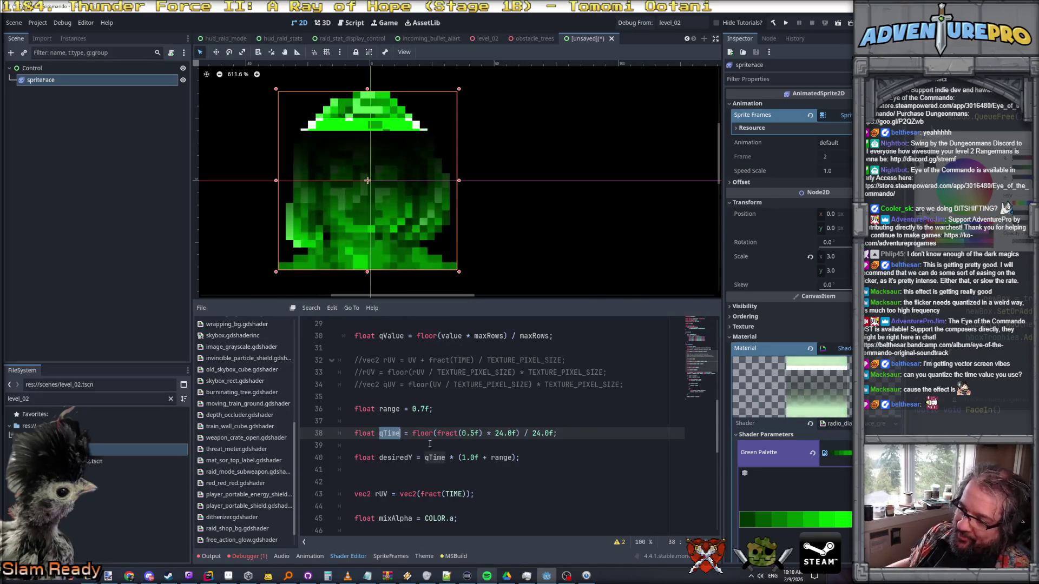
pyautogui.click(405, 409)
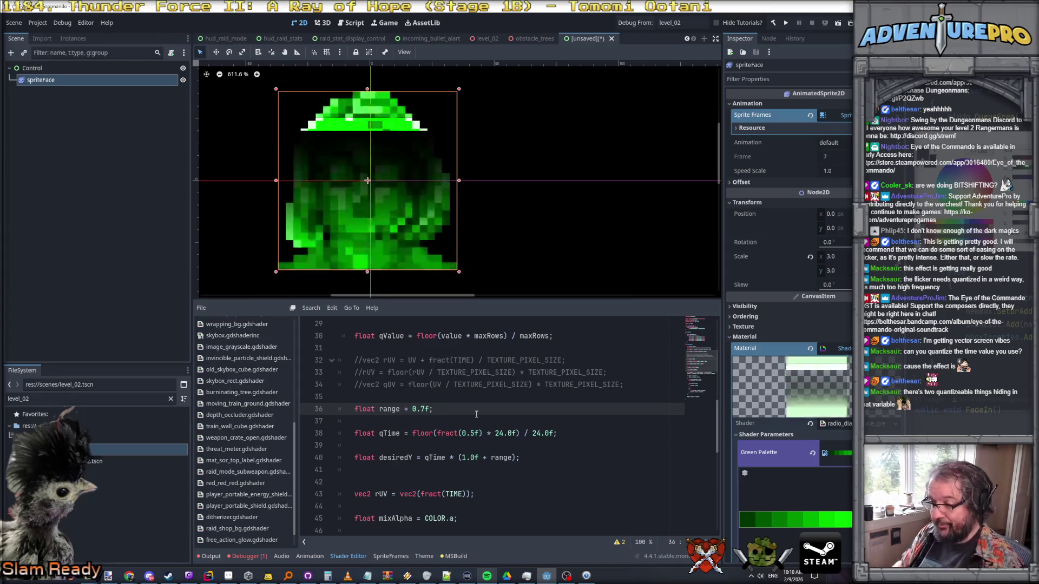
# - Add pxNum = 24.0f * (1.0f + range) and use pxNum for both 24.0f in qTime
pyautogui.press('Return')
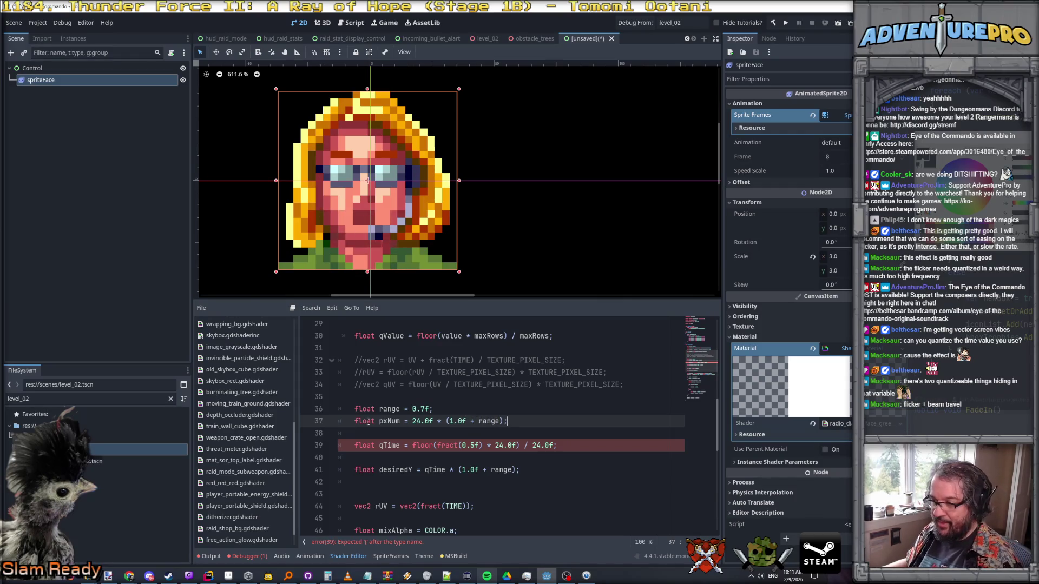
pyautogui.moveTo(495, 446); pyautogui.dragTo(554, 445)
pyautogui.write('pxNum) / ')
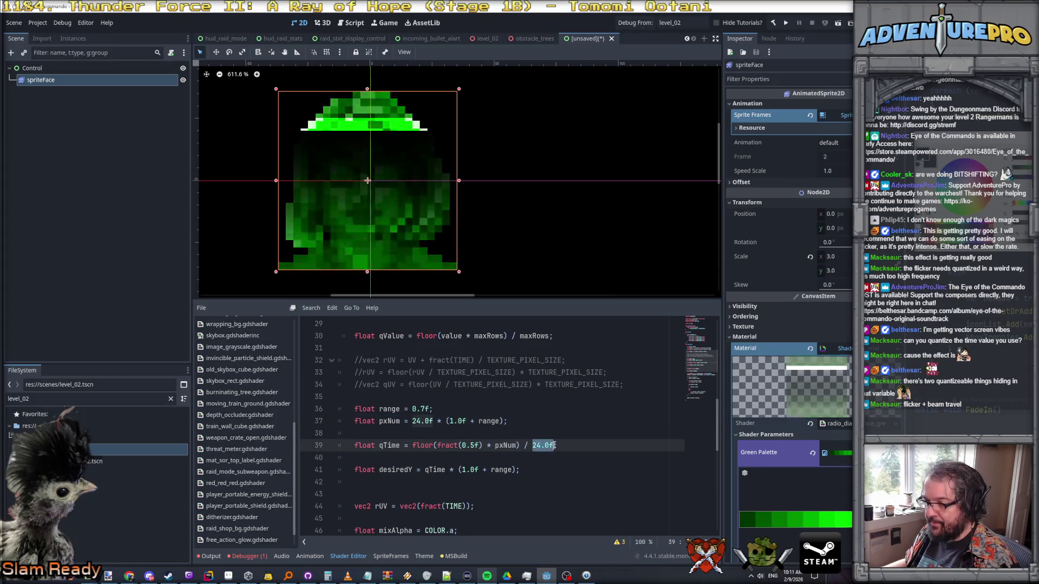
pyautogui.write('pxNum;')
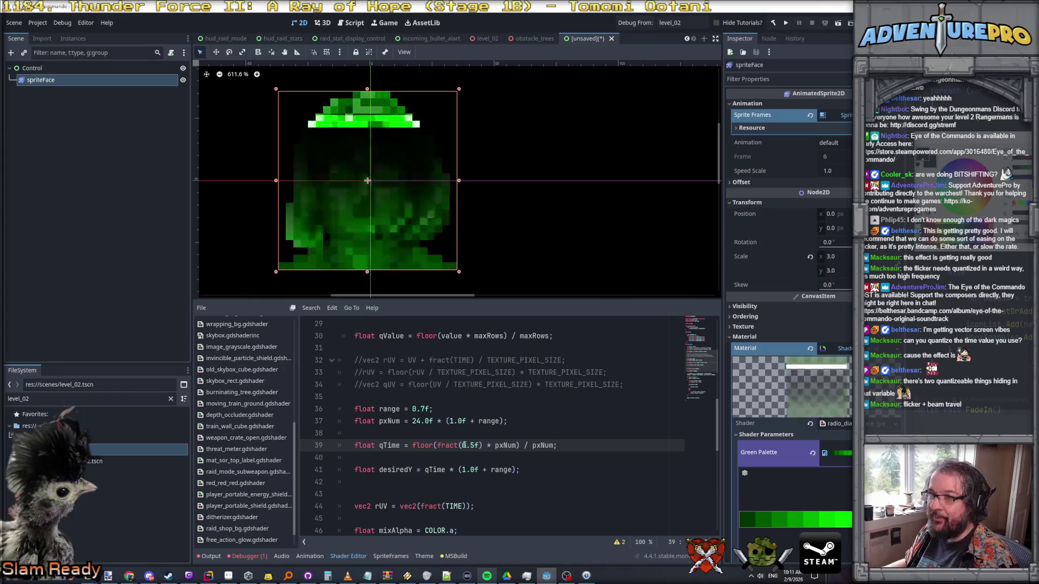
# - Set the band threshold on line 57 to 0.90
pyautogui.scroll(4, 330, 119)
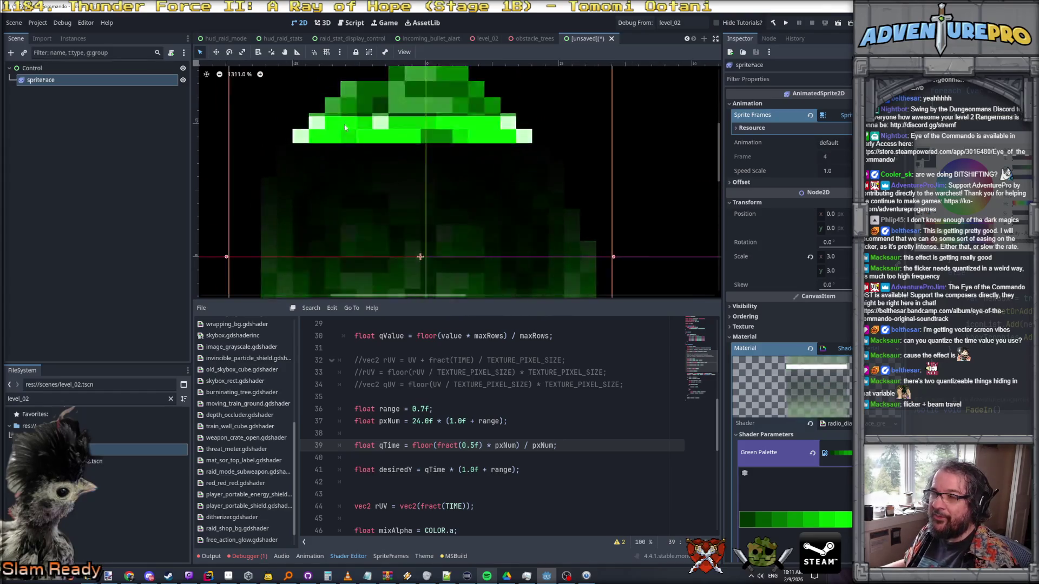
pyautogui.scroll(-1, 346, 128)
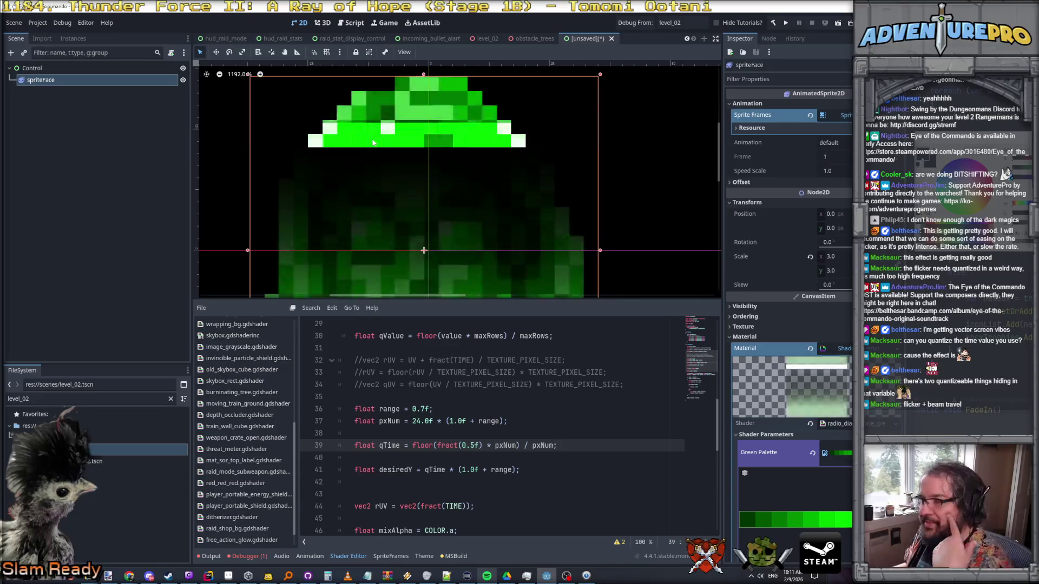
pyautogui.scroll(-2, 373, 143)
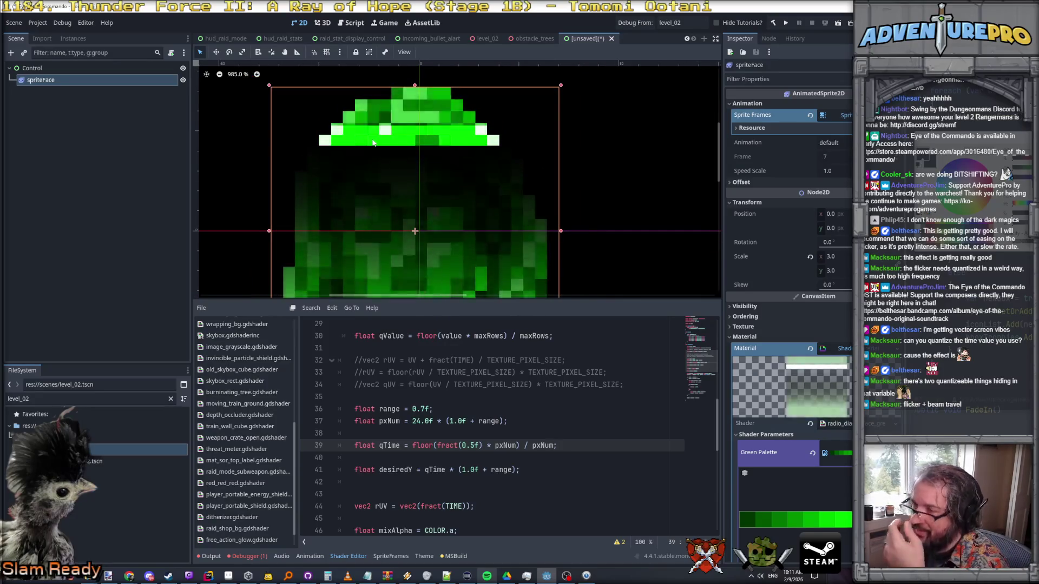
pyautogui.scroll(-3, 452, 375)
pyautogui.scroll(-4, 452, 376)
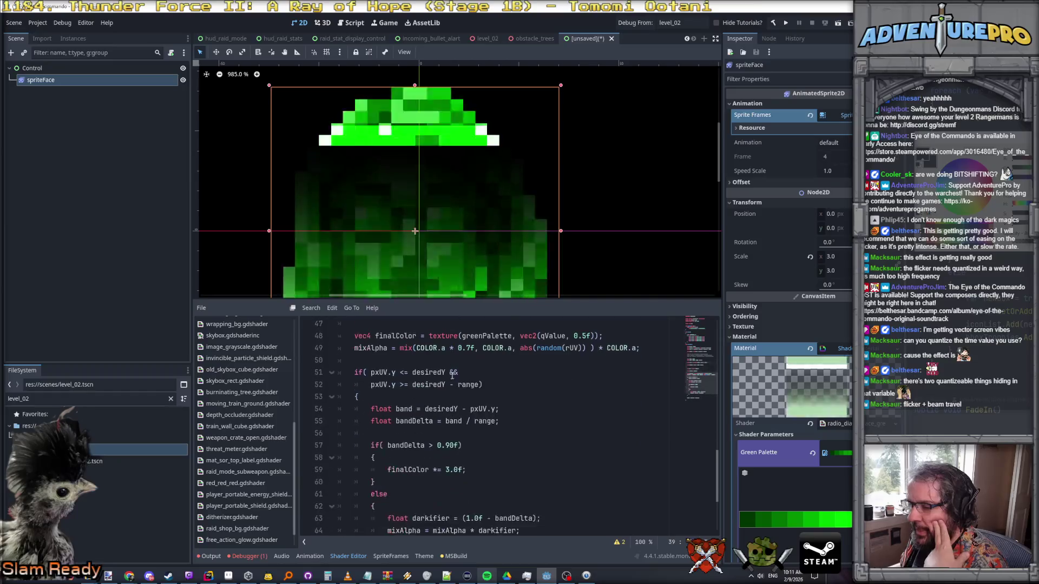
pyautogui.click(445, 409)
pyautogui.write('9')
pyautogui.press('Delete')
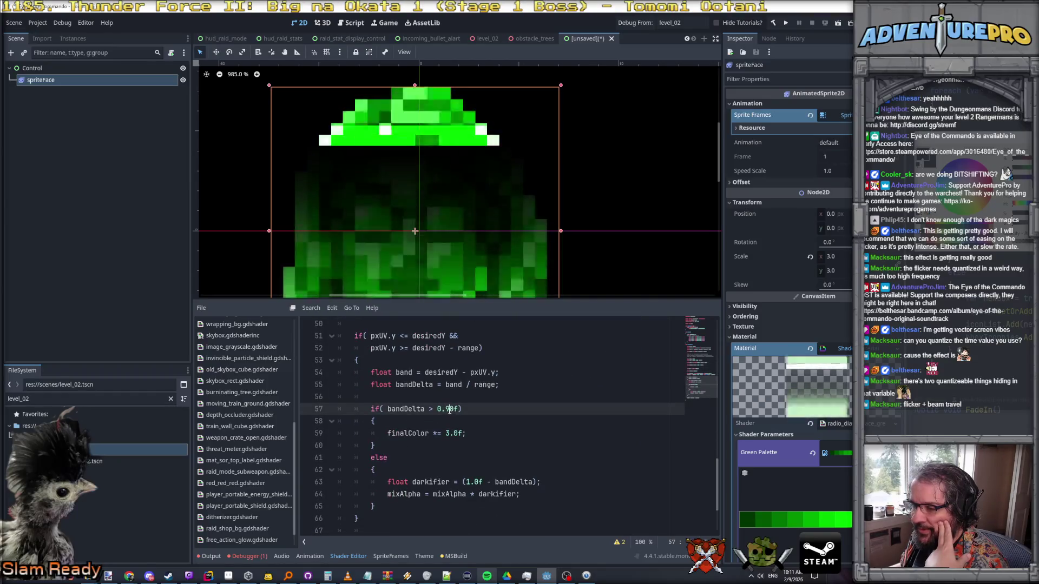
# - Replace the 0.90f threshold on line 57 with (23.0f / 24.0f), fixing the parentheses
pyautogui.scroll(1, 454, 427)
pyautogui.doubleClick(449, 444)
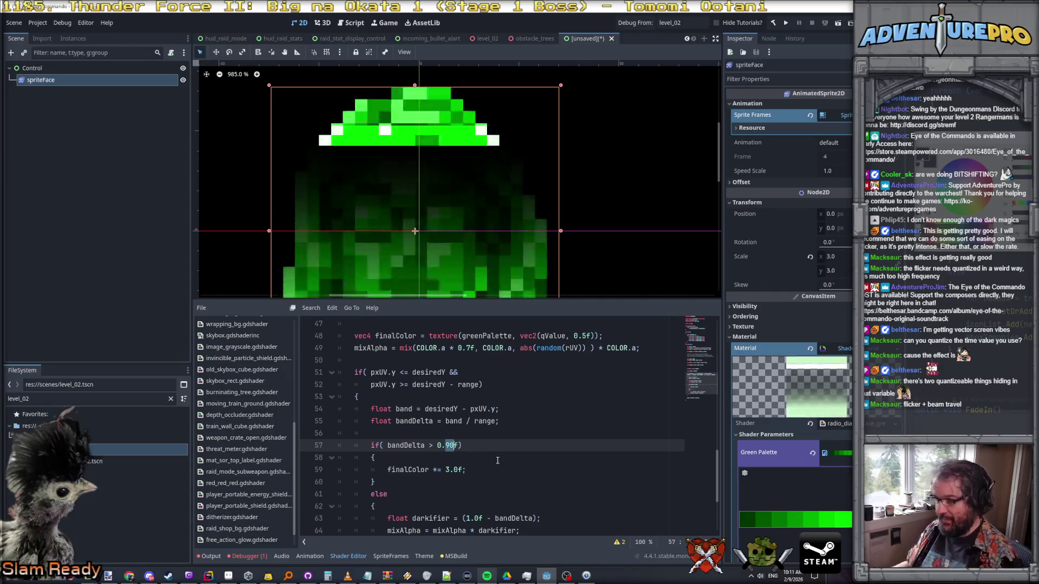
pyautogui.press('Left')
pyautogui.press('Left')
pyautogui.hotkey('shift', 'Left')
pyautogui.hotkey('shift', 'Right')
pyautogui.hotkey('shift', 'Right')
pyautogui.hotkey('shift', 'Right')
pyautogui.write('(0.902')
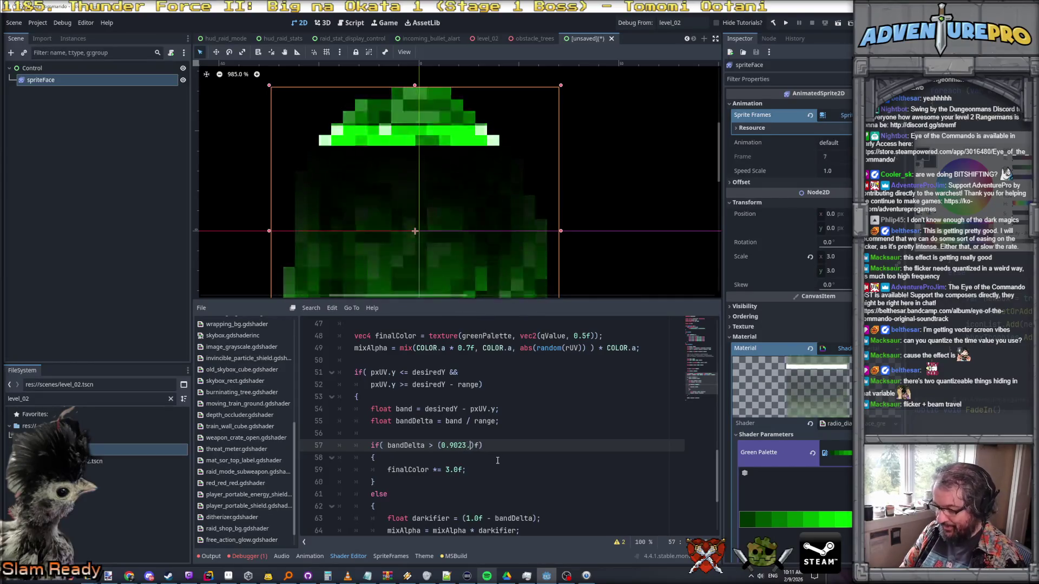
pyautogui.press('BackSpace')
pyautogui.press('BackSpace')
pyautogui.press('BackSpace')
pyautogui.write('23.0f / 24.0f')
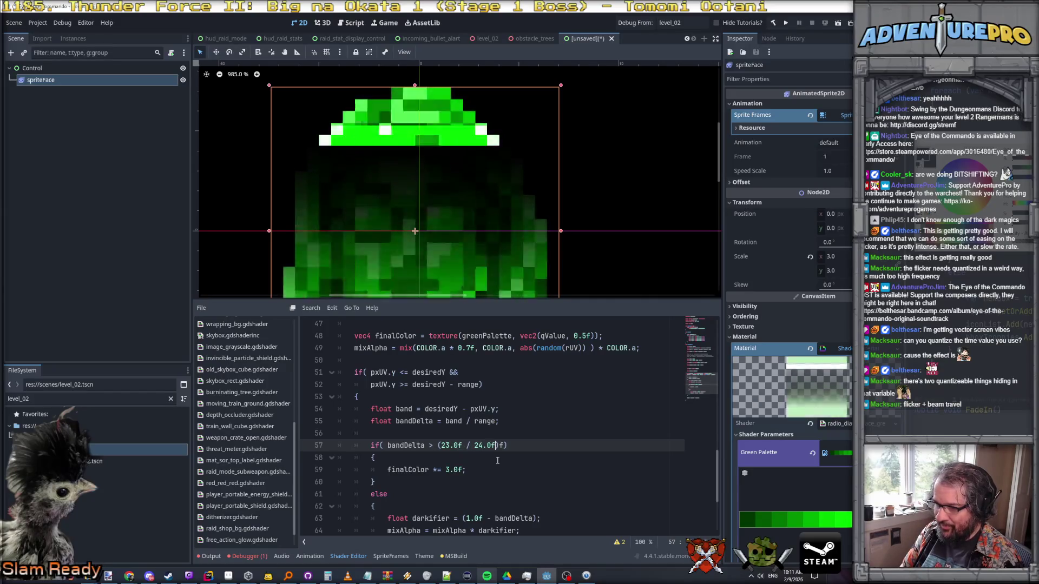
pyautogui.press('Right')
pyautogui.press('Delete')
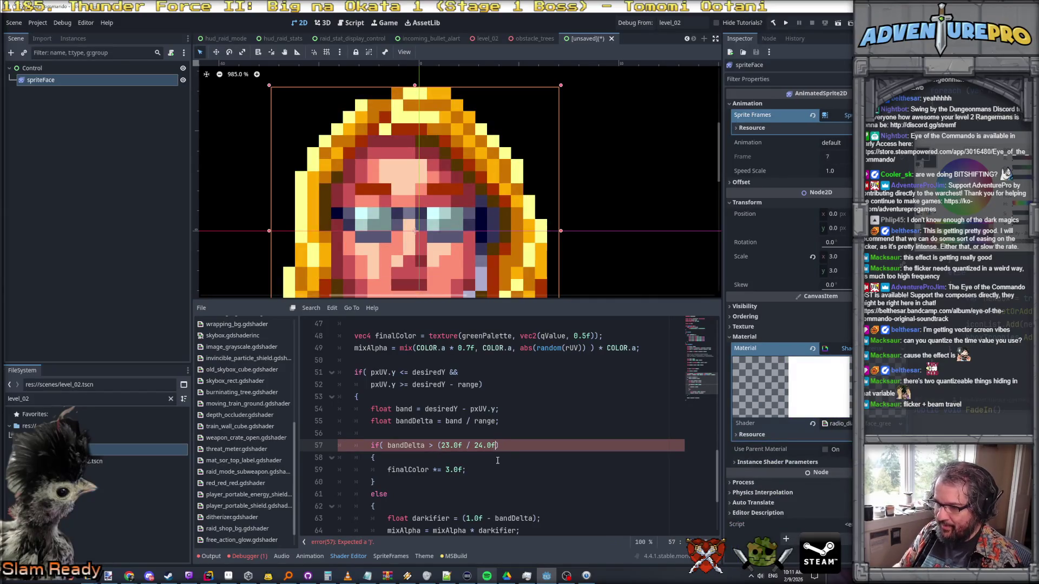
pyautogui.write(')')
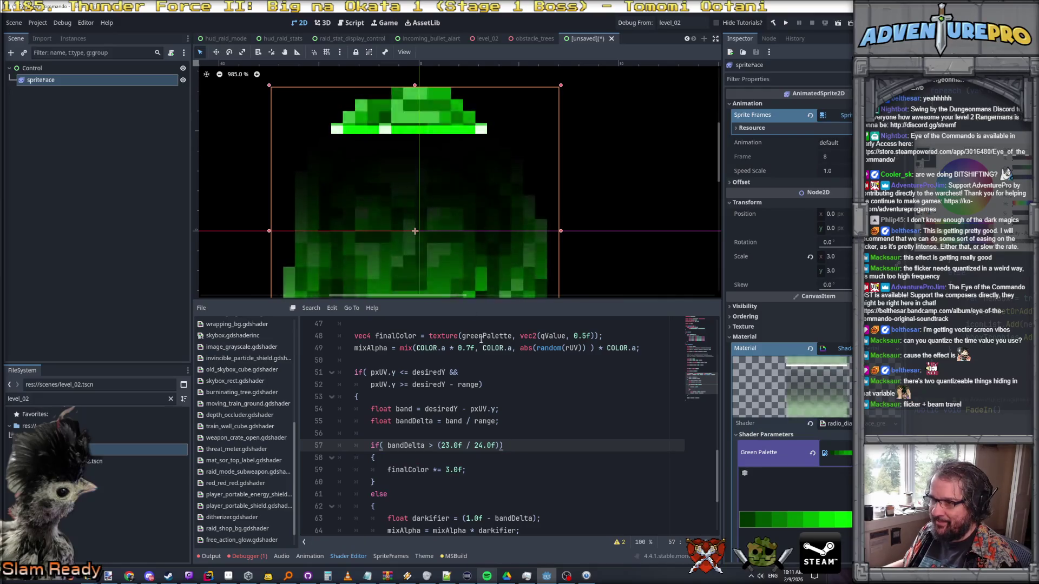
pyautogui.scroll(-3, 460, 368)
pyautogui.scroll(-6, 455, 270)
pyautogui.scroll(2, 509, 377)
pyautogui.scroll(4, 509, 377)
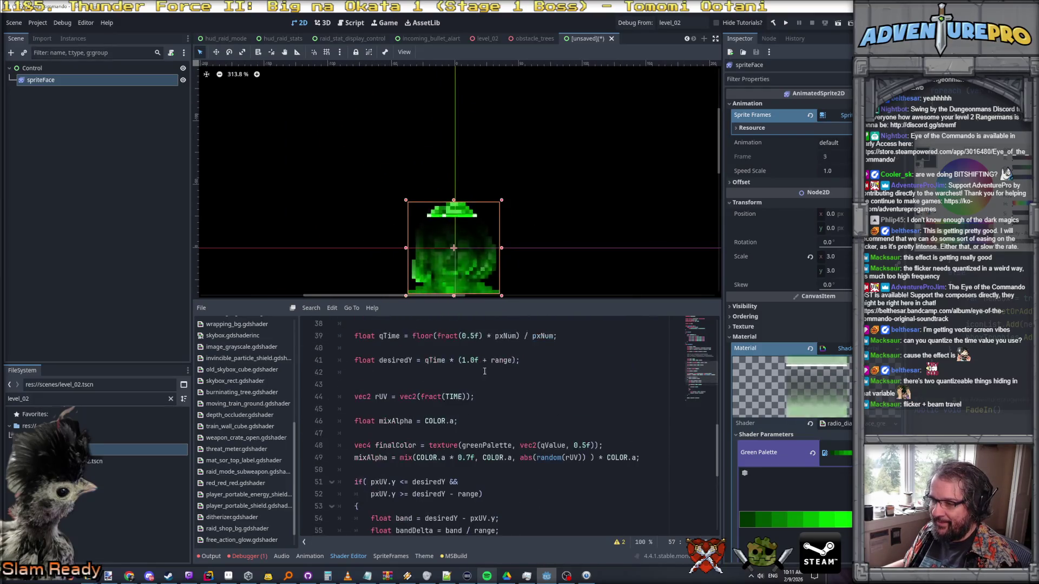
# - Swap the fixed 0.5f in qTime's fract() on line 39 back to TIME
pyautogui.doubleClick(467, 338)
pyautogui.write('TI')
pyautogui.press('Return')
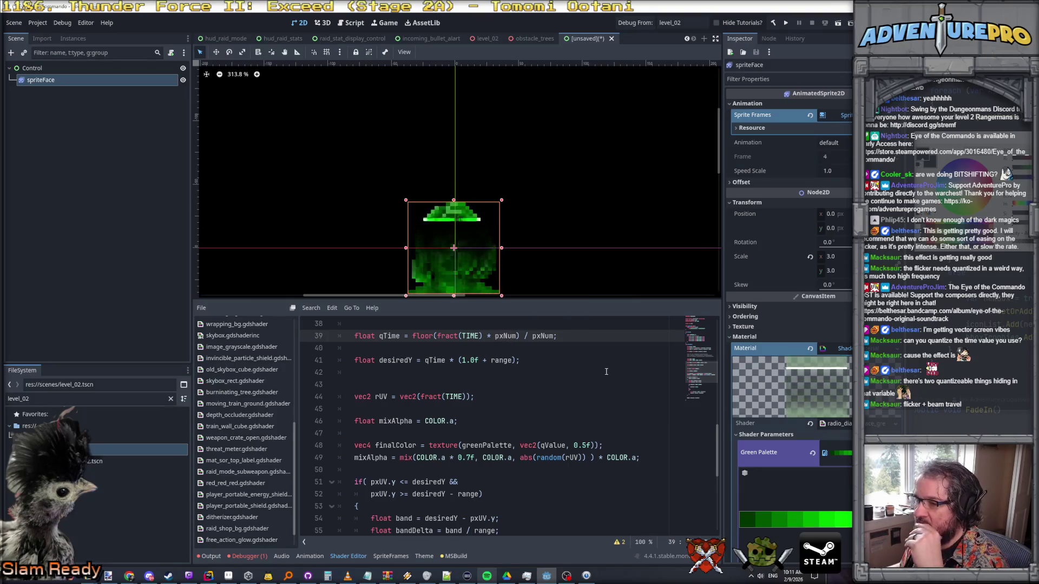
pyautogui.scroll(-2, 502, 345)
pyautogui.scroll(-1, 608, 208)
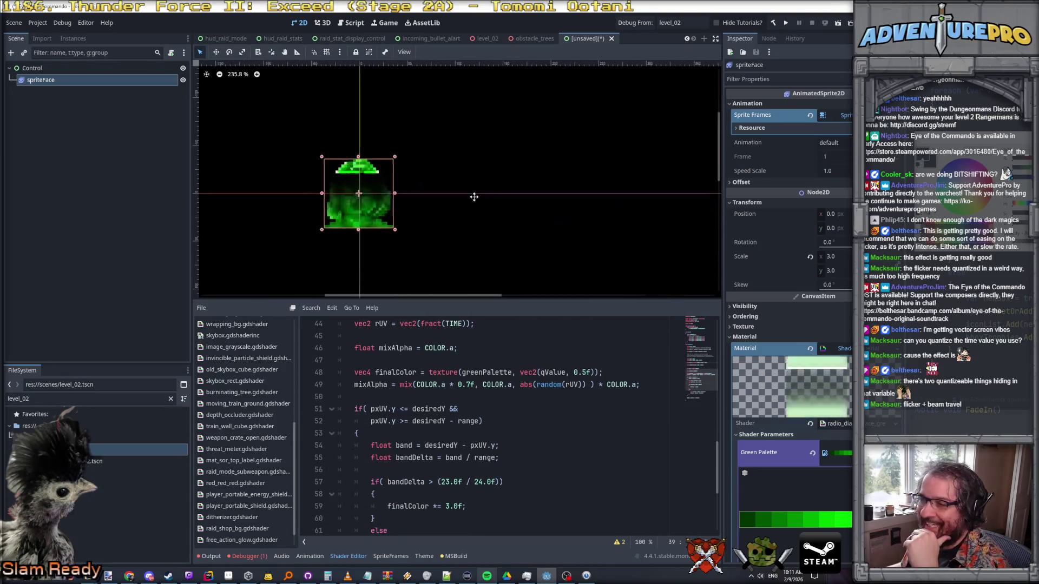
pyautogui.scroll(1, 402, 190)
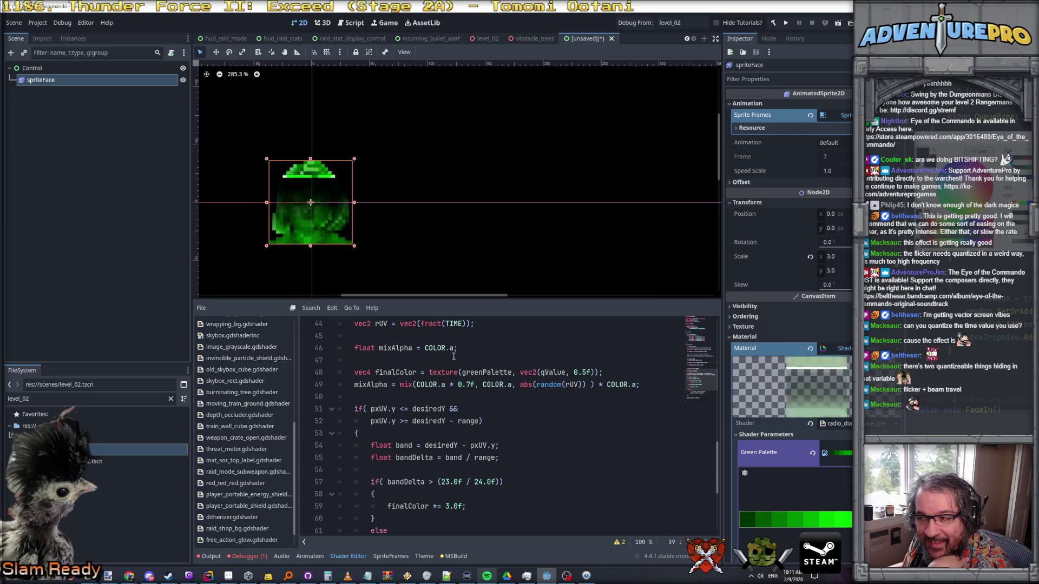
pyautogui.scroll(2, 473, 345)
pyautogui.scroll(1, 473, 345)
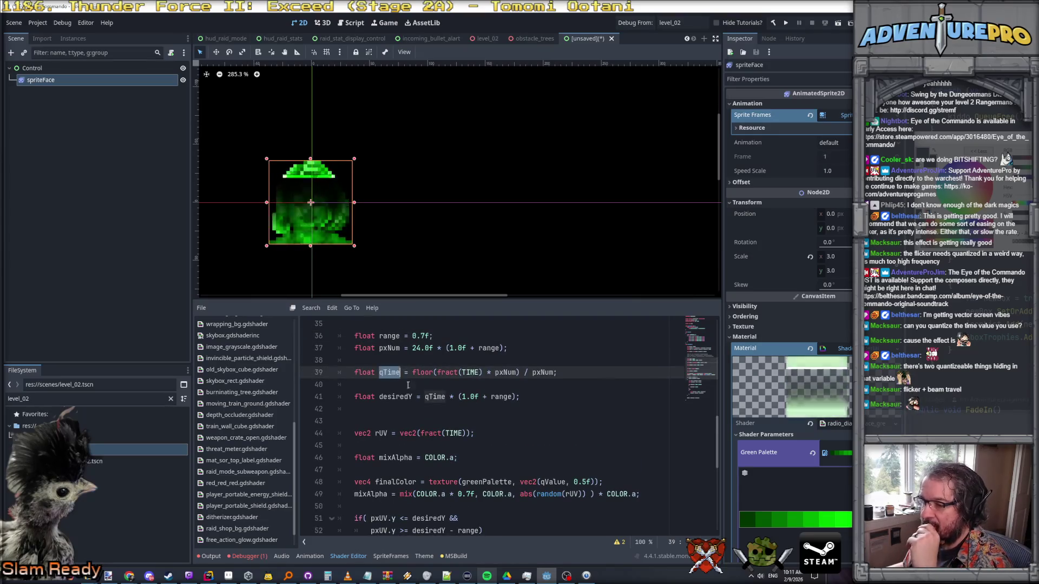
# - Put the caret on TIME in the rUV line 44 to change it to qTime
pyautogui.click(452, 433)
pyautogui.write('qTime')
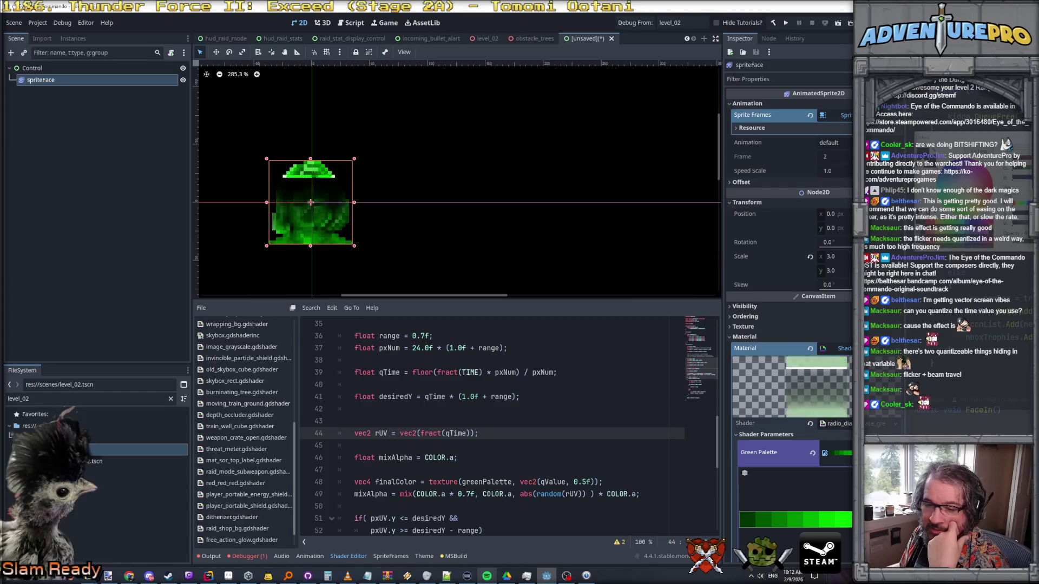
pyautogui.scroll(-5, 451, 234)
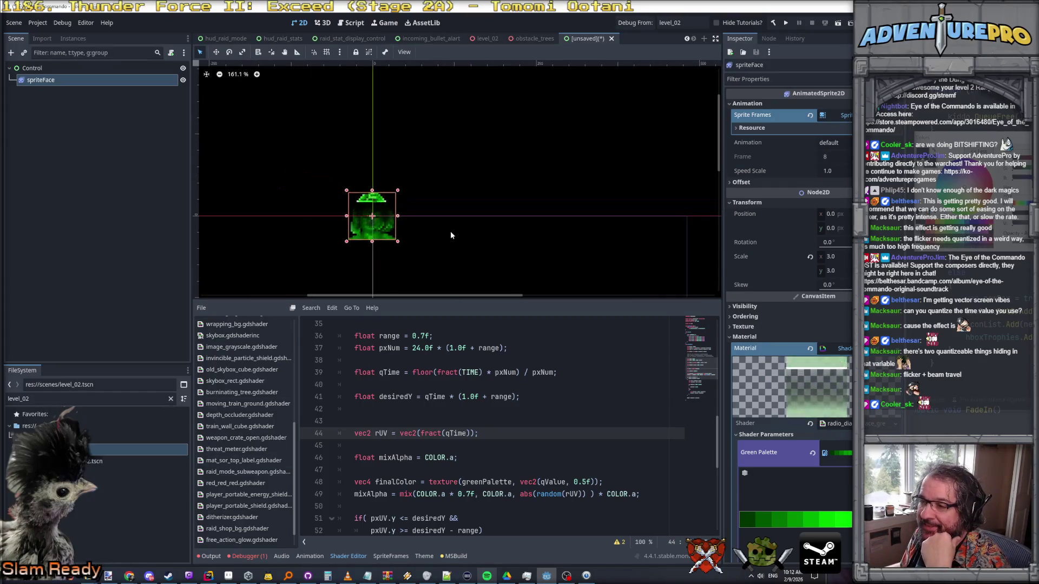
pyautogui.moveTo(437, 243); pyautogui.dragTo(596, 212)
pyautogui.scroll(3, 590, 220)
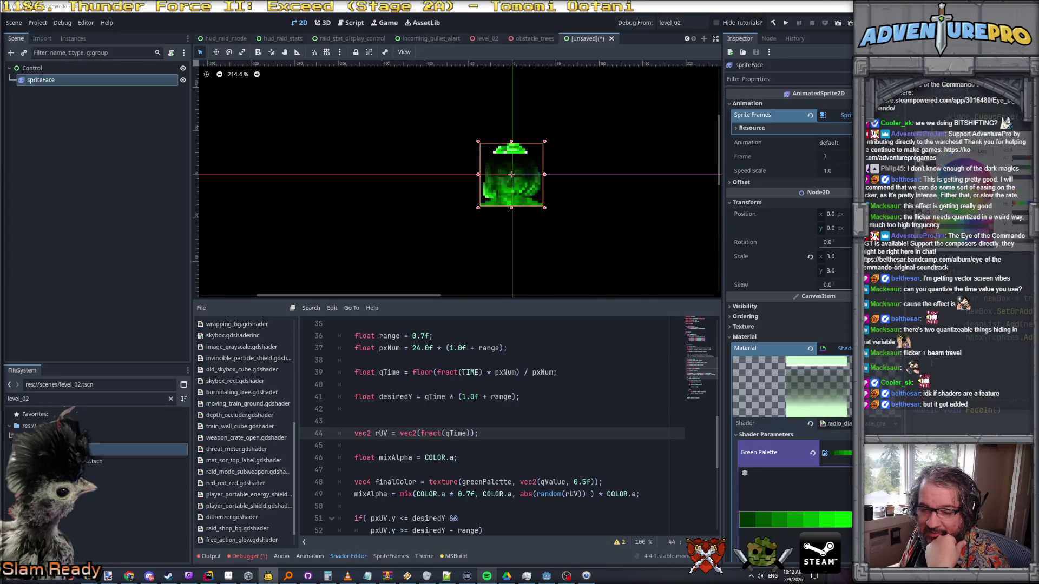
pyautogui.click(612, 240)
pyautogui.moveTo(612, 240); pyautogui.dragTo(459, 239)
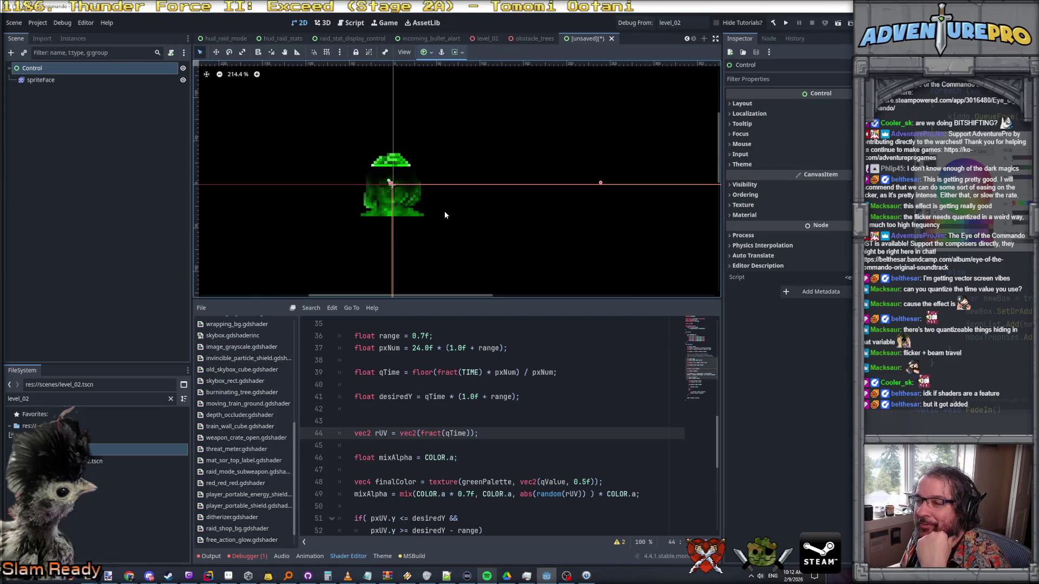
pyautogui.scroll(4, 433, 120)
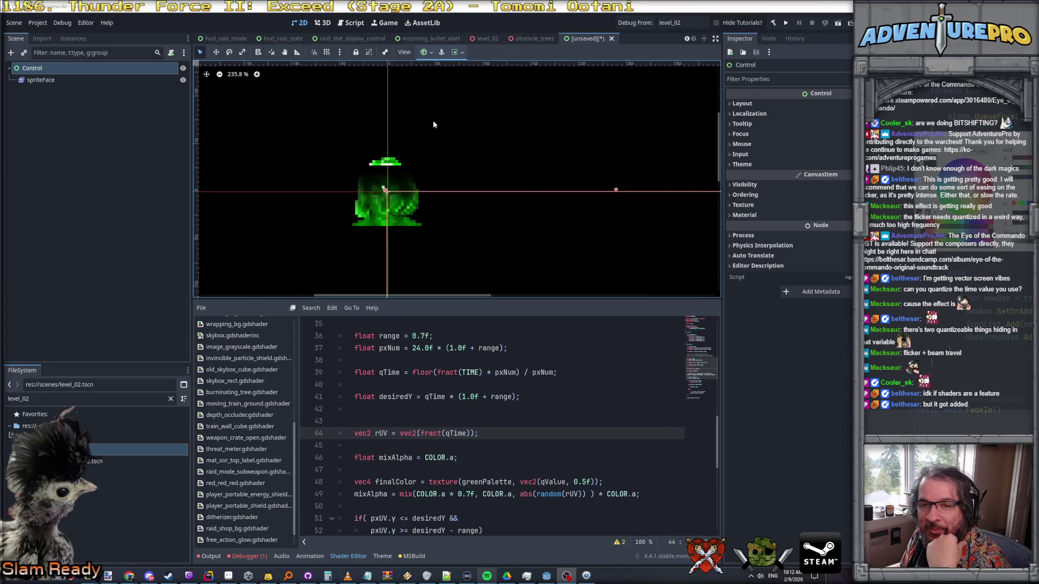
pyautogui.scroll(2, 492, 204)
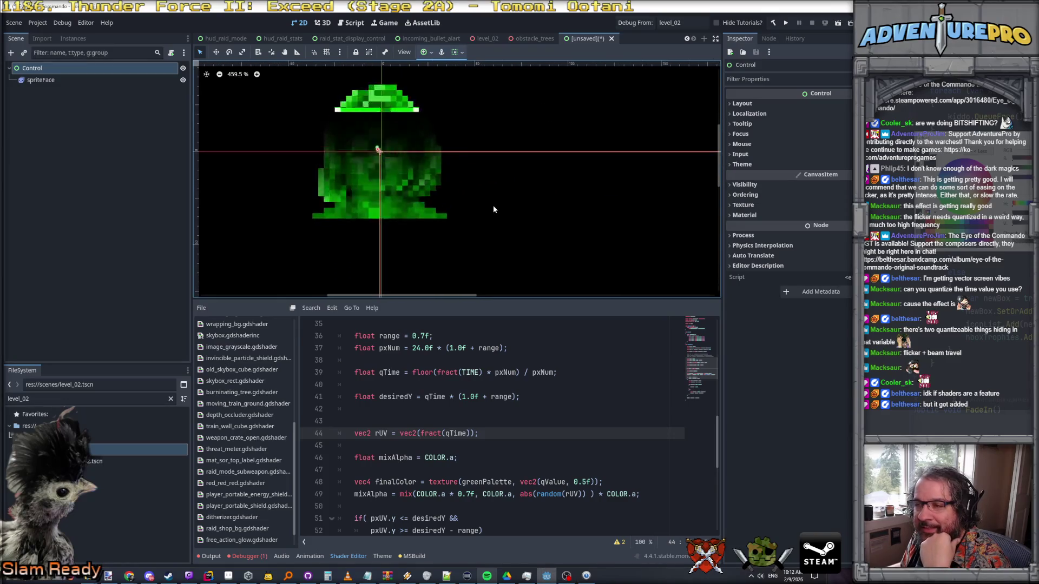
pyautogui.scroll(2, 515, 218)
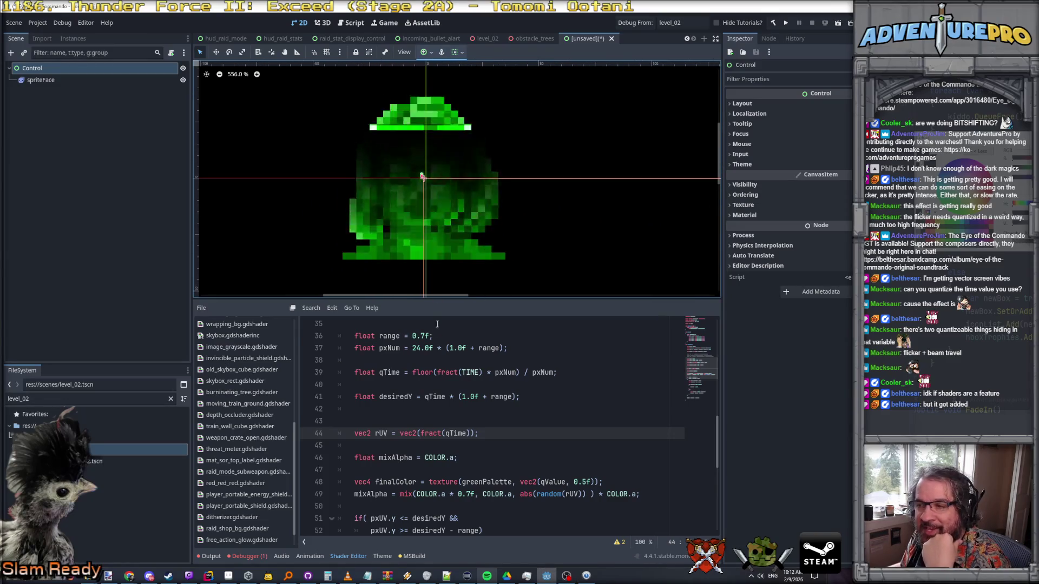
pyautogui.moveTo(444, 298); pyautogui.dragTo(444, 363)
pyautogui.scroll(2, 597, 280)
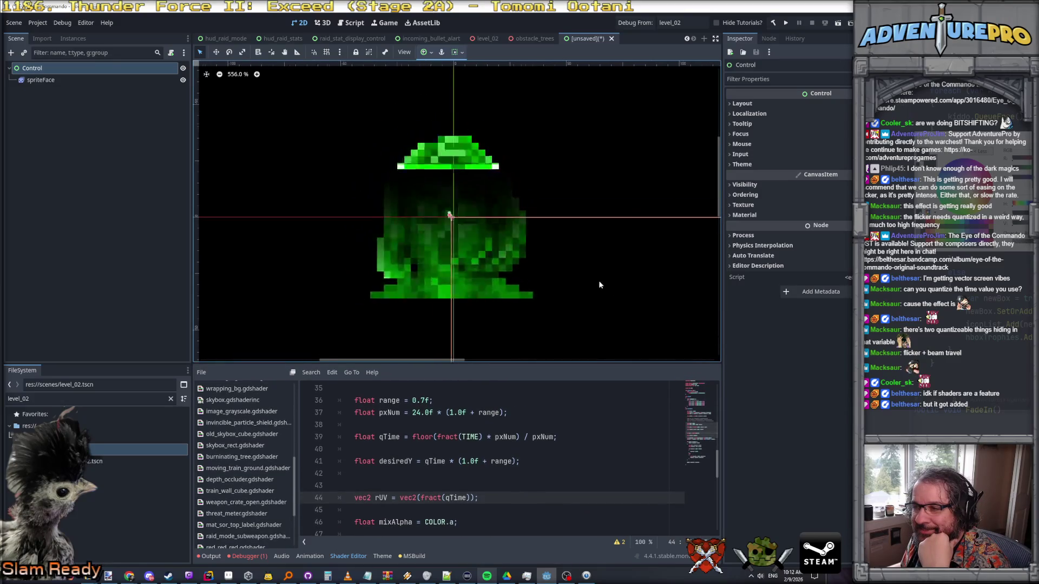
pyautogui.moveTo(597, 282); pyautogui.dragTo(628, 285)
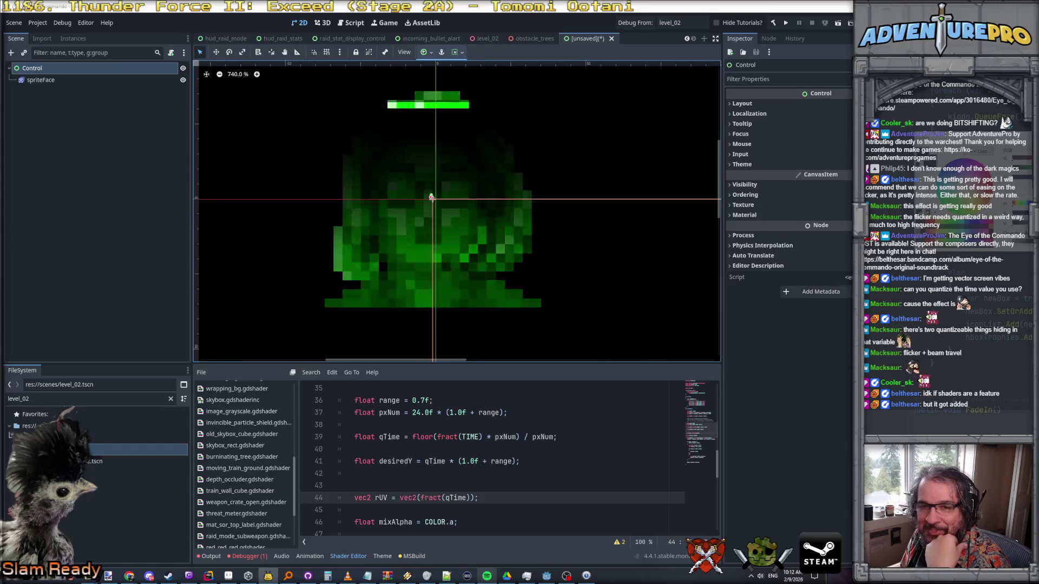
pyautogui.click(620, 204)
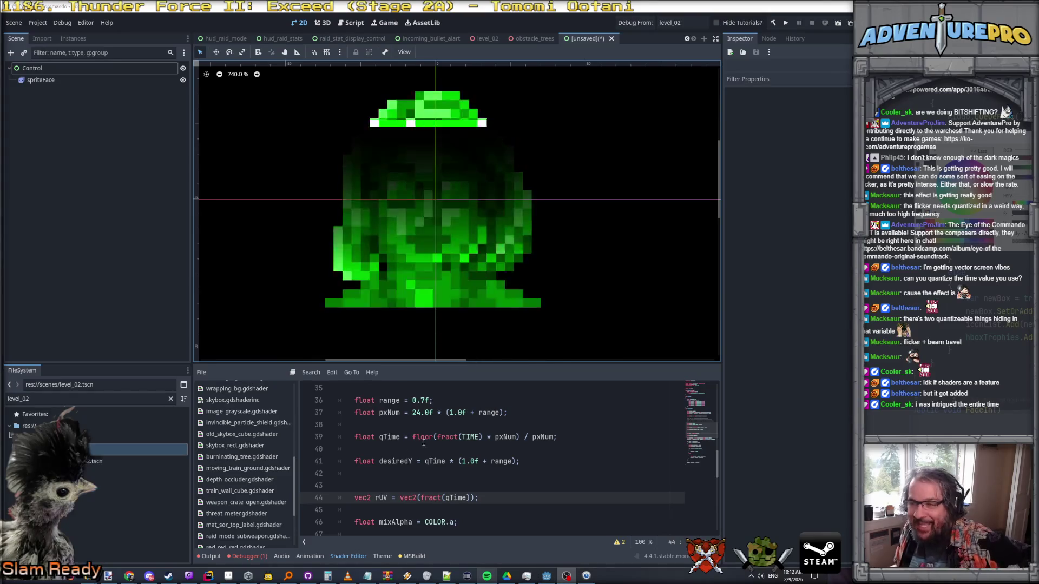
pyautogui.click(615, 299)
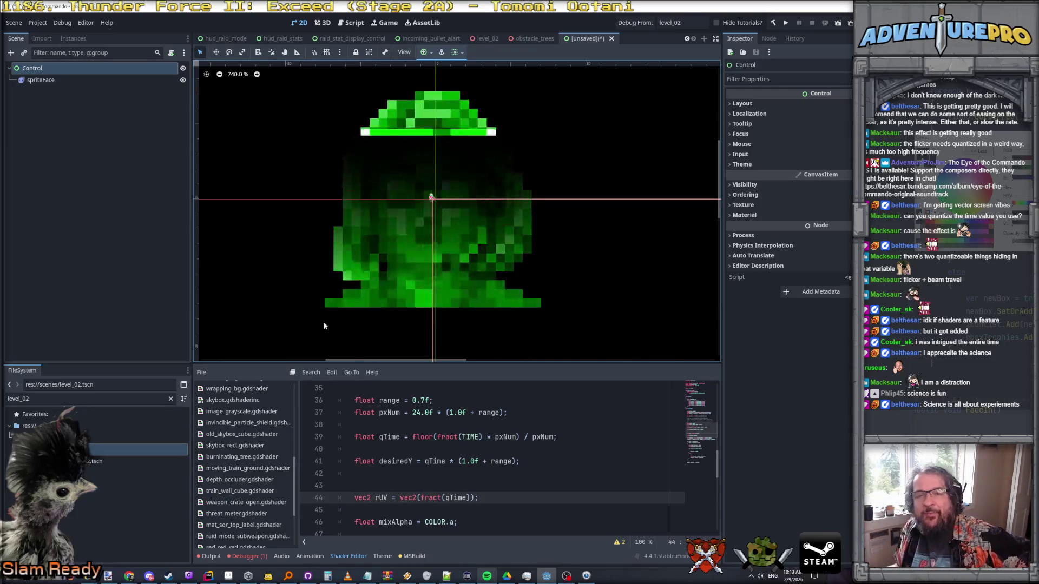
pyautogui.click(531, 186)
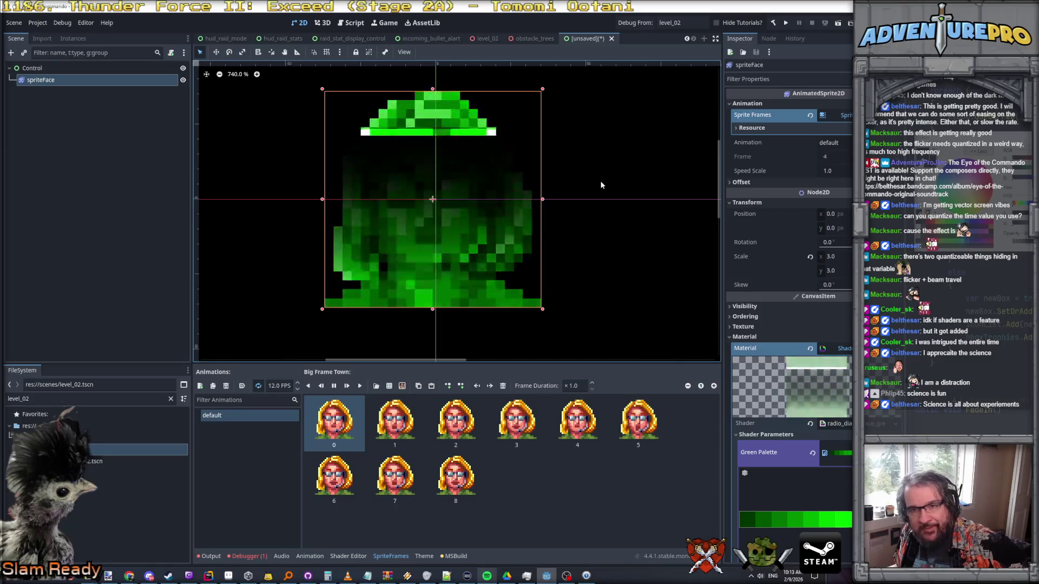
# - Zoom and pan the canvas back onto the face sprite, then select Control to hide the frames panel
pyautogui.scroll(-2, 601, 185)
pyautogui.scroll(-10, 600, 185)
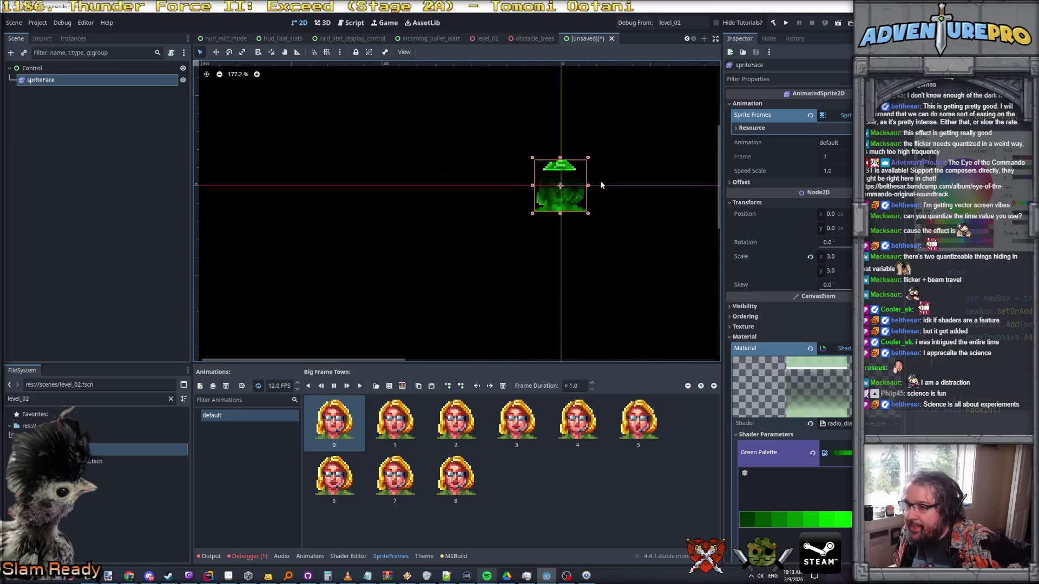
pyautogui.moveTo(632, 205); pyautogui.dragTo(538, 208)
pyautogui.scroll(4, 516, 186)
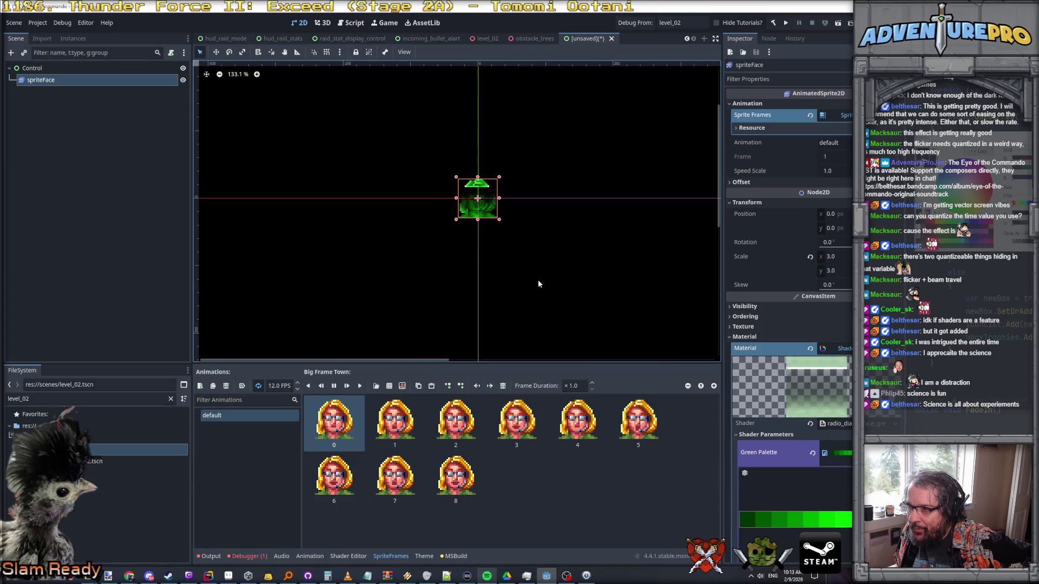
pyautogui.scroll(-1, 501, 214)
pyautogui.scroll(5, 502, 215)
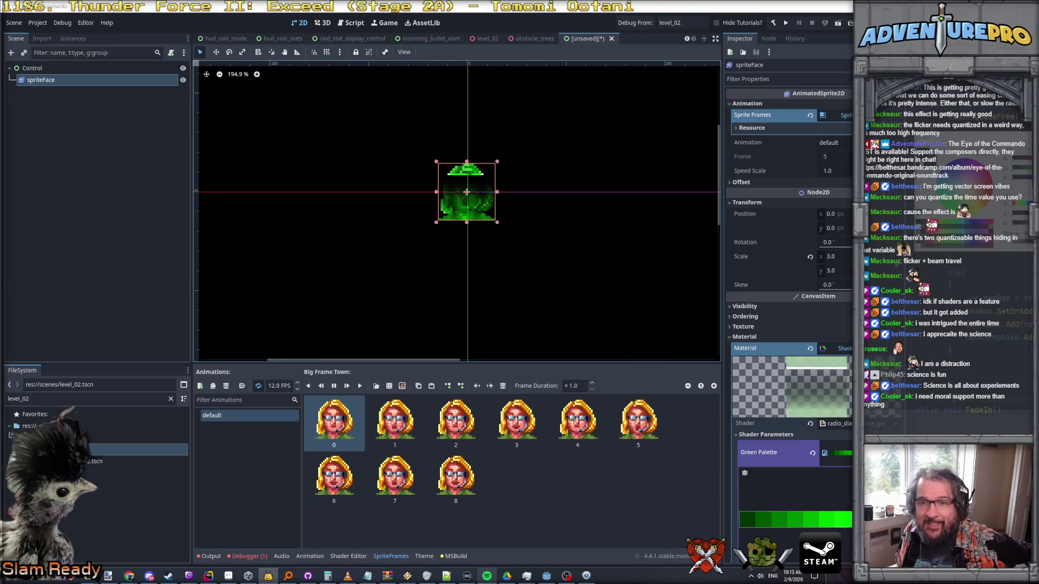
pyautogui.click(537, 242)
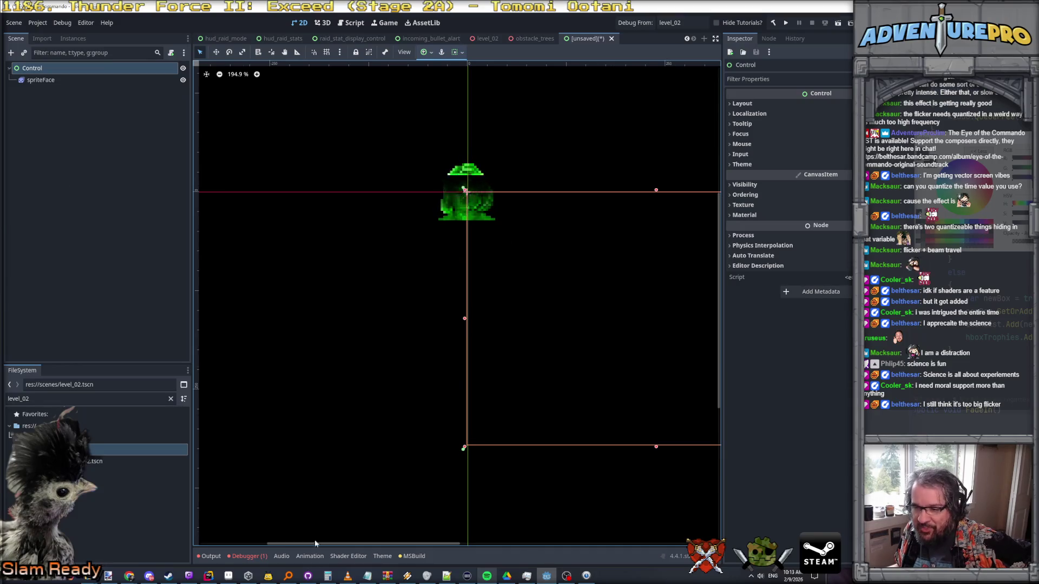
# - Bring the shader code back up and change line 49's 0.7f alpha factor to 0.9f
pyautogui.click(347, 556)
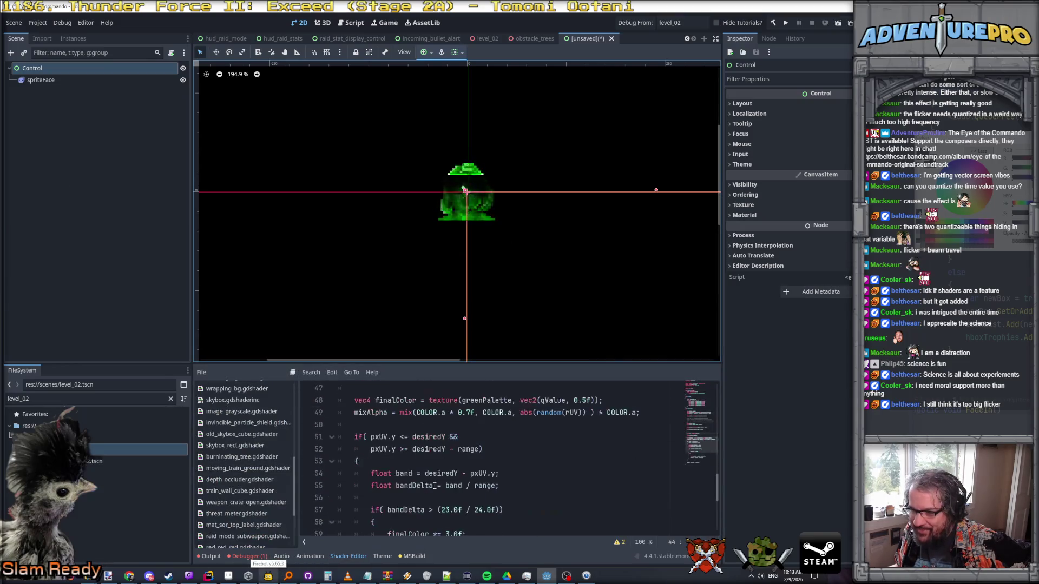
pyautogui.scroll(2, 469, 448)
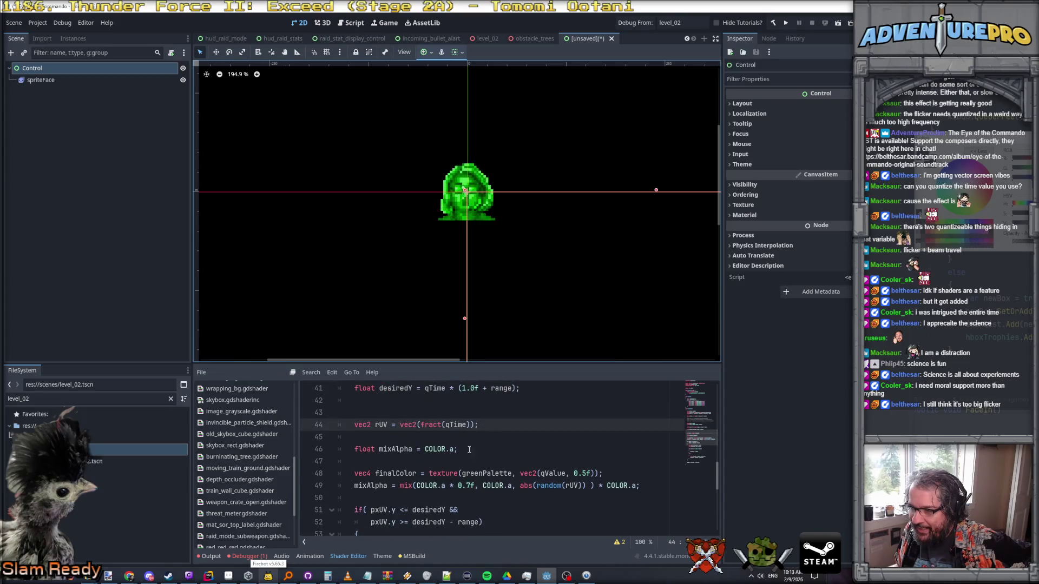
pyautogui.click(467, 485)
pyautogui.press('BackSpace')
pyautogui.write('9')
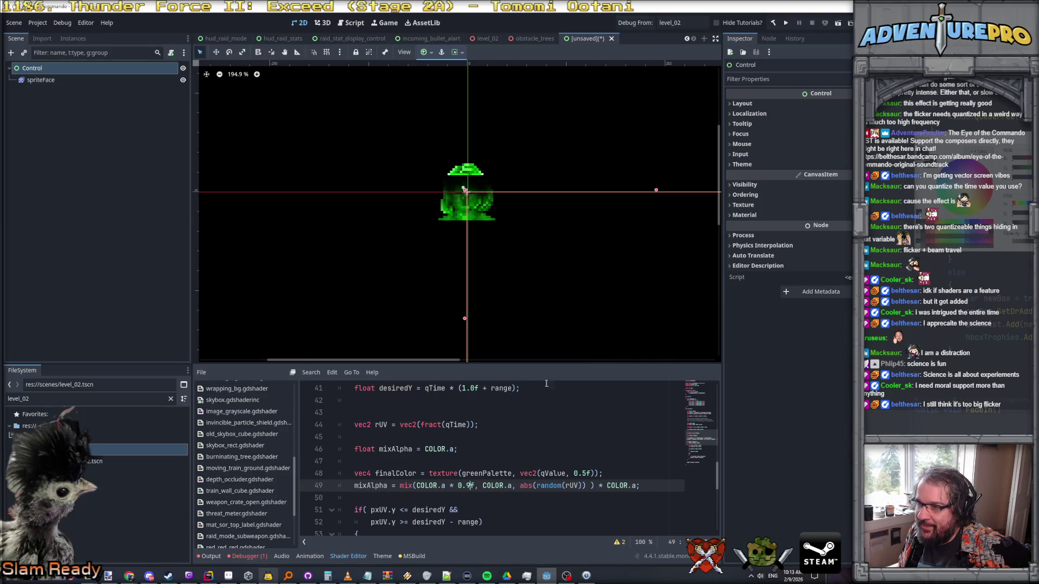
pyautogui.scroll(3, 477, 147)
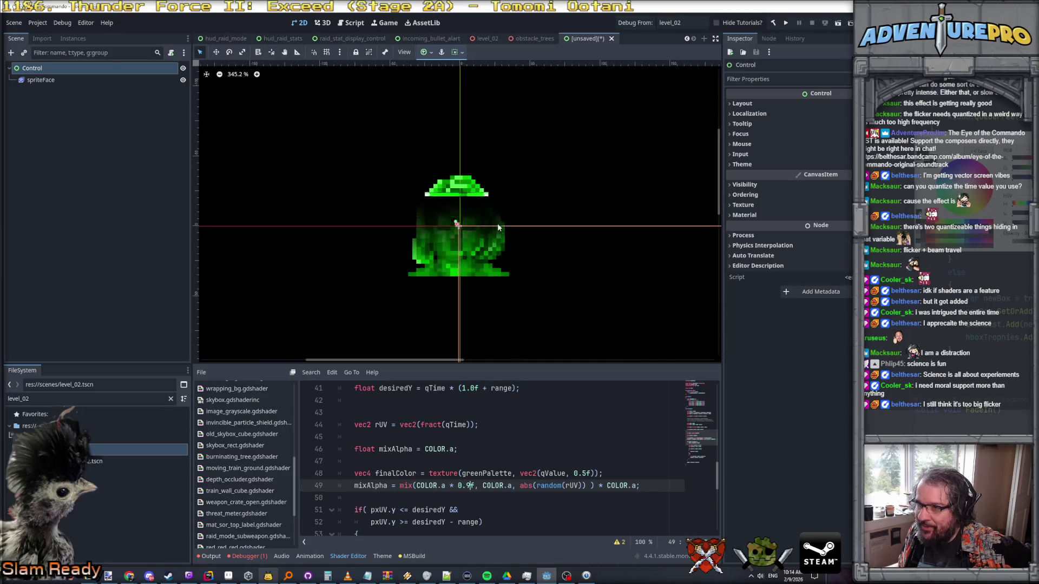
pyautogui.scroll(-2, 506, 251)
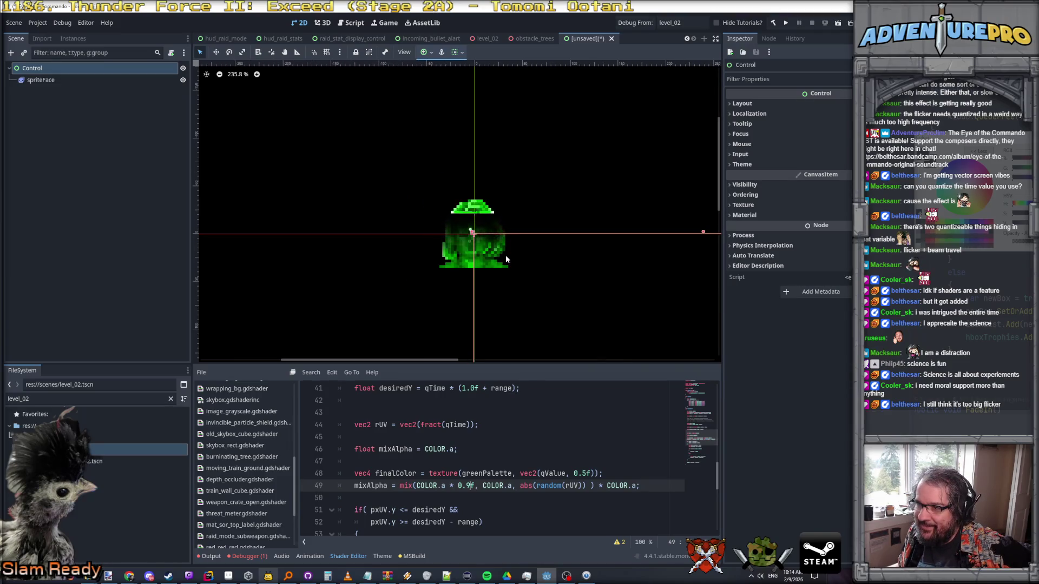
# - Make the mixAlpha flicker's lower factor 0.9f so it reads mix(COLOR.a * 0.9f, COLOR.a, ...)
pyautogui.press('BackSpace')
pyautogui.write('1')
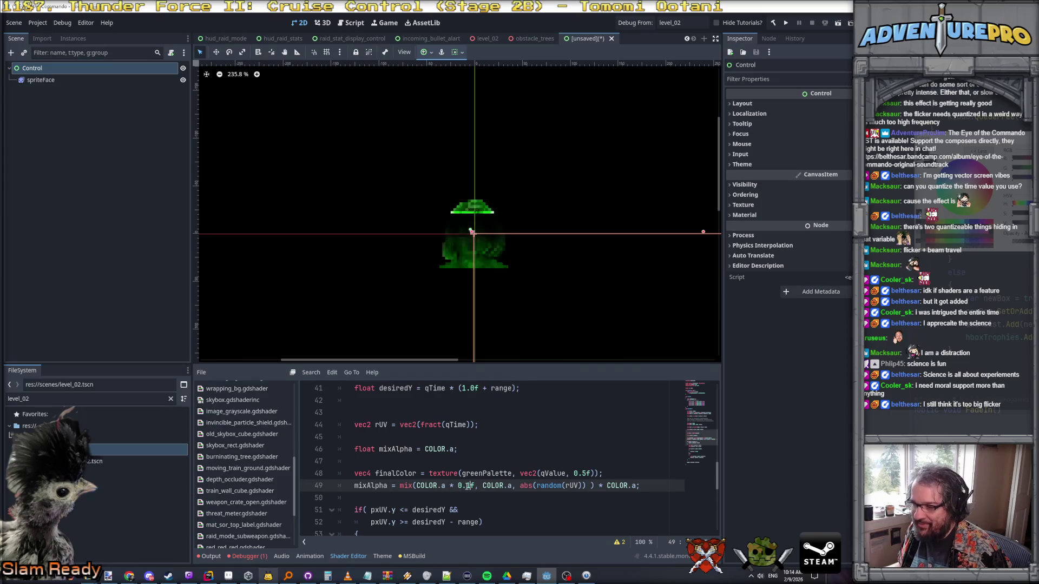
pyautogui.press('BackSpace')
pyautogui.write('9')
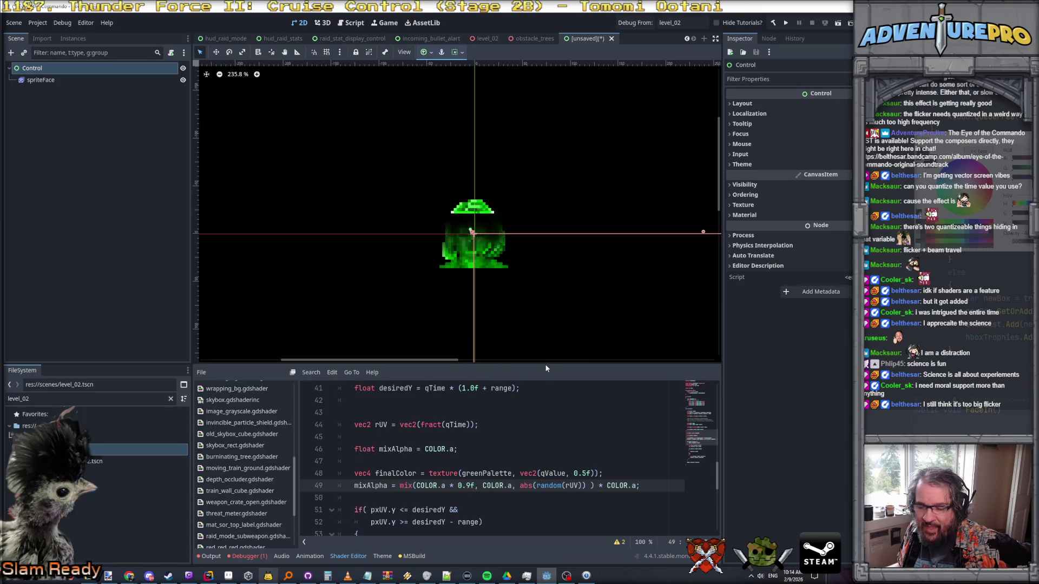
pyautogui.scroll(-1, 608, 474)
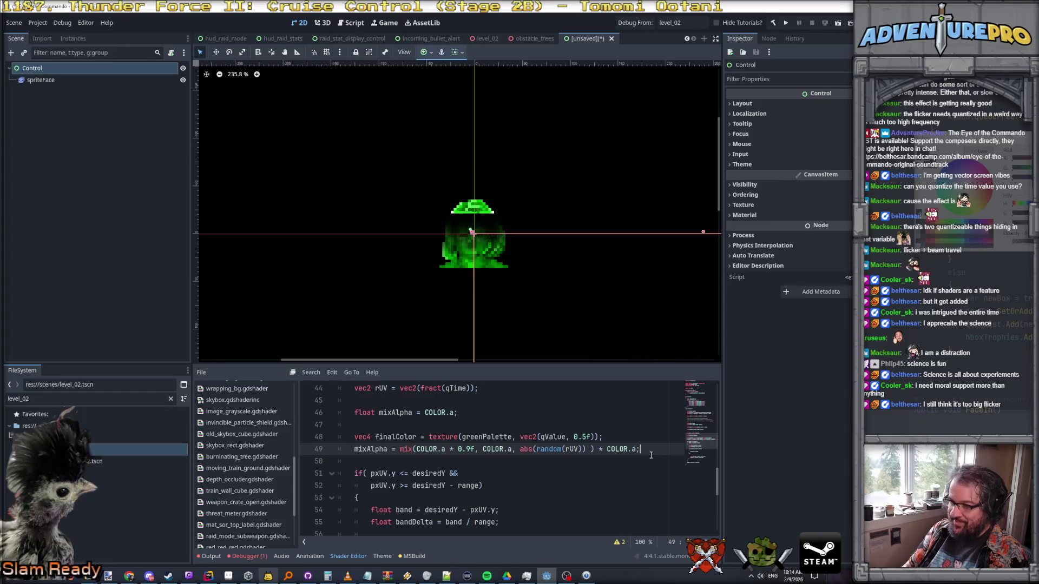
pyautogui.scroll(4, 622, 453)
pyautogui.scroll(-3, 595, 454)
pyautogui.scroll(3, 555, 455)
pyautogui.scroll(3, 555, 454)
pyautogui.click(598, 450)
pyautogui.scroll(-7, 606, 444)
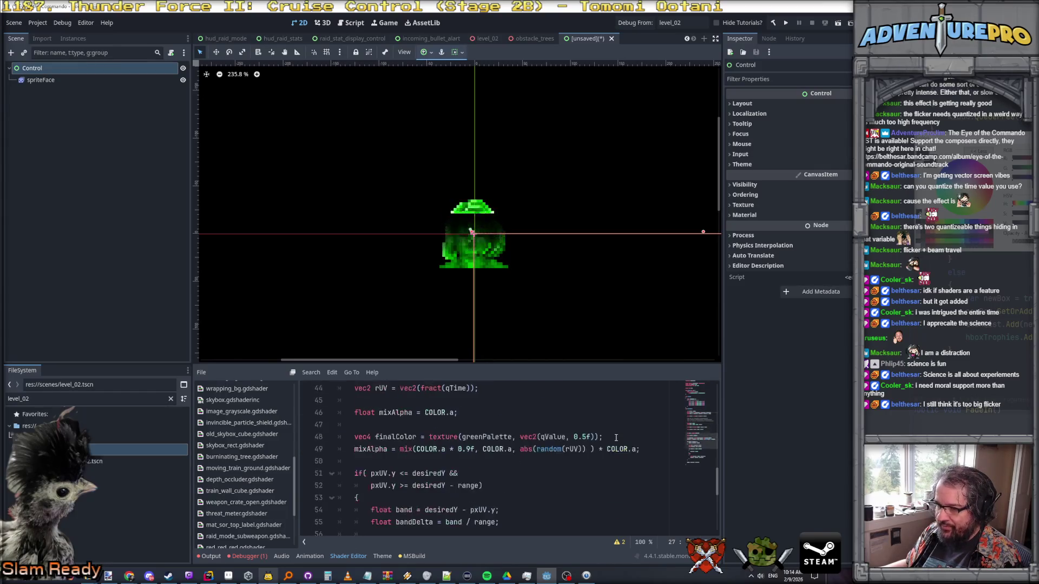
# - Add line 51: vec4 diggityDark = texture(greenPalette, vec2(0, 0.5f)) * (1.0f - COLOR.a);
pyautogui.click(649, 454)
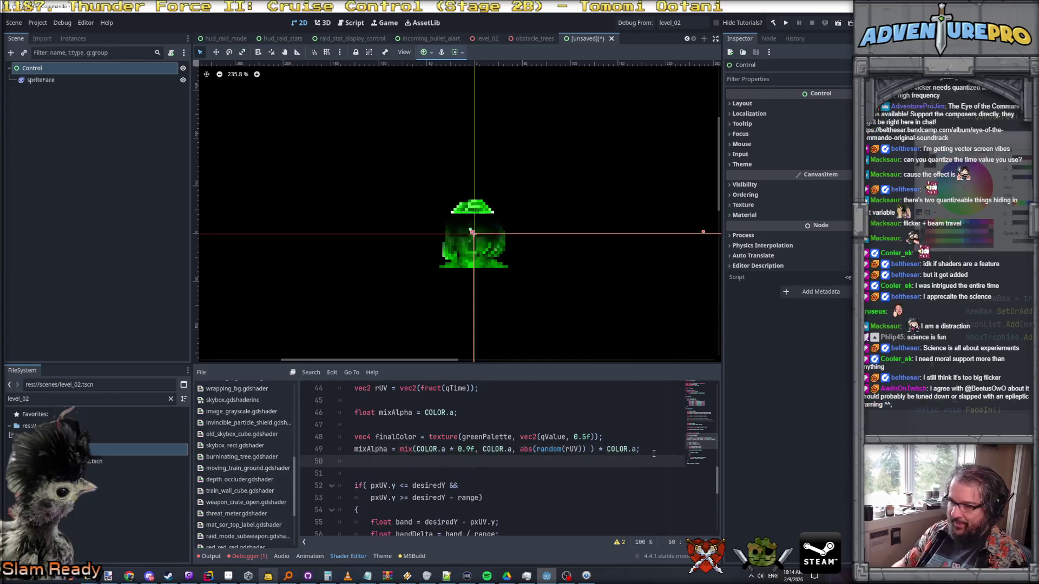
pyautogui.press('Return')
pyautogui.press('Return')
pyautogui.write('v')
pyautogui.write('4 diggityDark =')
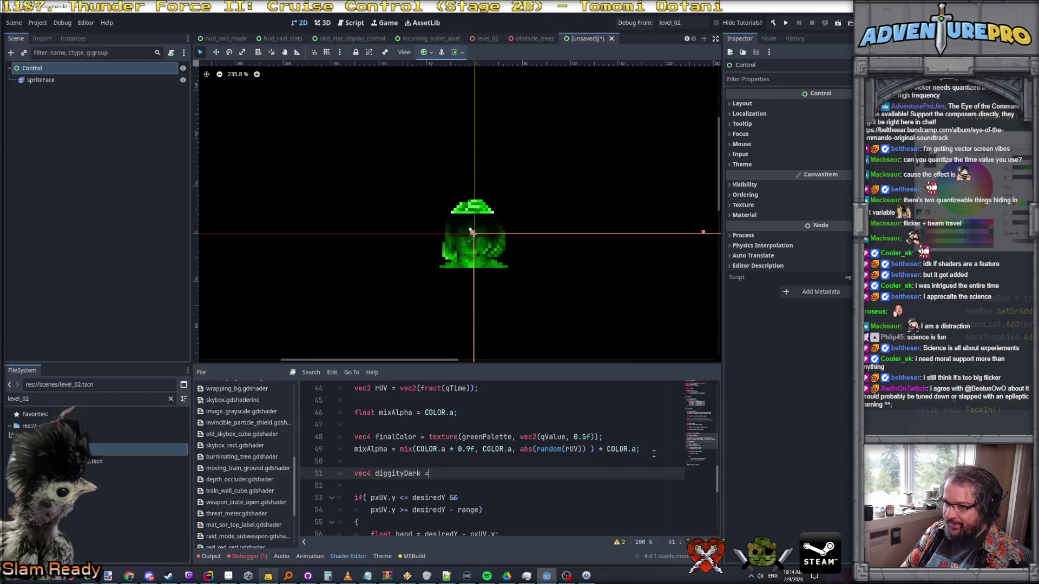
pyautogui.write('xt')
pyautogui.press('Return')
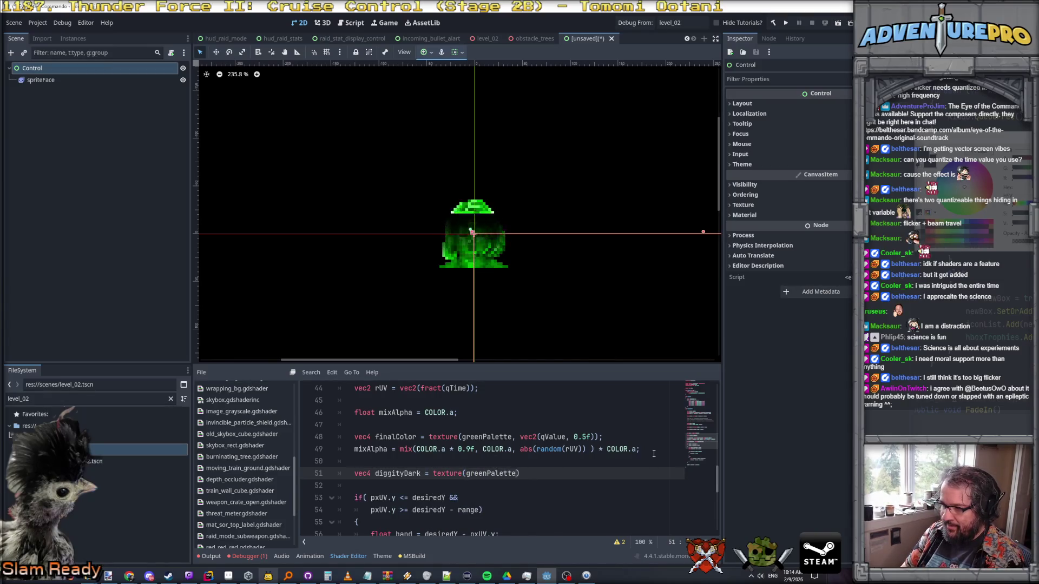
pyautogui.write(', vec2(0, 0.5f')
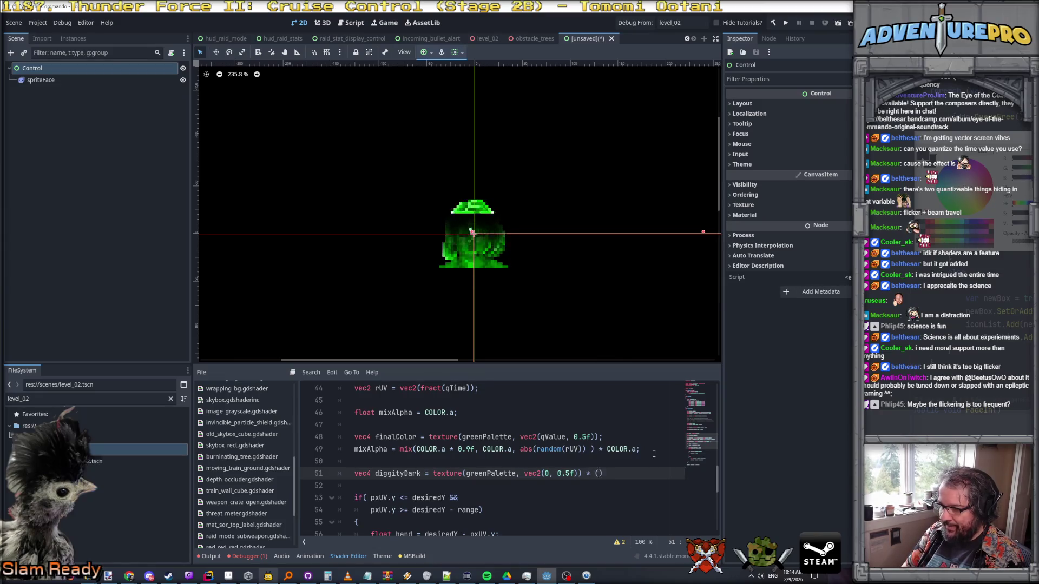
pyautogui.write('.0f - COLOR.a')
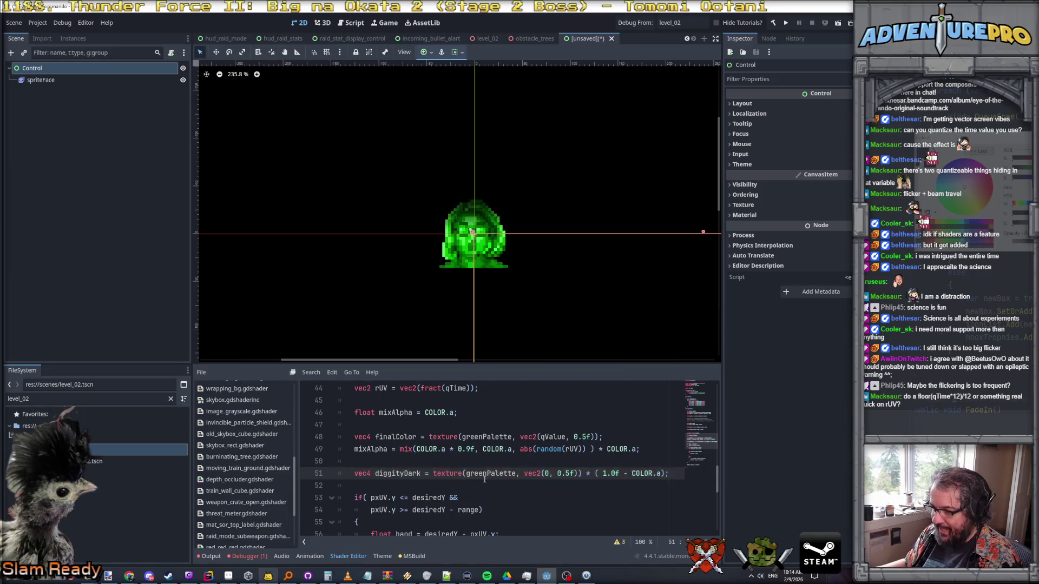
pyautogui.scroll(-7, 405, 473)
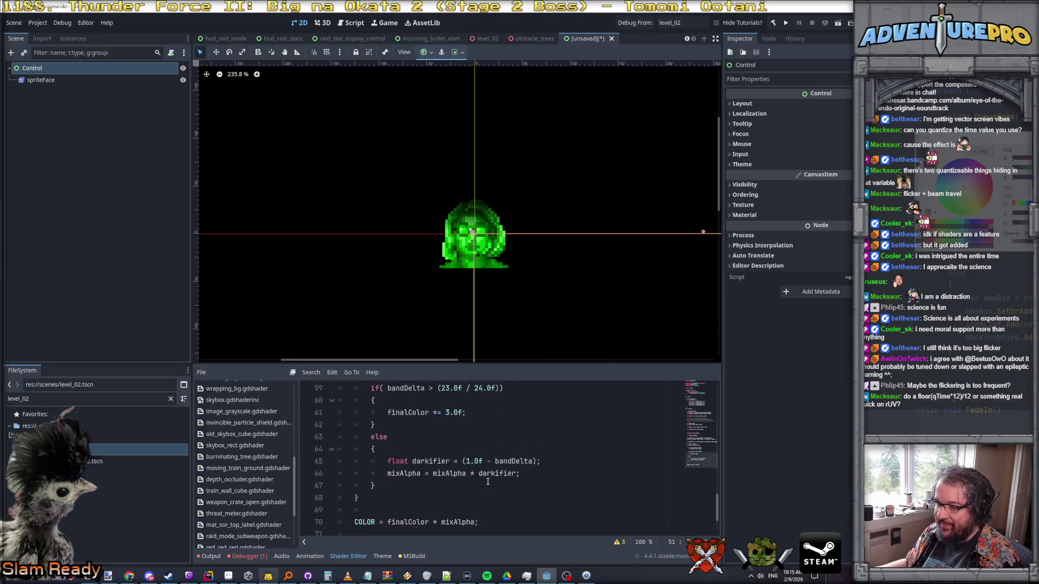
# - Change the output line to COLOR = finalColor * mixAlpha + diggityDark; and check the preview
pyautogui.click(478, 461)
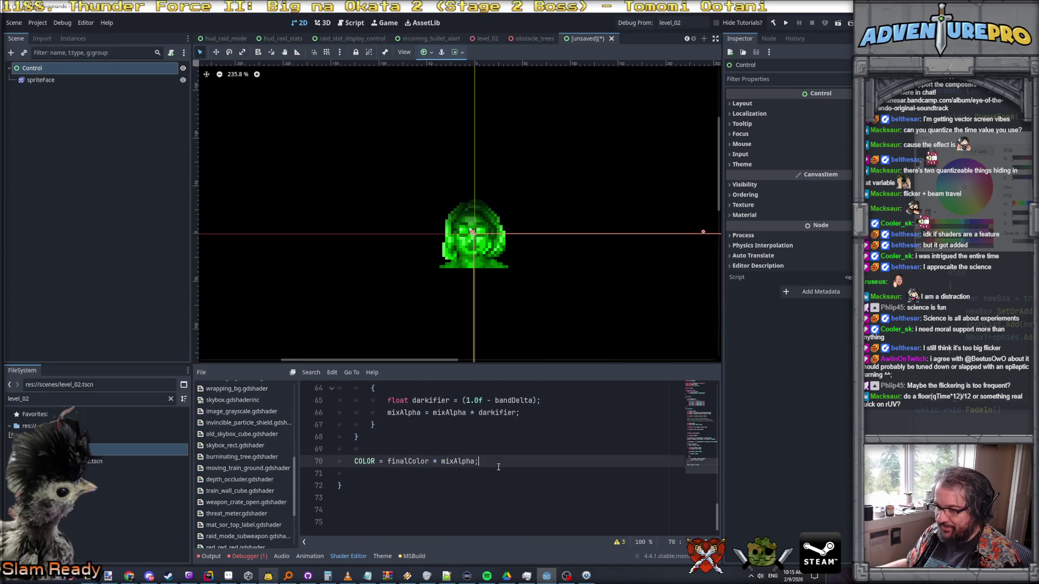
pyautogui.write('+ diggt')
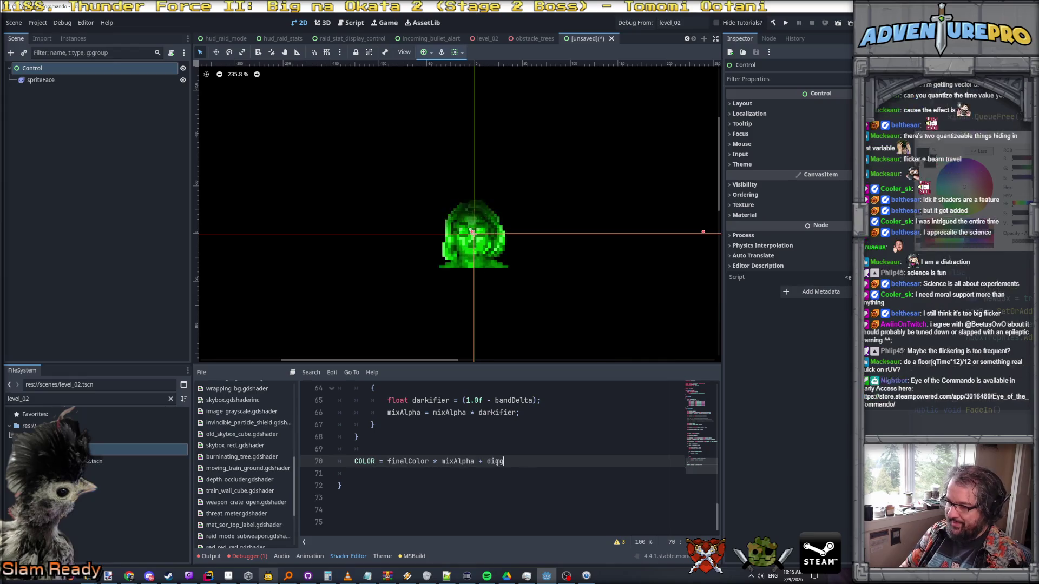
pyautogui.press('Return')
pyautogui.press('BackSpace')
pyautogui.press('BackSpace')
pyautogui.write(';')
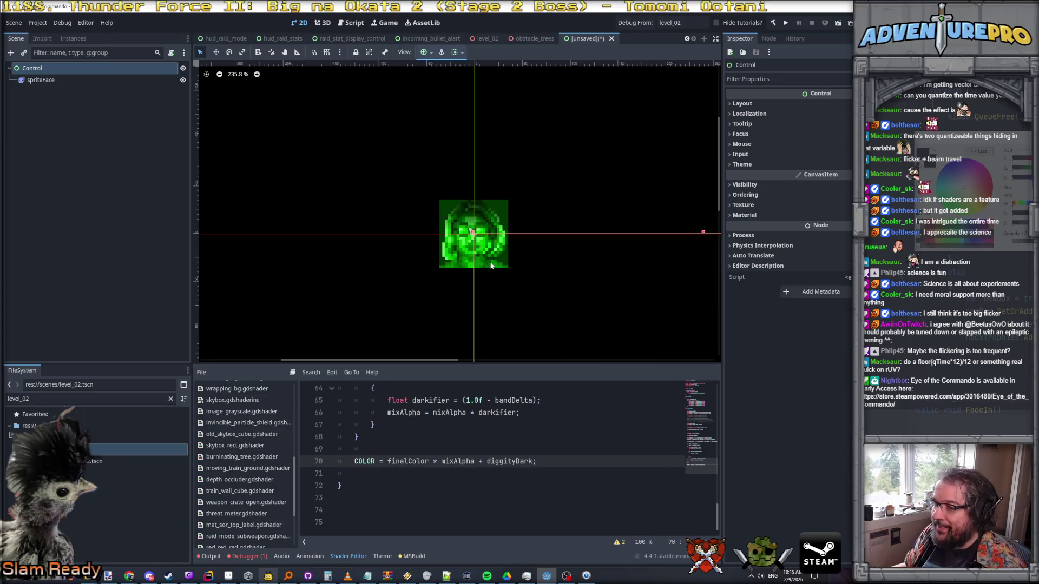
pyautogui.scroll(-2, 491, 265)
pyautogui.scroll(4, 449, 203)
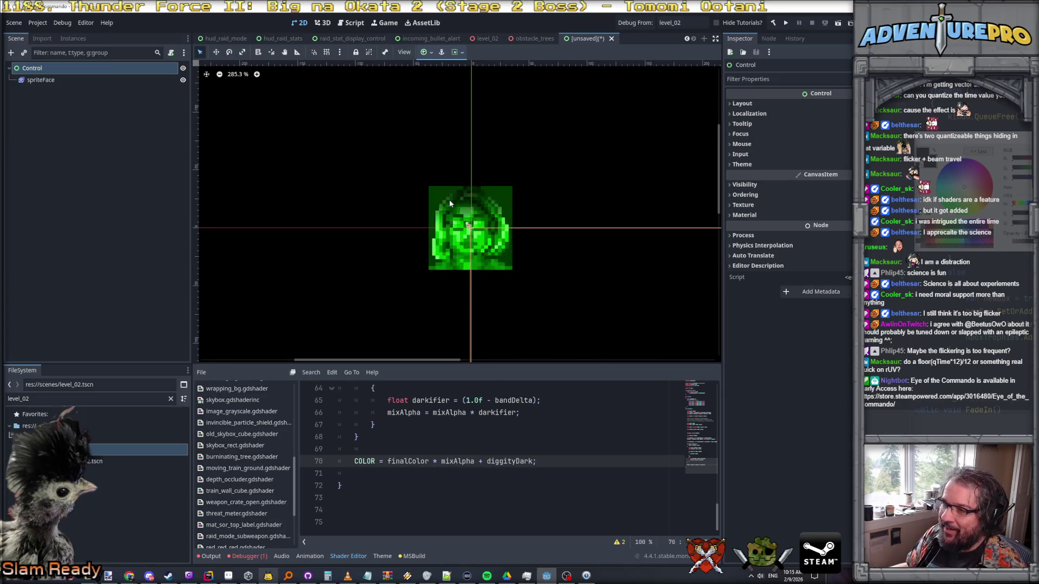
pyautogui.scroll(3, 437, 195)
pyautogui.scroll(-1, 438, 197)
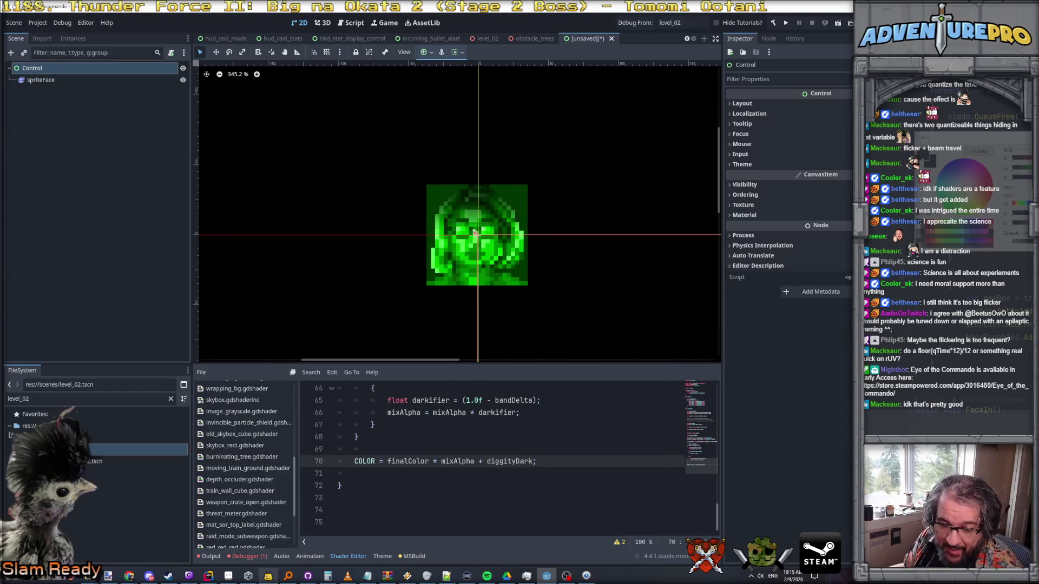
pyautogui.scroll(2, 365, 425)
pyautogui.scroll(7, 364, 425)
pyautogui.click(400, 436)
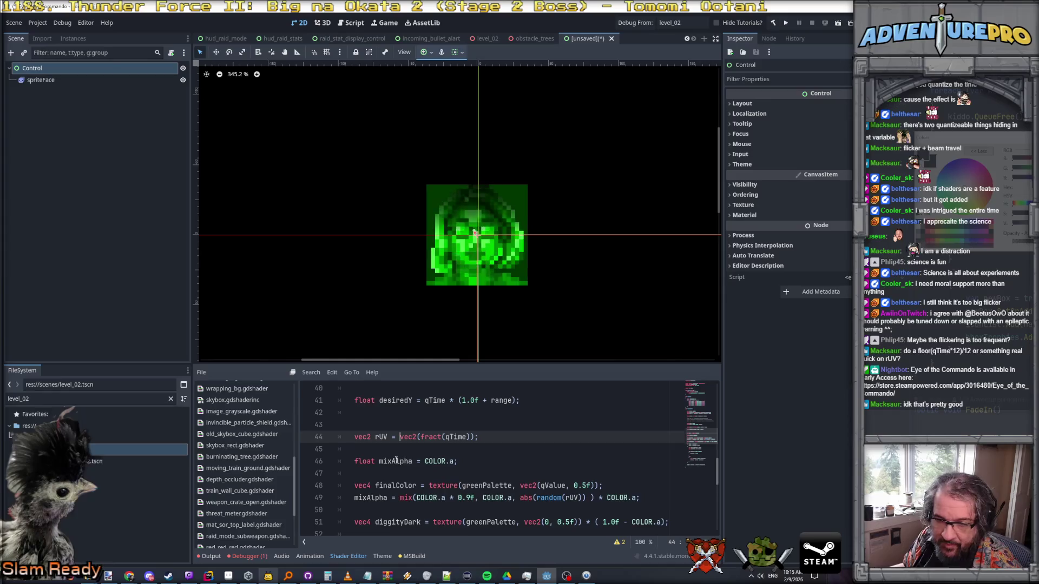
# - Quantize rUV on line 44 to vec2(fract(floor(qTime * 12.0f) / 12.0f))
pyautogui.click(476, 436)
pyautogui.press('Left')
pyautogui.press('Left')
pyautogui.press('Left')
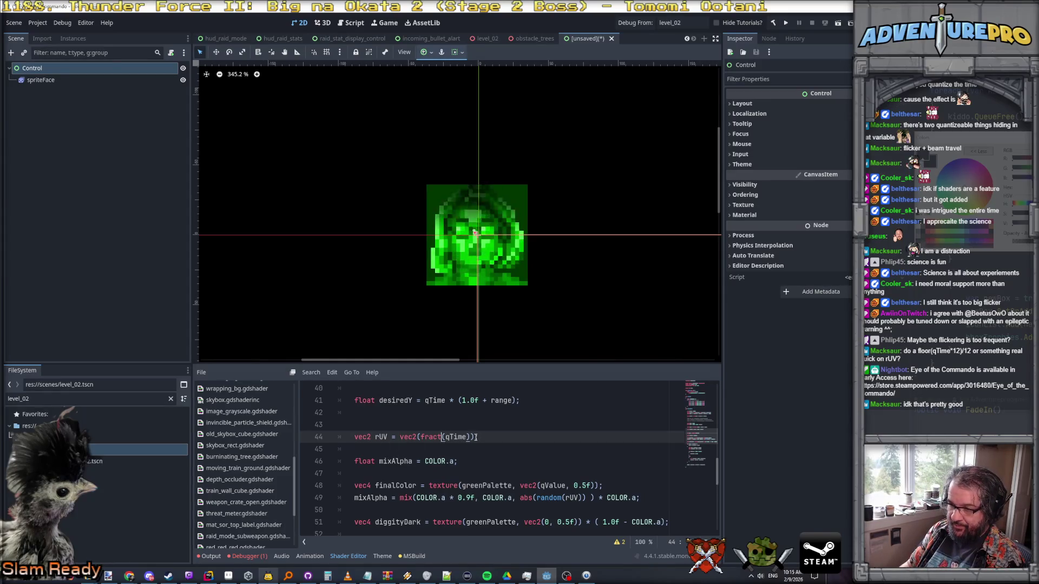
pyautogui.press('Right')
pyautogui.press('Right')
pyautogui.press('Right')
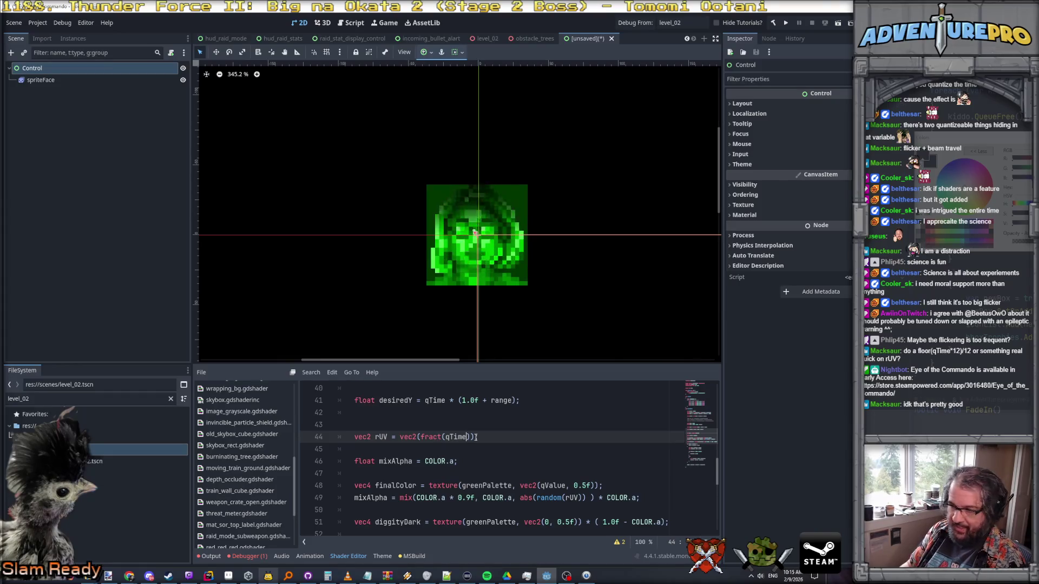
pyautogui.write('*12')
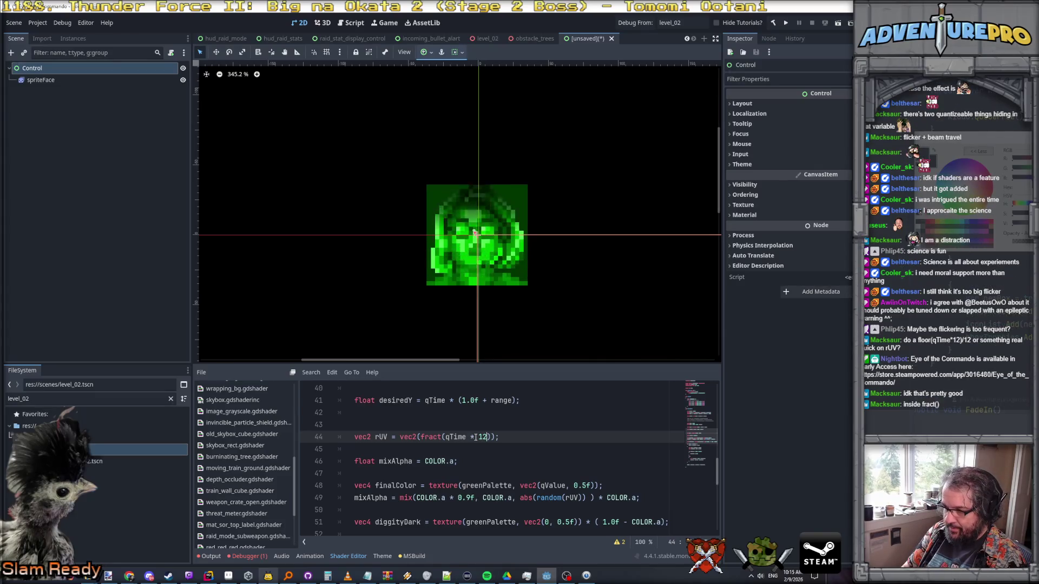
pyautogui.write(')')
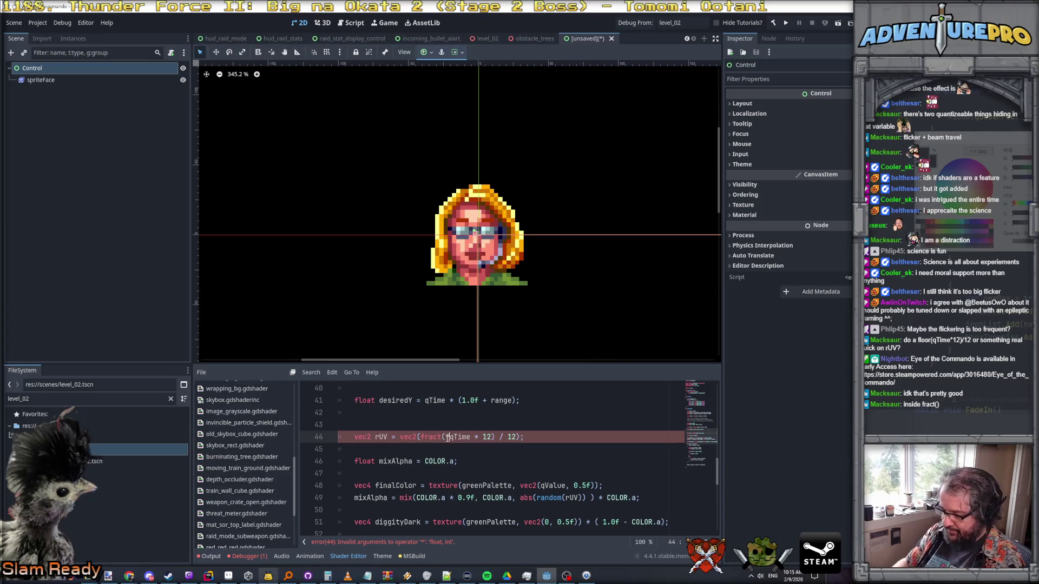
pyautogui.press('End')
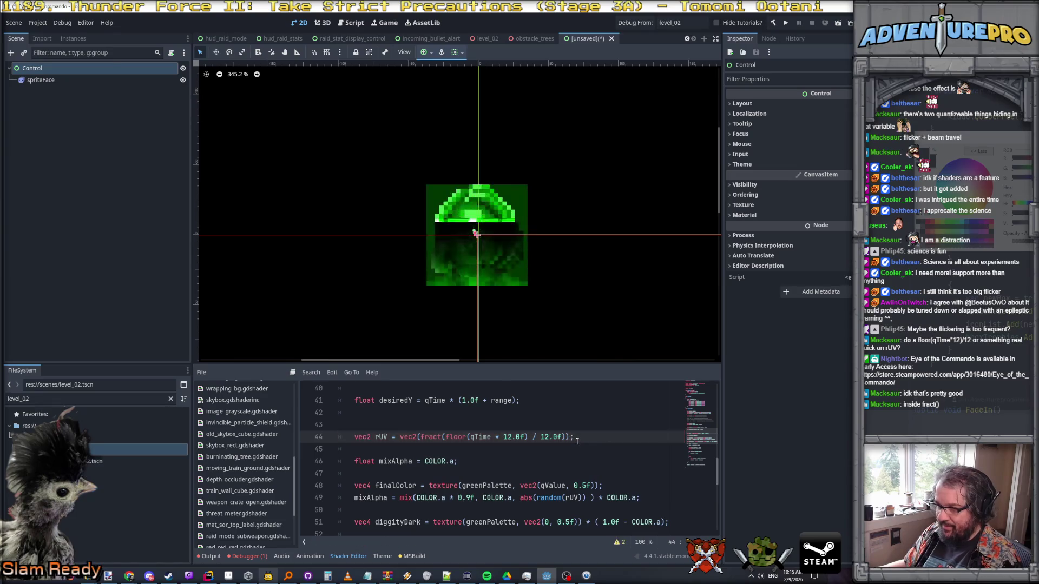
pyautogui.scroll(4, 490, 241)
pyautogui.scroll(-3, 491, 245)
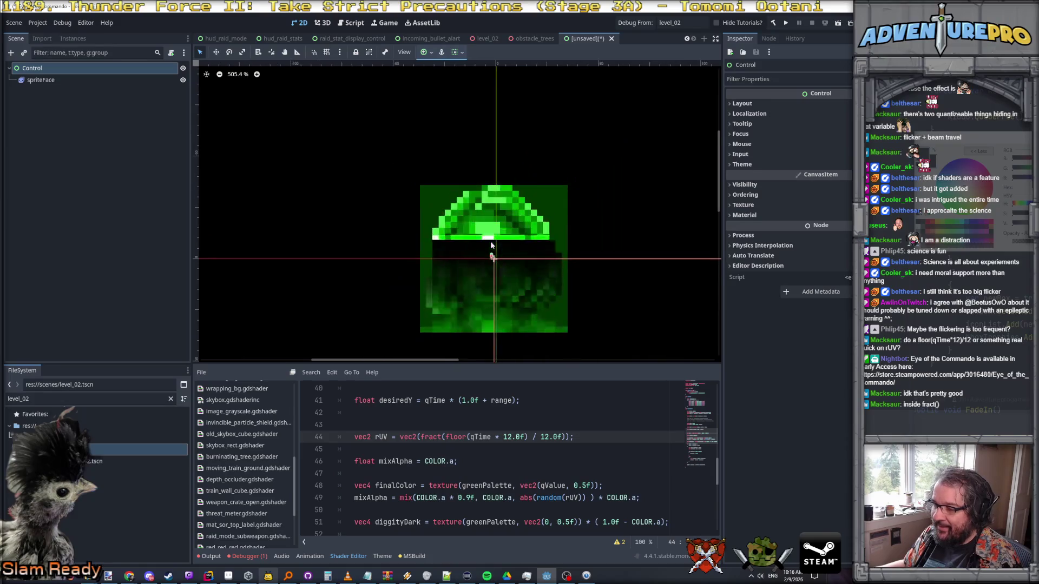
pyautogui.scroll(-2, 472, 430)
# - Lower the flicker factor on line 49 from 0.9f to 0.8f and recentre the green sprite
pyautogui.click(470, 425)
pyautogui.press('BackSpace')
pyautogui.write('8')
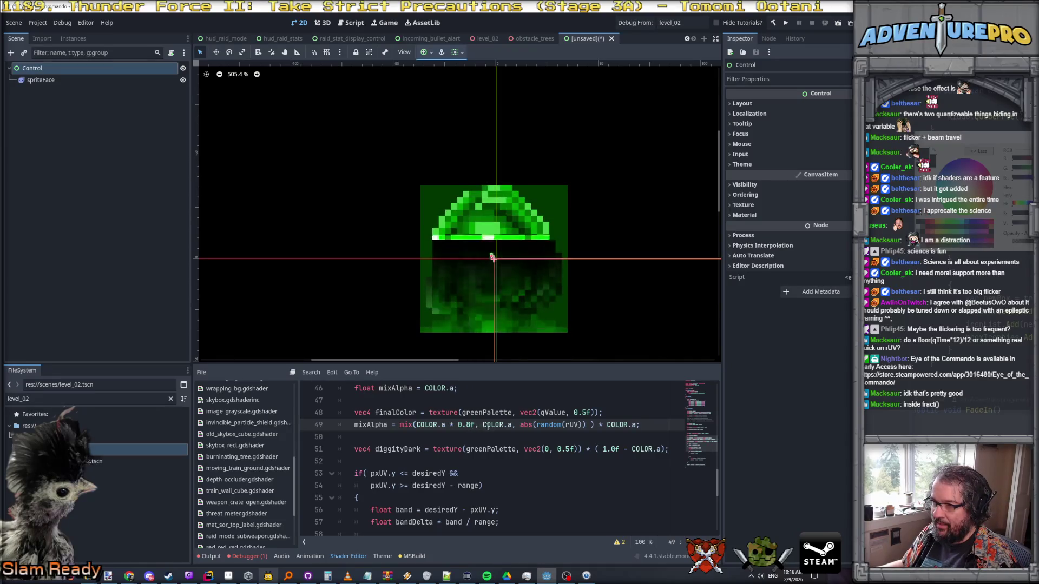
pyautogui.scroll(-3, 554, 339)
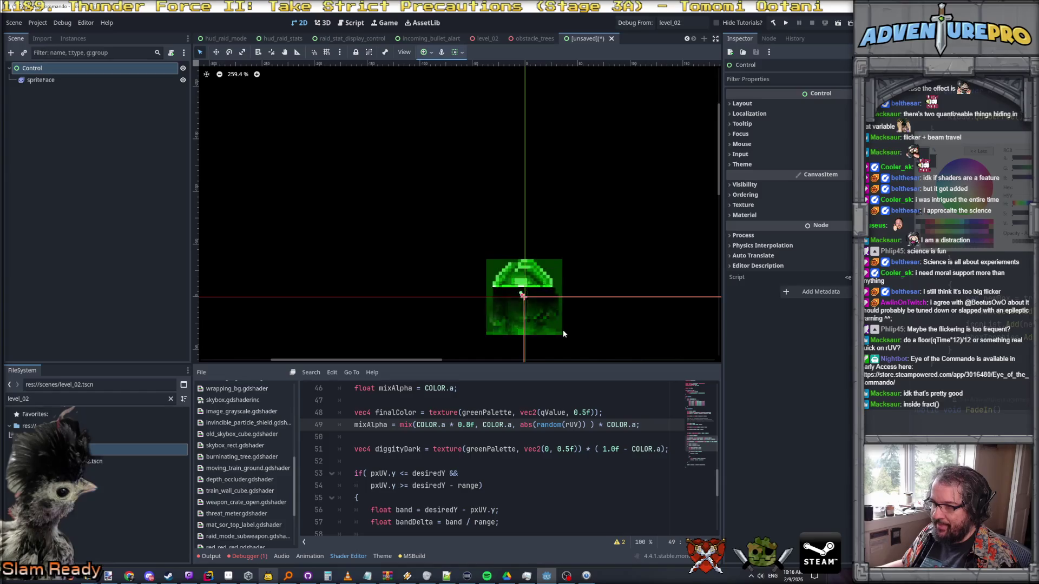
pyautogui.scroll(-2, 563, 331)
pyautogui.moveTo(576, 341)
pyautogui.mouseDown()
pyautogui.moveTo(561, 301)
pyautogui.moveTo(507, 260)
pyautogui.mouseUp()
pyautogui.scroll(-2, 496, 465)
pyautogui.scroll(2, 495, 466)
pyautogui.click(395, 449)
pyautogui.scroll(-6, 540, 483)
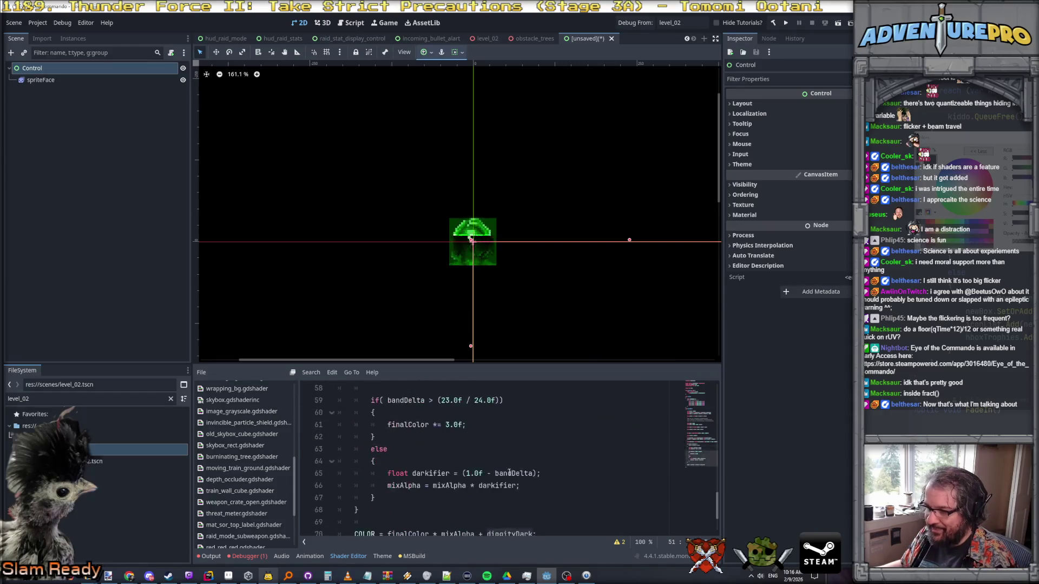
# - Append * (1.0f - mixAlpha) after diggityDark on line 70 and zoom the canvas to inspect
pyautogui.scroll(1, 429, 425)
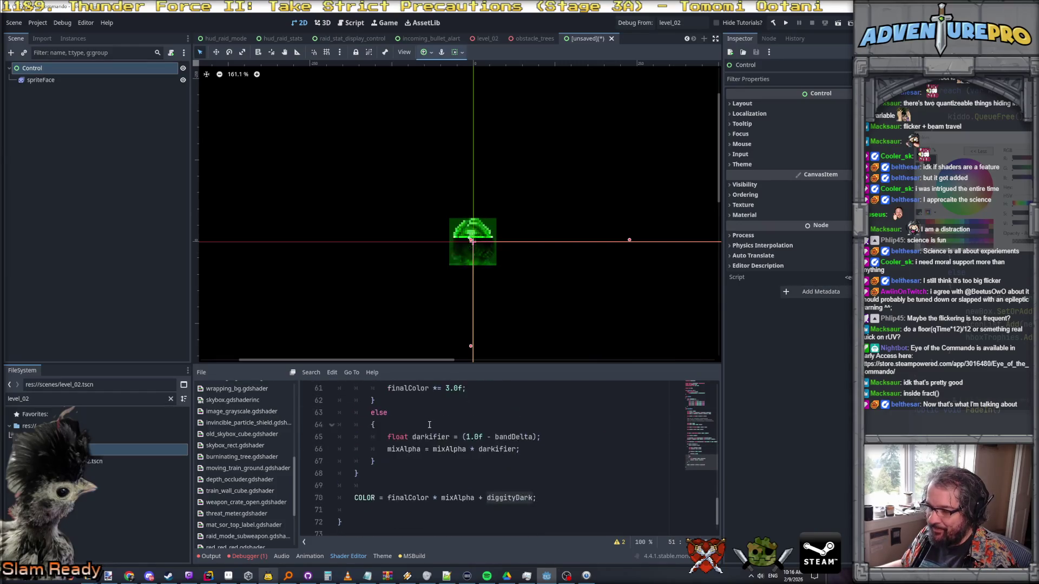
pyautogui.click(538, 497)
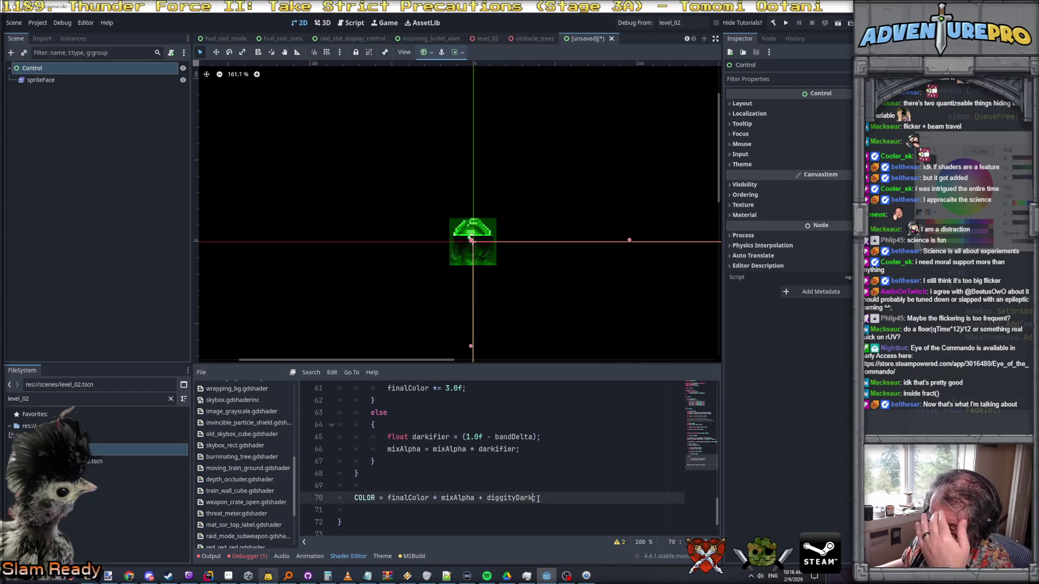
pyautogui.write('(1.')
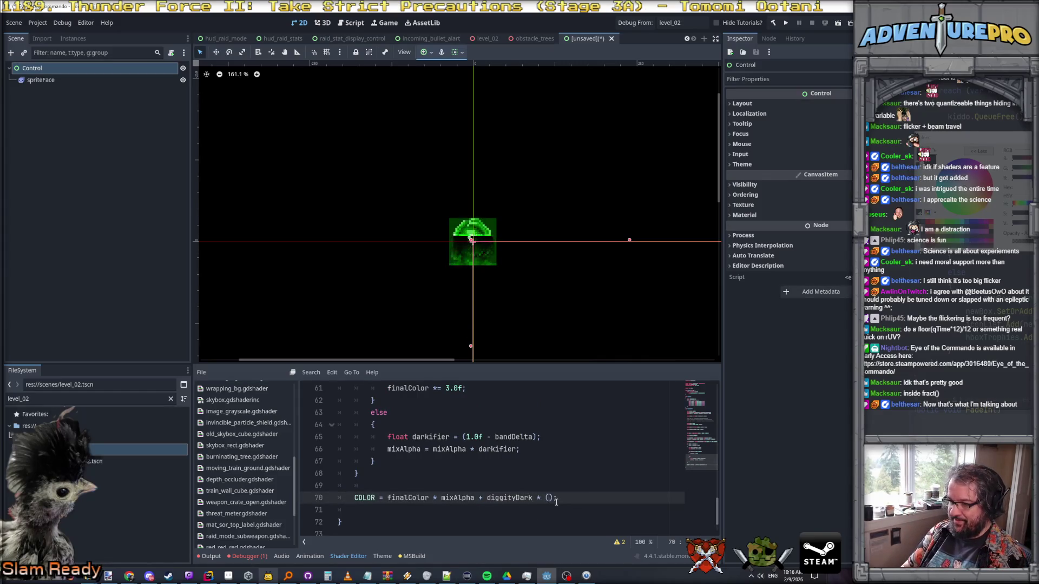
pyautogui.write('0f - mixAlpha)')
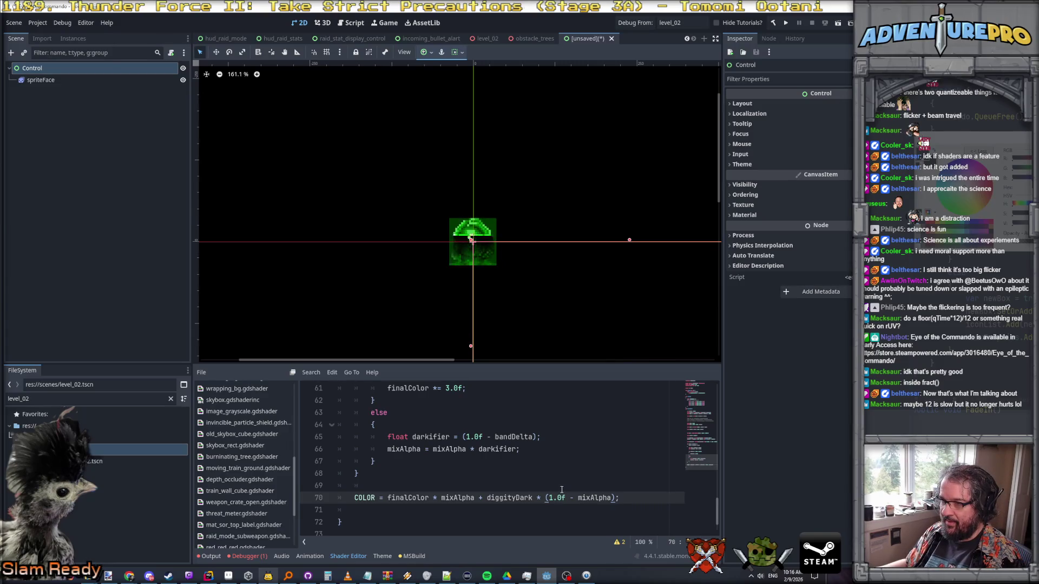
pyautogui.scroll(4, 499, 247)
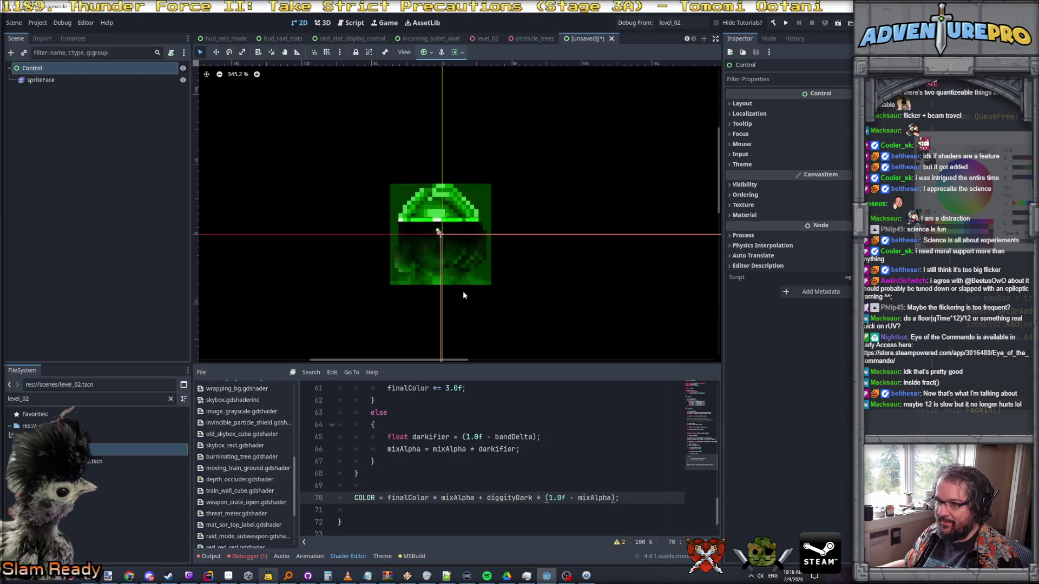
pyautogui.scroll(-5, 453, 266)
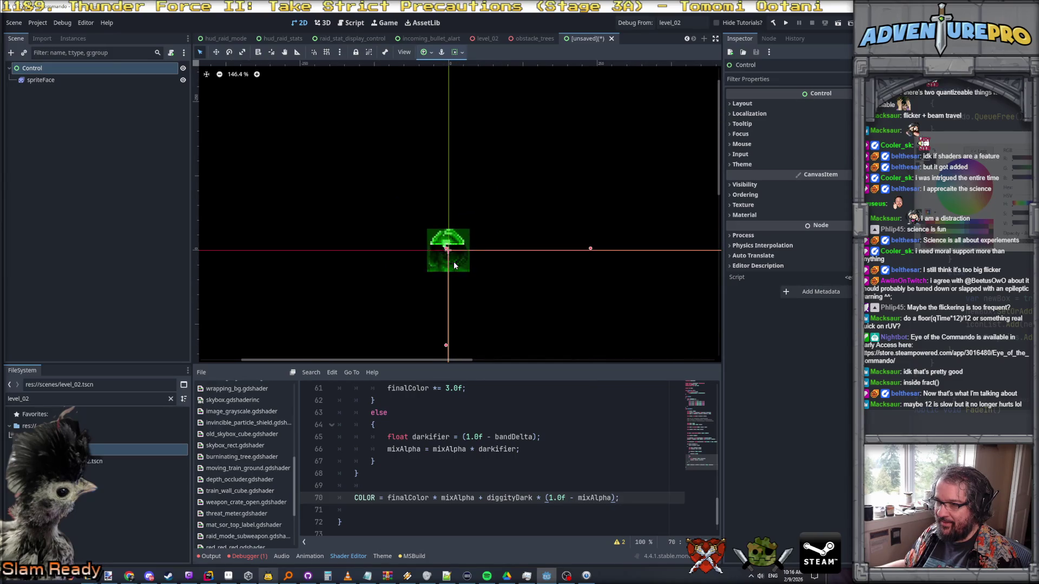
pyautogui.scroll(1, 493, 460)
pyautogui.scroll(-1, 493, 461)
pyautogui.scroll(4, 509, 495)
pyautogui.scroll(3, 519, 492)
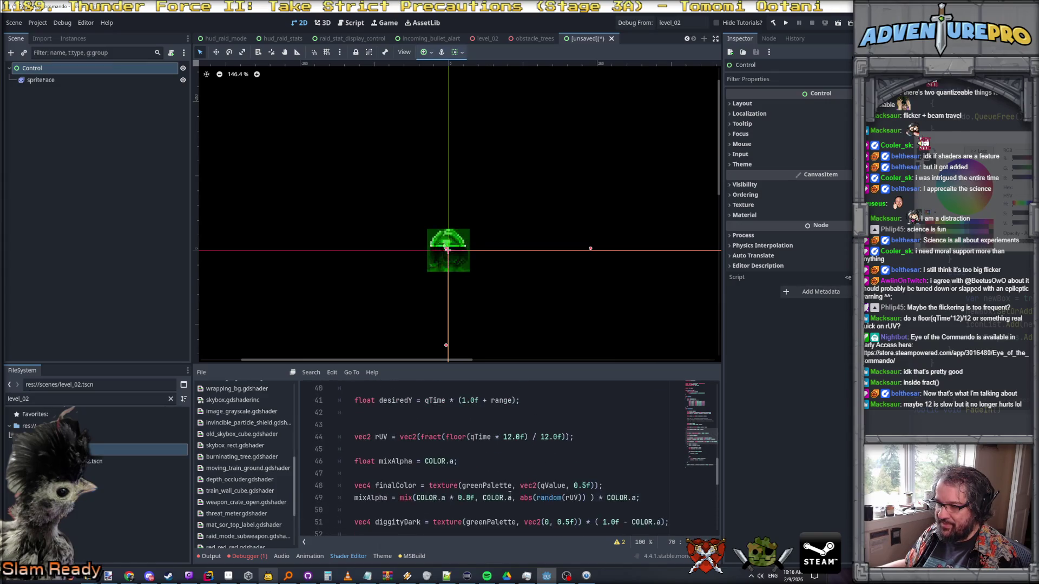
# - Delete the * (1.0f - COLOR.a) factor from line 51 and zoom in on the sprite
pyautogui.scroll(-1, 563, 488)
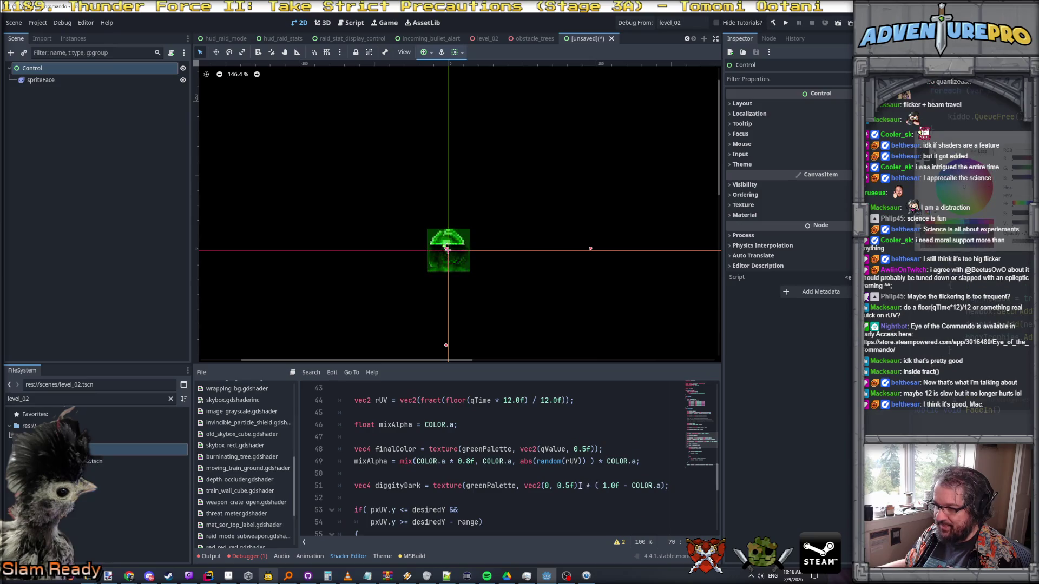
pyautogui.moveTo(582, 486); pyautogui.dragTo(667, 484)
pyautogui.press('BackSpace')
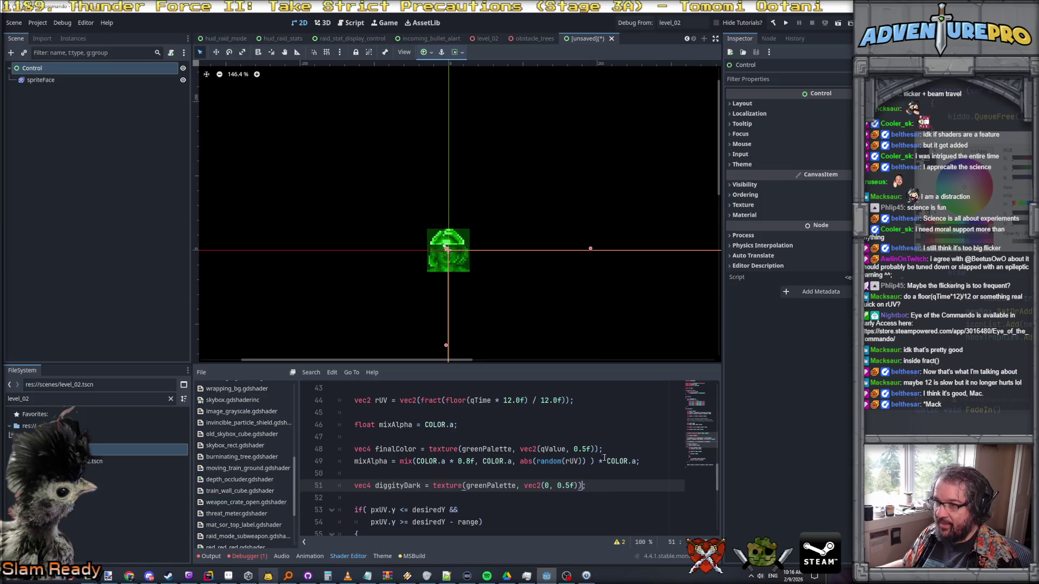
pyautogui.scroll(4, 459, 269)
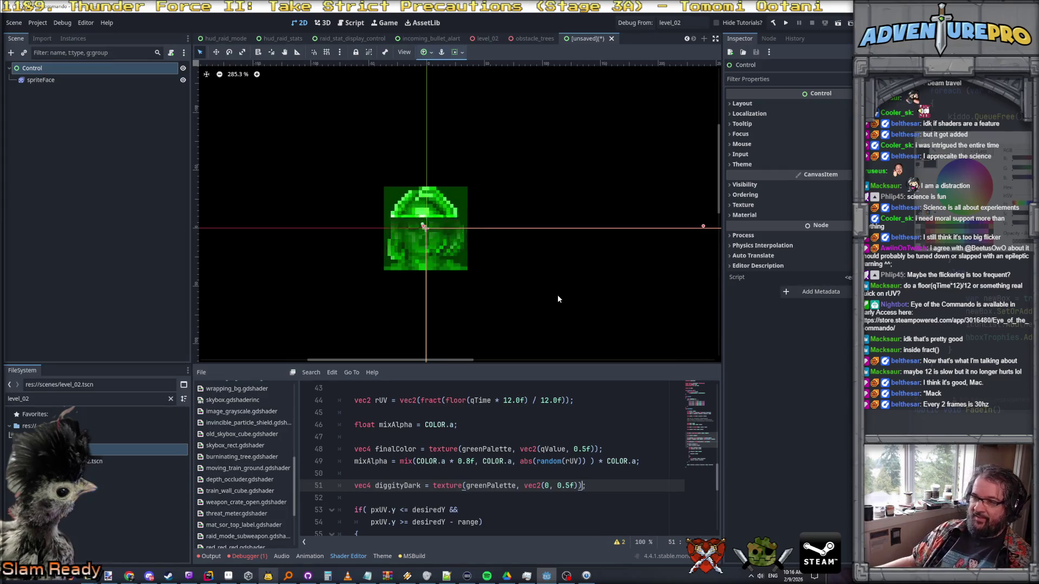
pyautogui.scroll(-3, 563, 302)
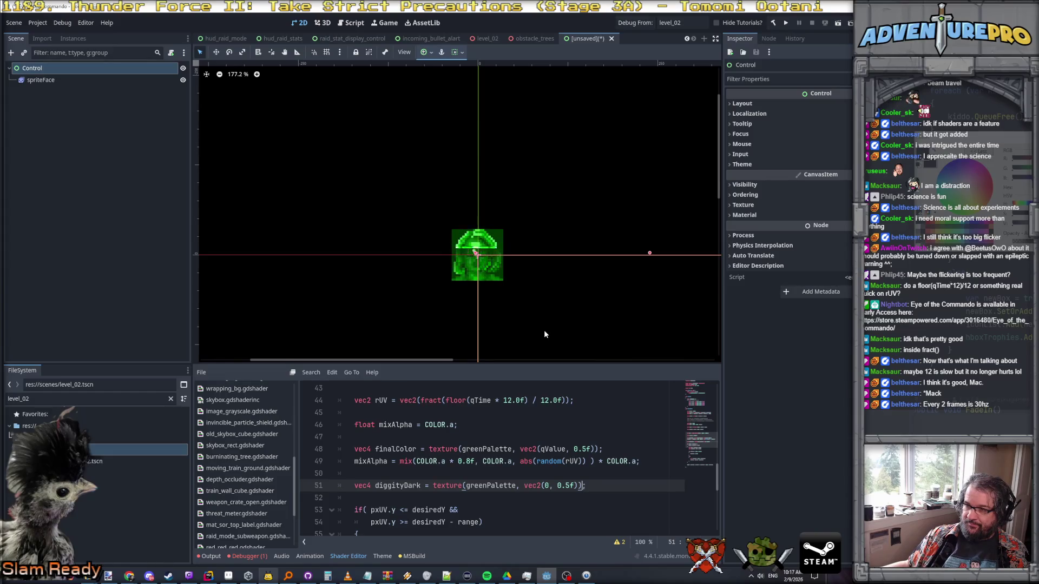
pyautogui.scroll(3, 544, 334)
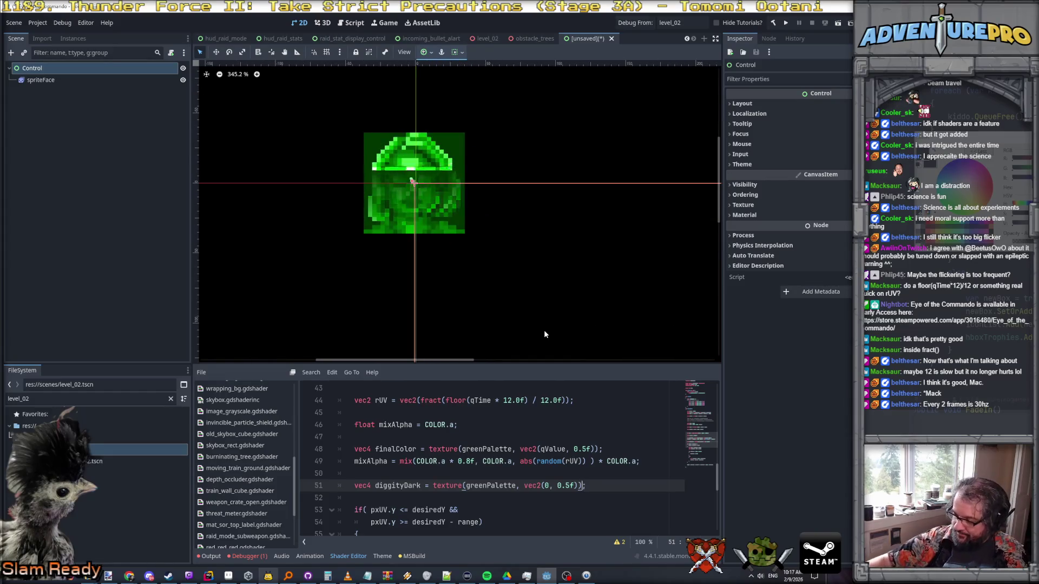
pyautogui.scroll(2, 472, 238)
pyautogui.moveTo(482, 282); pyautogui.dragTo(538, 320)
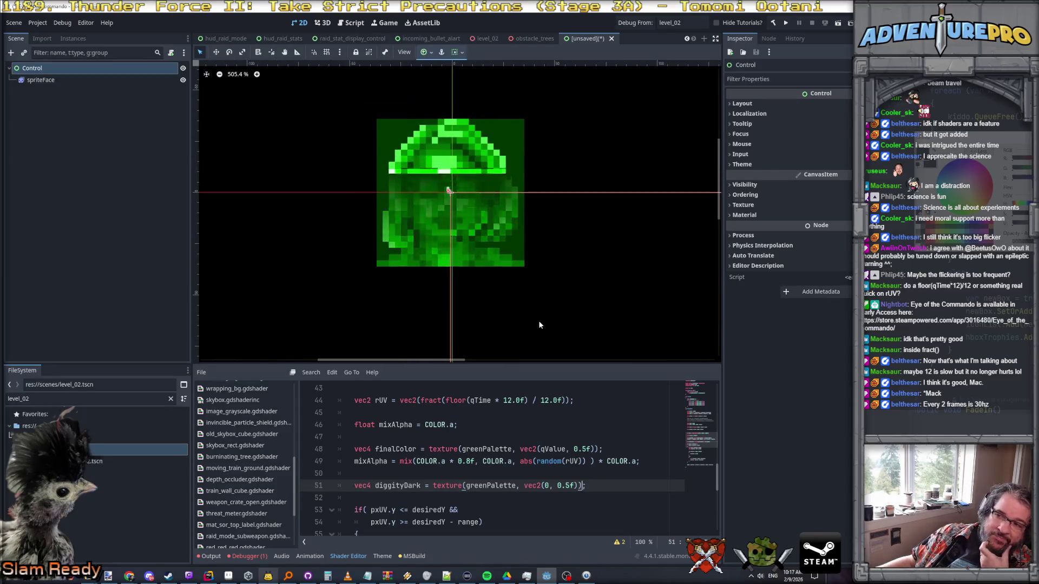
pyautogui.scroll(-4, 537, 313)
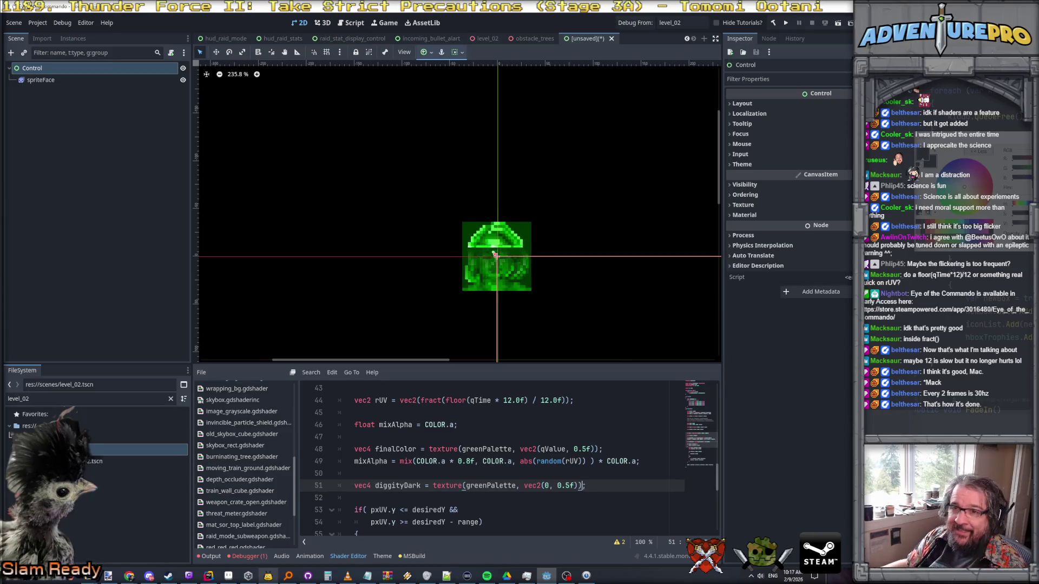
pyautogui.click(54, 80)
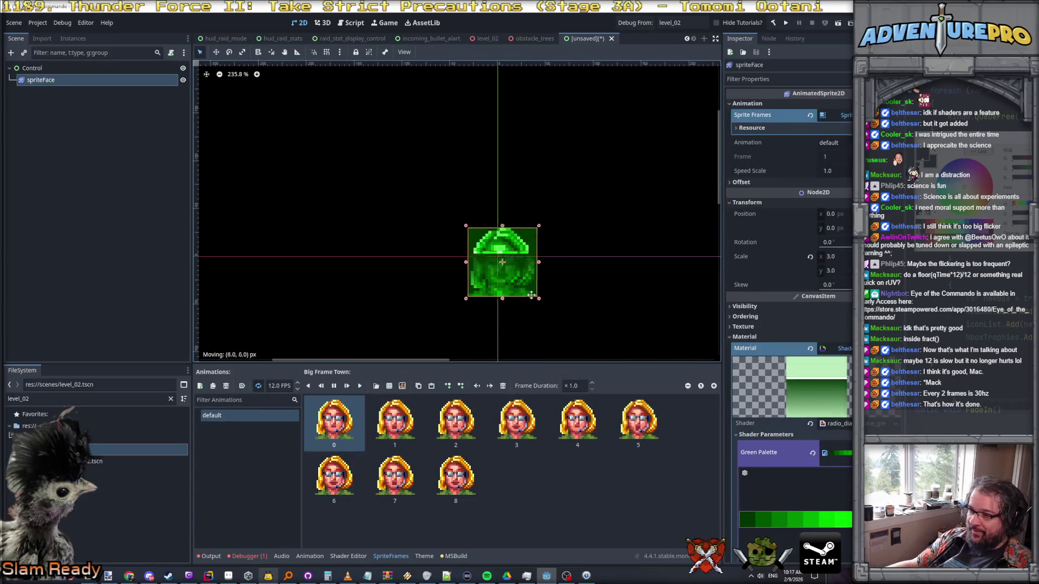
# - Drag the face sprite down-right, then reselect spriteFace in the Scene dock
pyautogui.moveTo(519, 287); pyautogui.dragTo(564, 335)
pyautogui.click(613, 328)
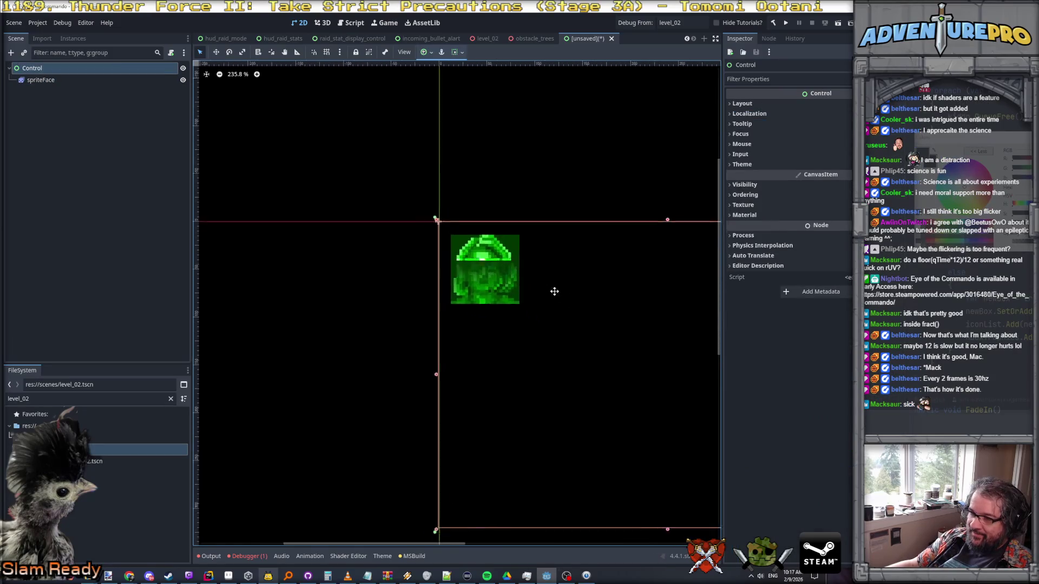
pyautogui.scroll(5, 393, 261)
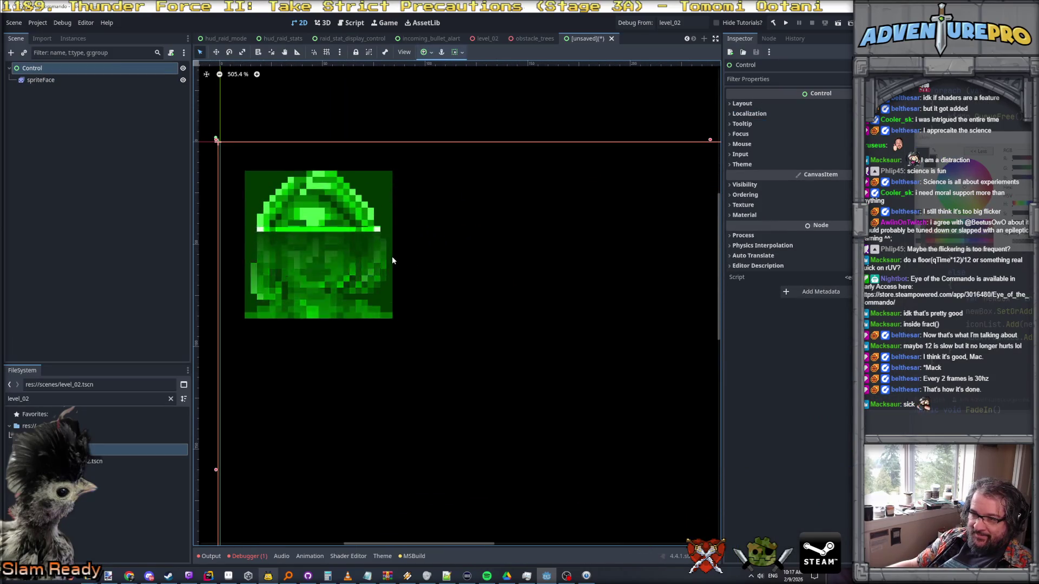
pyautogui.scroll(-2, 393, 261)
pyautogui.scroll(-5, 392, 261)
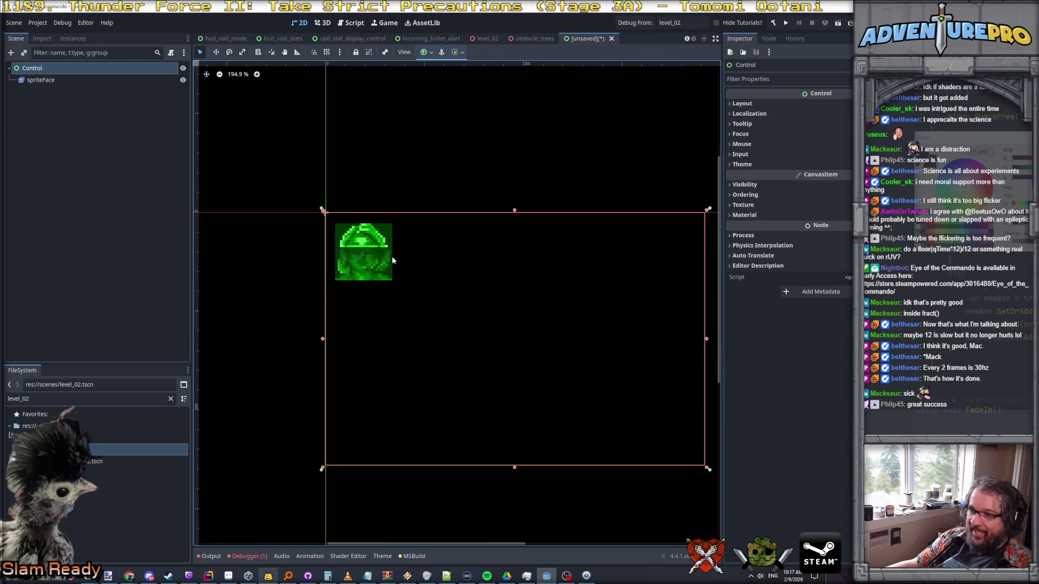
pyautogui.click(41, 79)
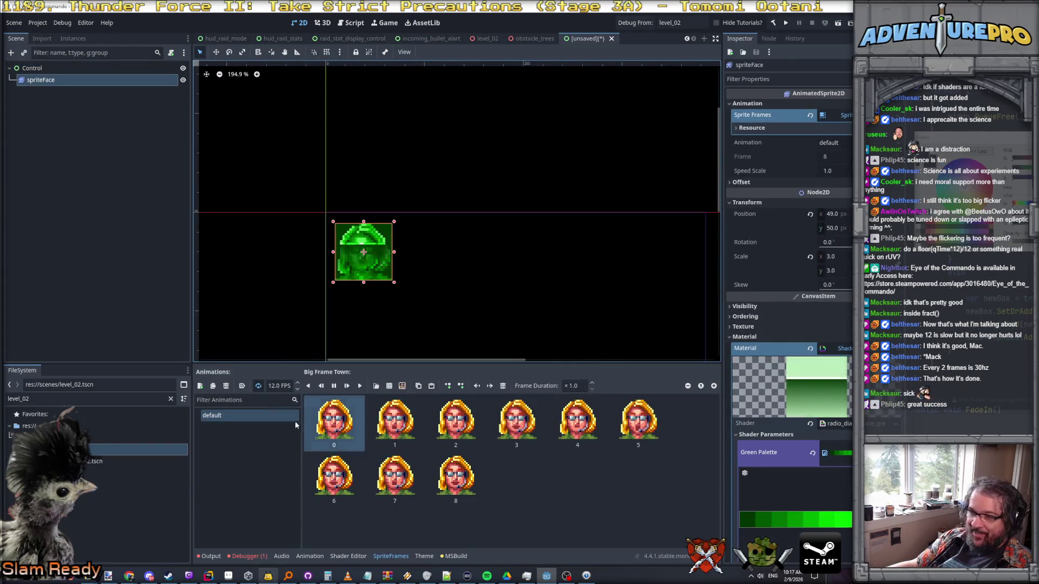
# - Set spriteFace's Transform Position to x 0 and y 0, dismissing the save prompt
pyautogui.click(831, 214)
pyautogui.write('0')
pyautogui.press('Tab')
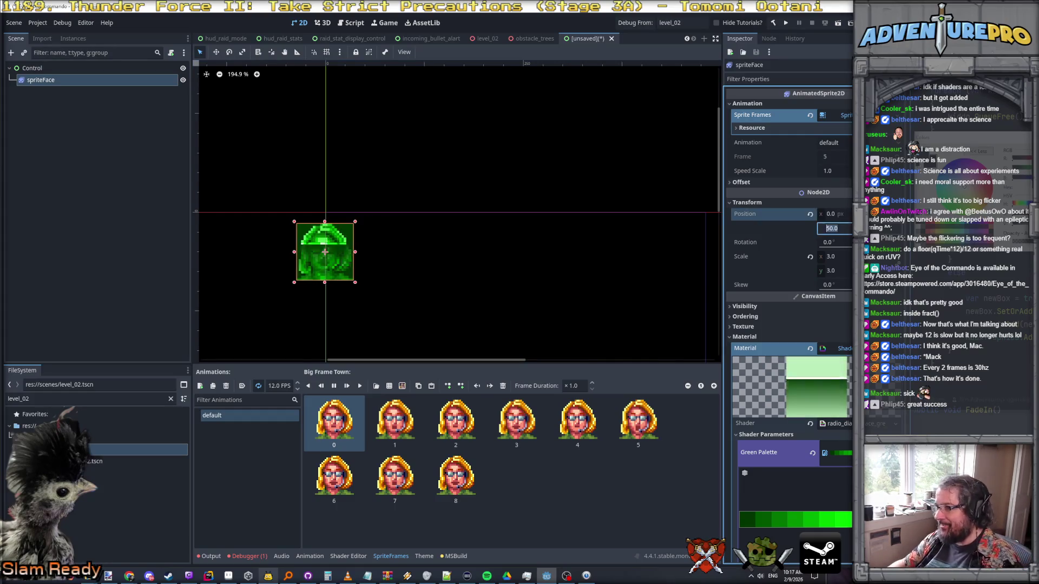
pyautogui.write('0')
pyautogui.press('Return')
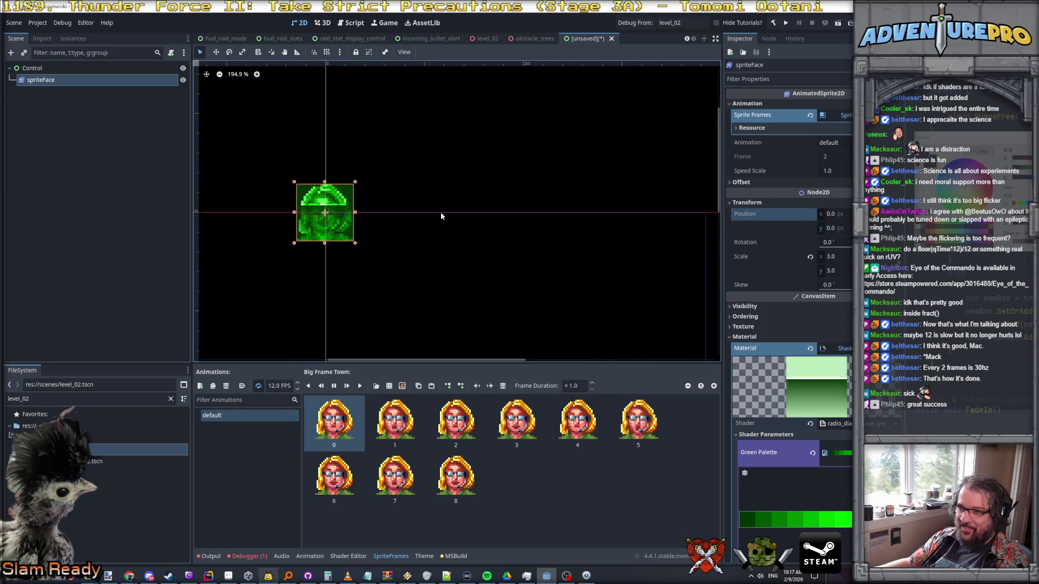
pyautogui.hotkey('ctrl', 's')
pyautogui.press('Escape')
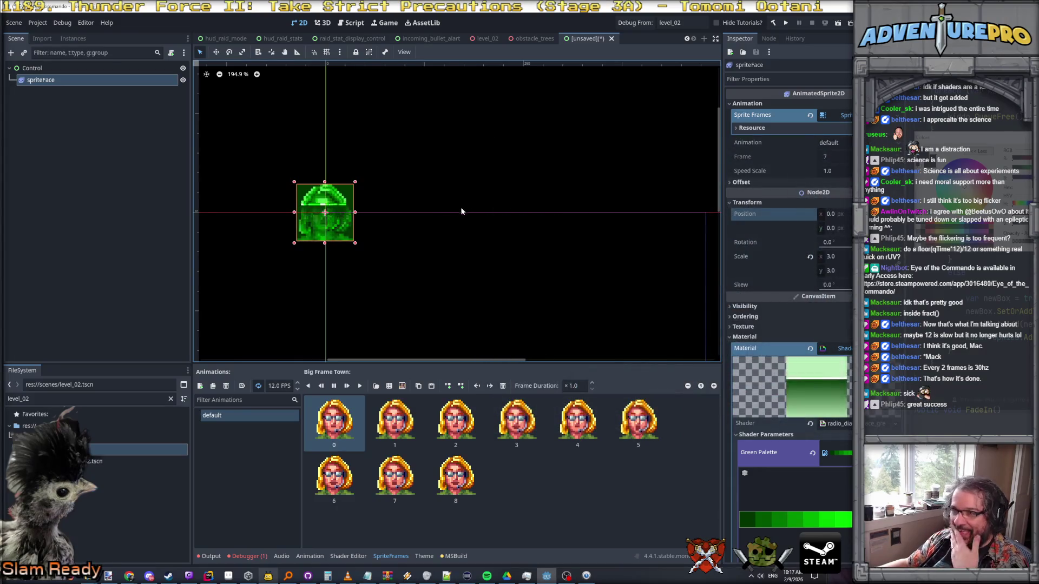
pyautogui.click(21, 24)
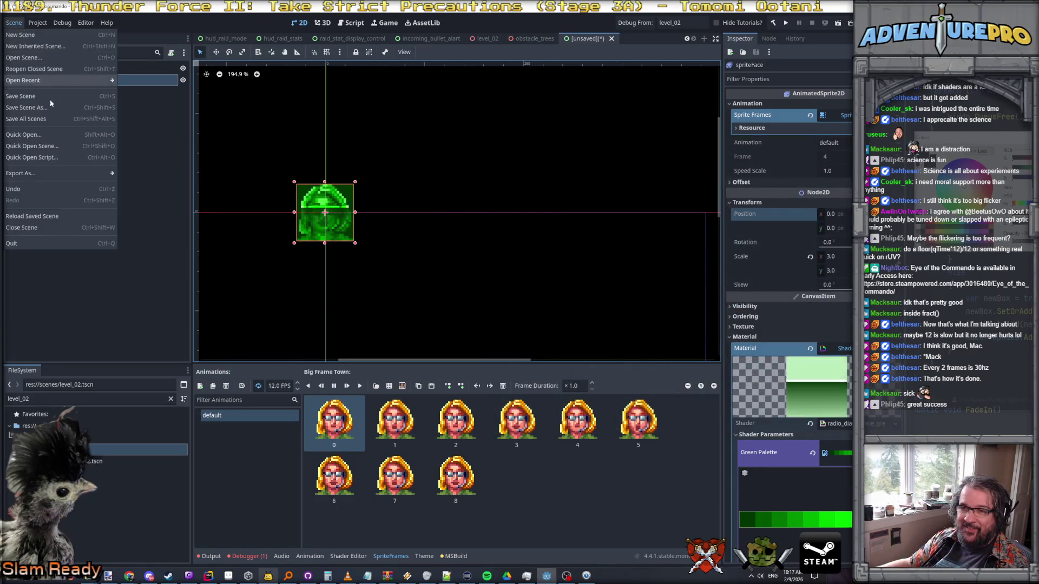
# - Save As radio_dialog_green_face.tscn inside the scenes folder, then deselect the face sprite
pyautogui.click(46, 104)
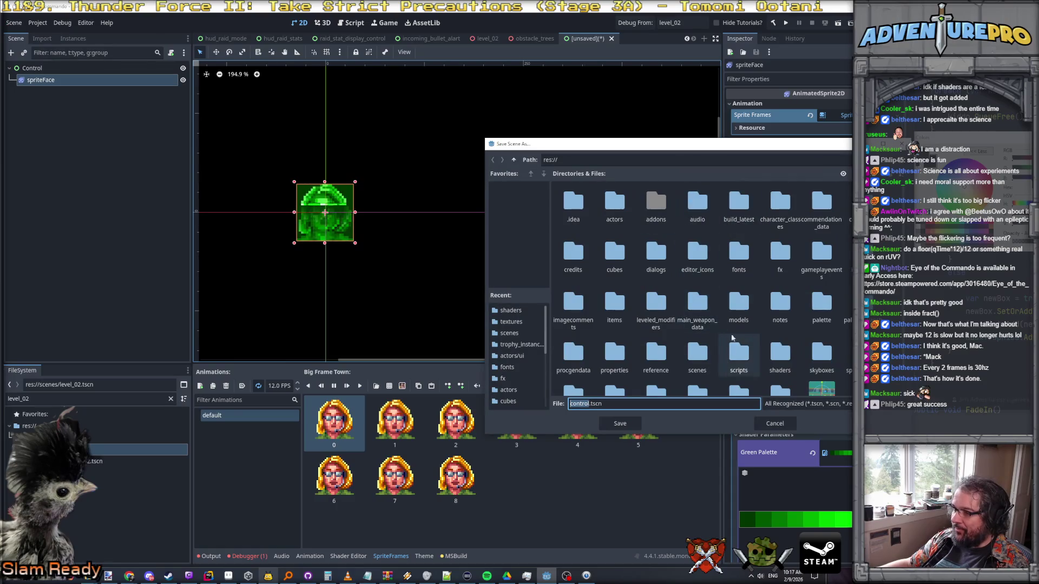
pyautogui.scroll(-1, 752, 322)
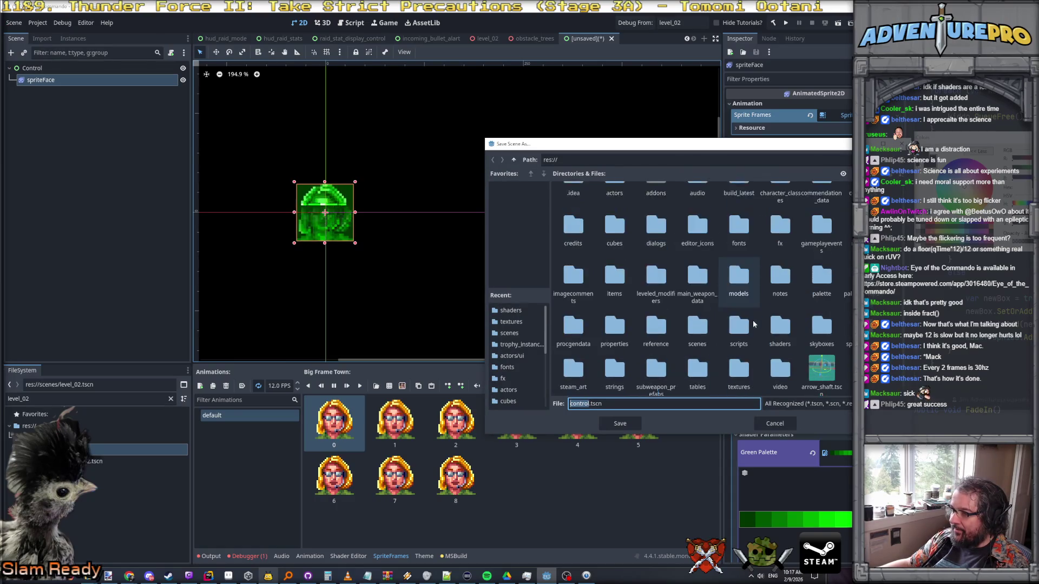
pyautogui.doubleClick(697, 327)
pyautogui.click(622, 403)
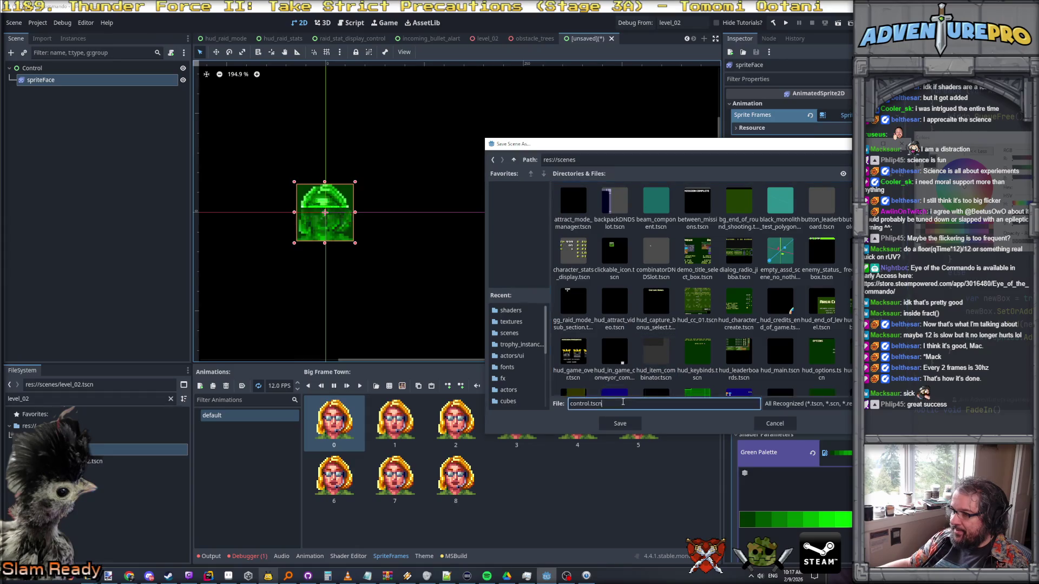
pyautogui.write('radi')
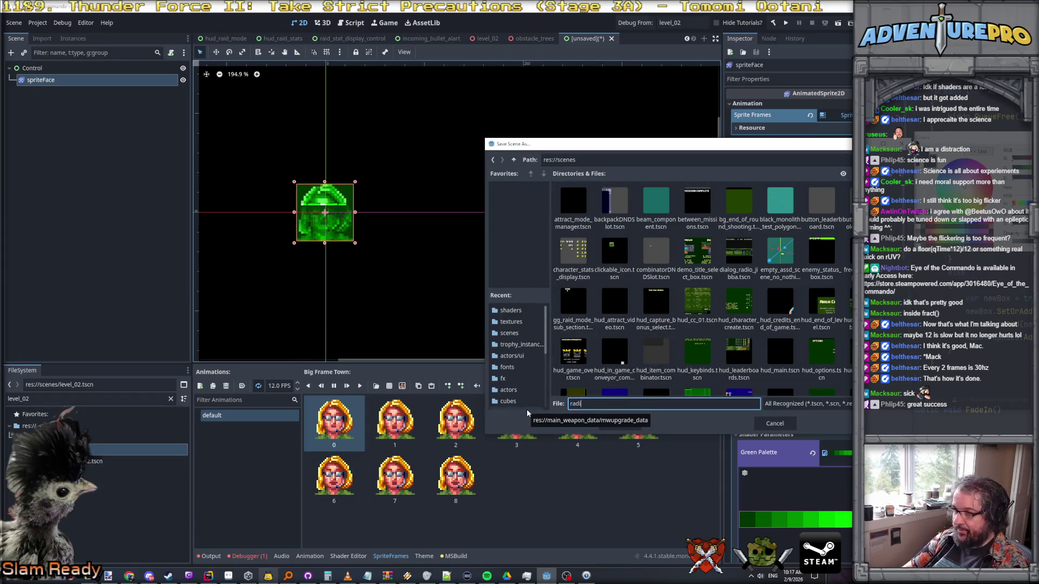
pyautogui.write('o_dialog_')
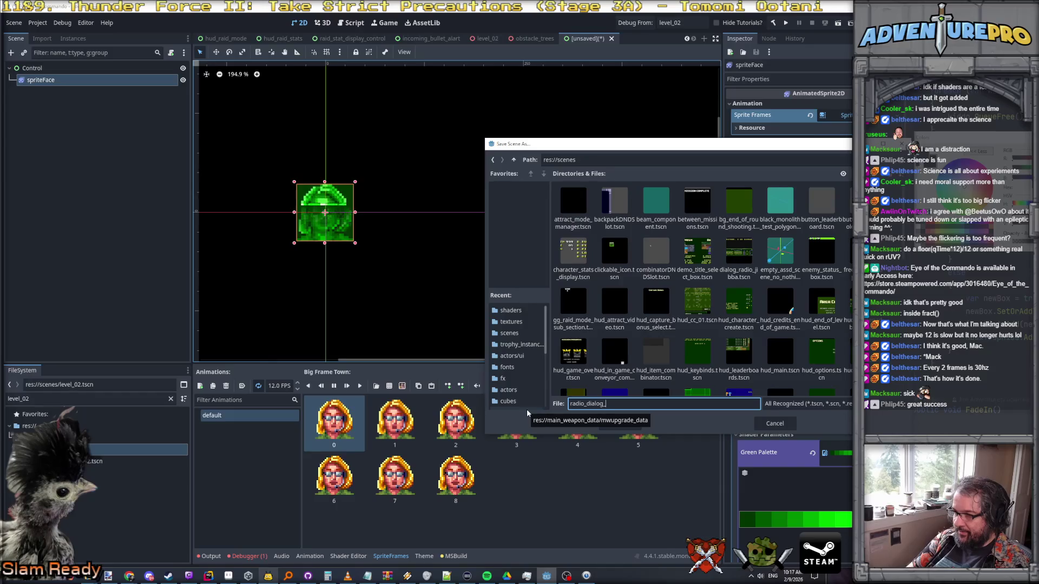
pyautogui.write('green_face.')
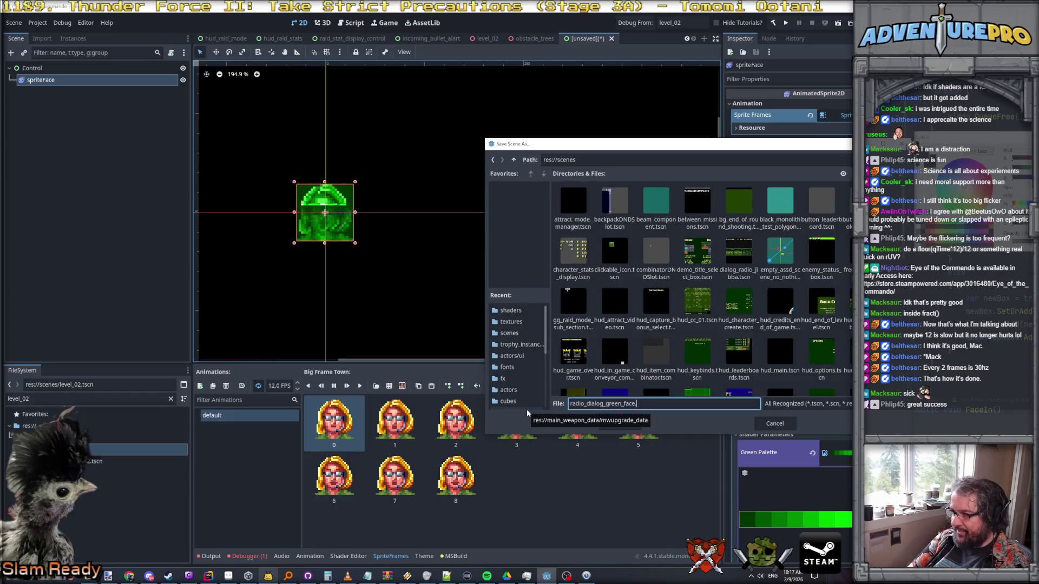
pyautogui.write('tscn')
pyautogui.press('Return')
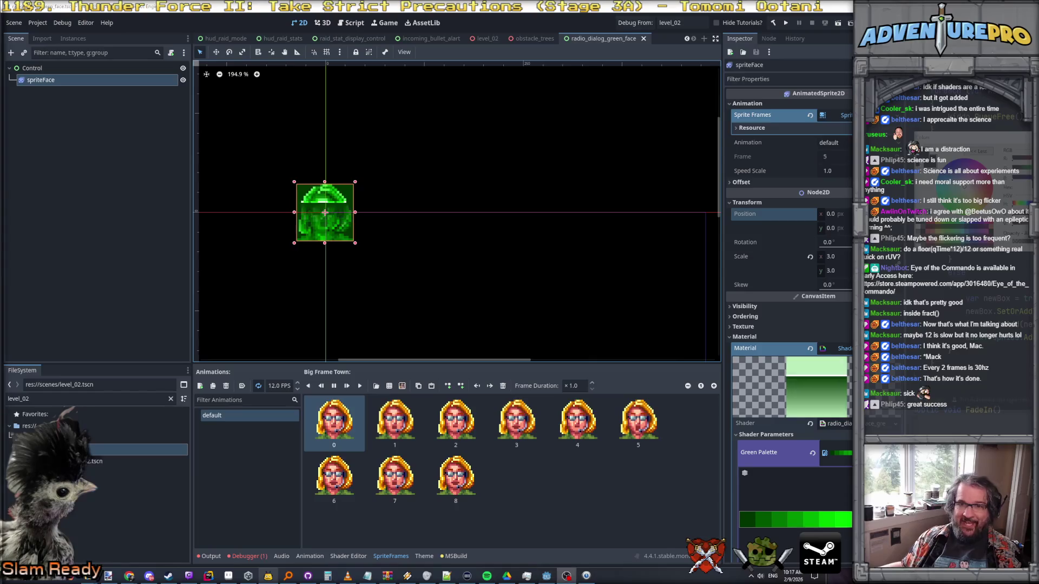
pyautogui.click(485, 184)
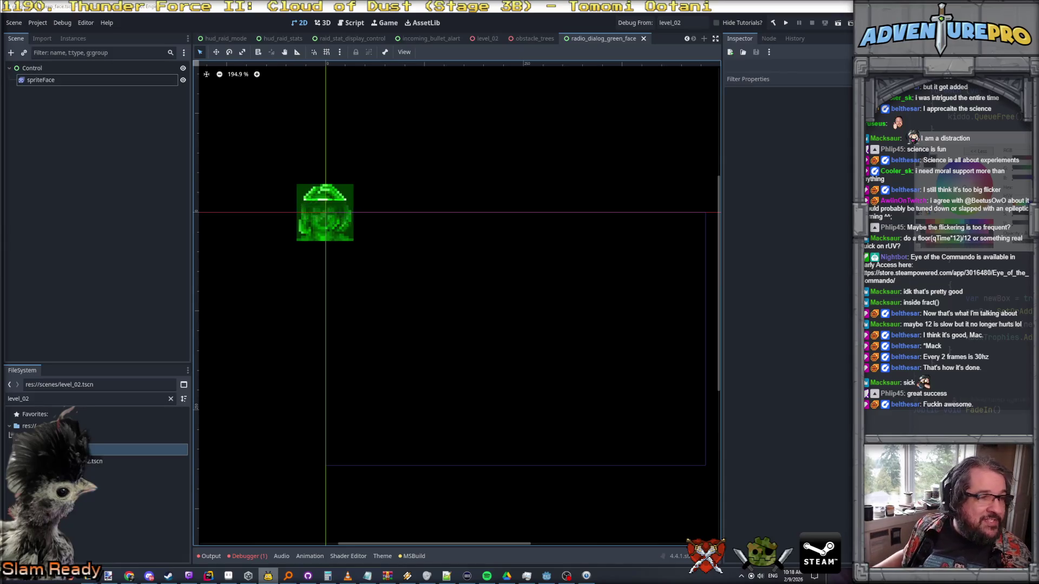
pyautogui.hotkey('alt', 'Tab')
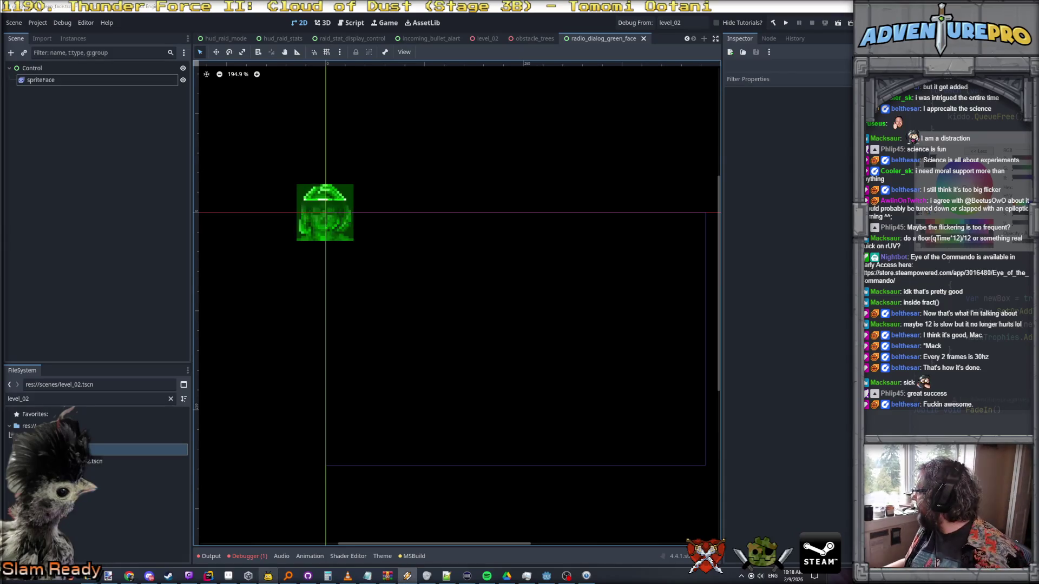